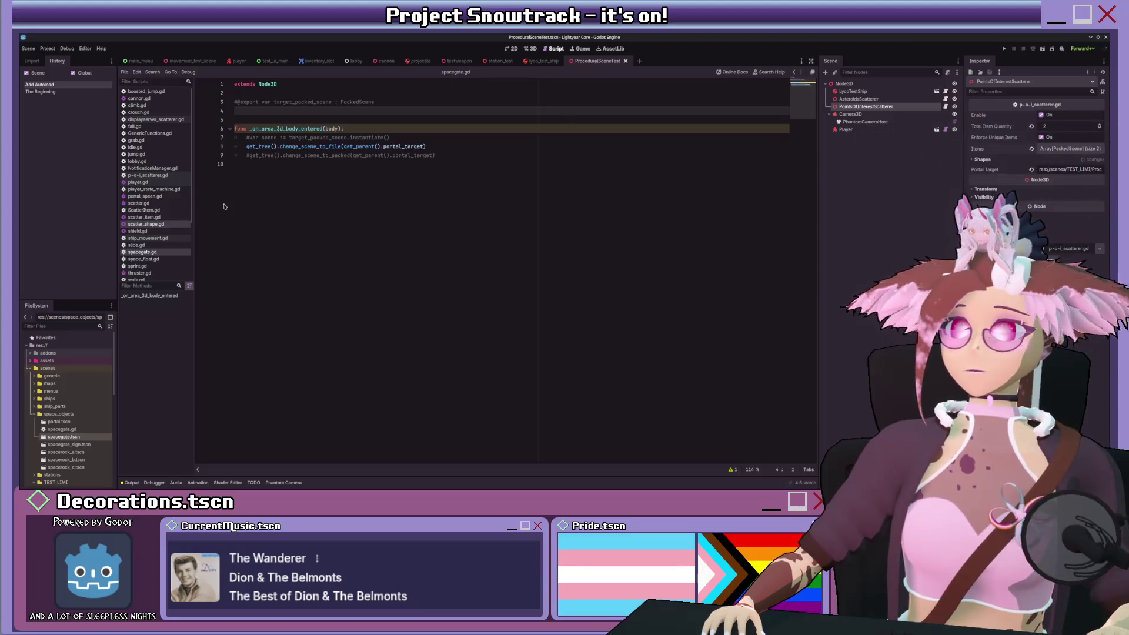
Step down to line 5 of spacegate.gd, then go back to ProceduralSceneTest's 3D viewport
{"action": "key", "text": "Down"}
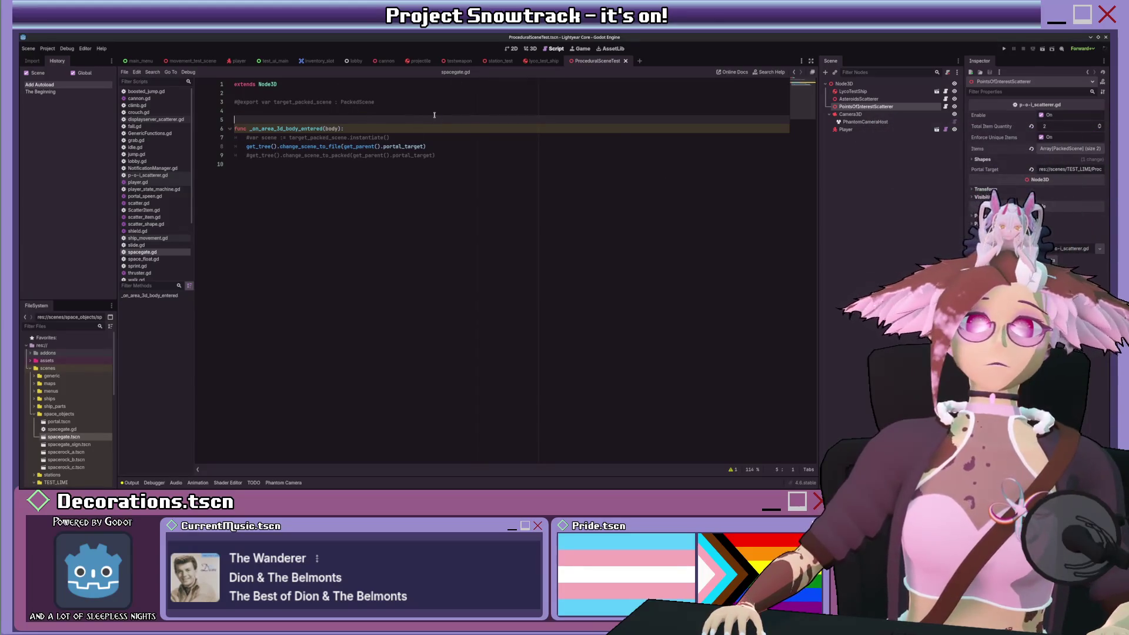
{"action": "left_click", "coordinate": [532, 48]}
{"action": "scroll", "coordinate": [525, 212], "scroll_direction": "down", "scroll_amount": 5}
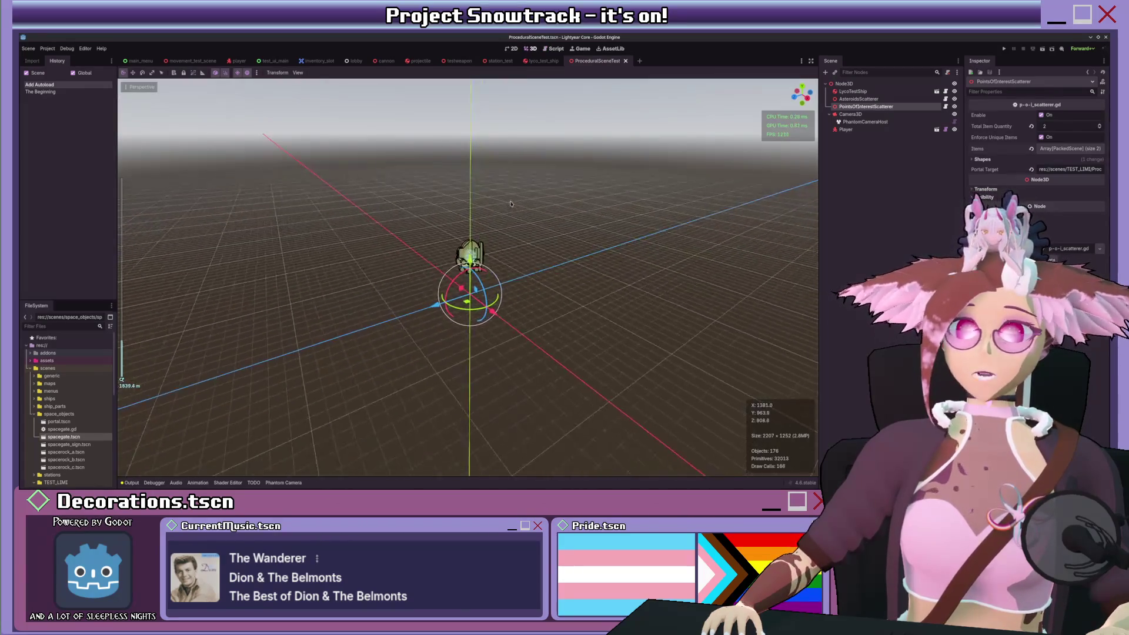
Zoom in close around the bubble-wrapped ship, then deselect the PointsOfInterestScatterer node
{"action": "scroll", "coordinate": [525, 213], "scroll_direction": "up", "scroll_amount": 15}
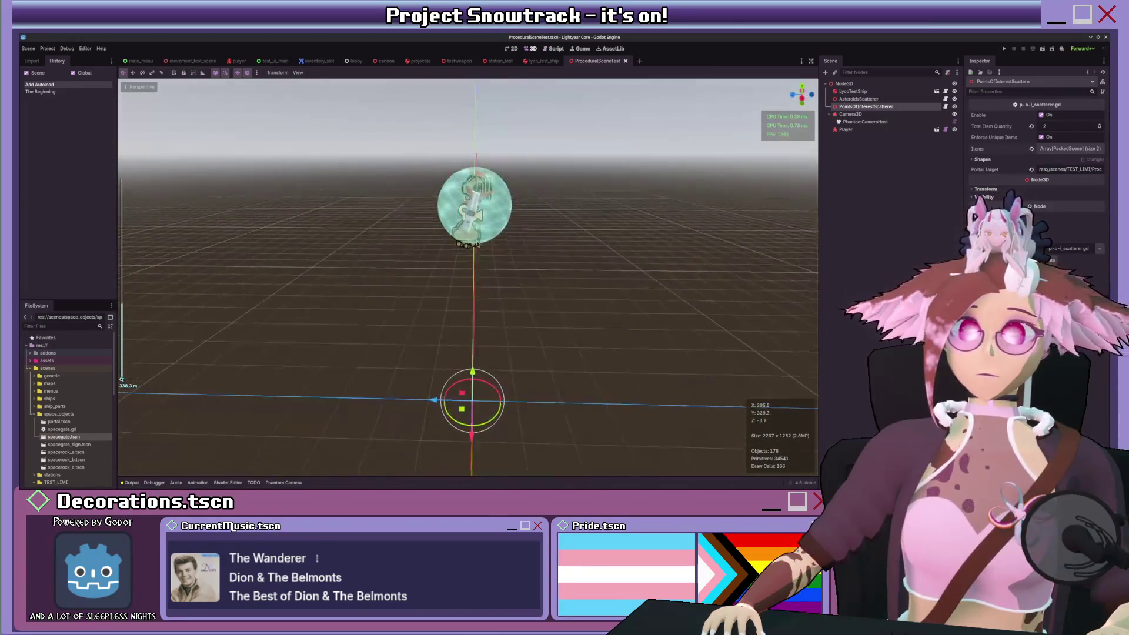
{"action": "mouse_move", "coordinate": [489, 237]}
{"action": "left_mouse_down"}
{"action": "mouse_move", "coordinate": [582, 221]}
{"action": "mouse_move", "coordinate": [595, 274]}
{"action": "mouse_move", "coordinate": [595, 221]}
{"action": "mouse_move", "coordinate": [580, 268]}
{"action": "left_mouse_up"}
{"action": "scroll", "coordinate": [581, 221], "scroll_direction": "up", "scroll_amount": 2}
{"action": "scroll", "coordinate": [592, 261], "scroll_direction": "up", "scroll_amount": 3}
{"action": "scroll", "coordinate": [596, 234], "scroll_direction": "up", "scroll_amount": 2}
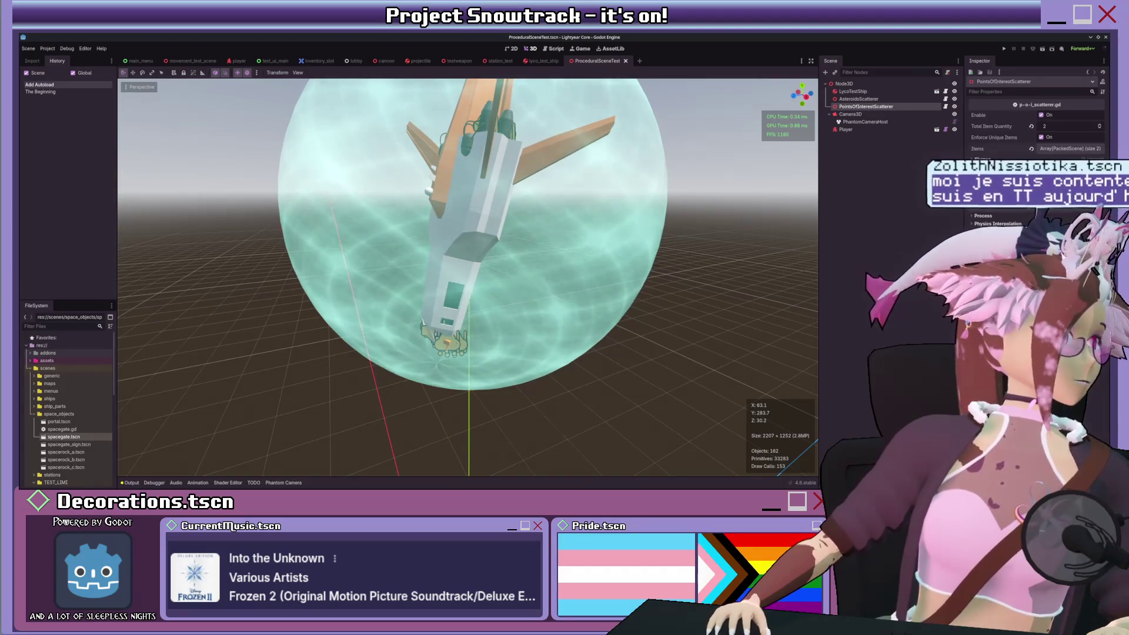
{"action": "scroll", "coordinate": [601, 292], "scroll_direction": "down", "scroll_amount": 5}
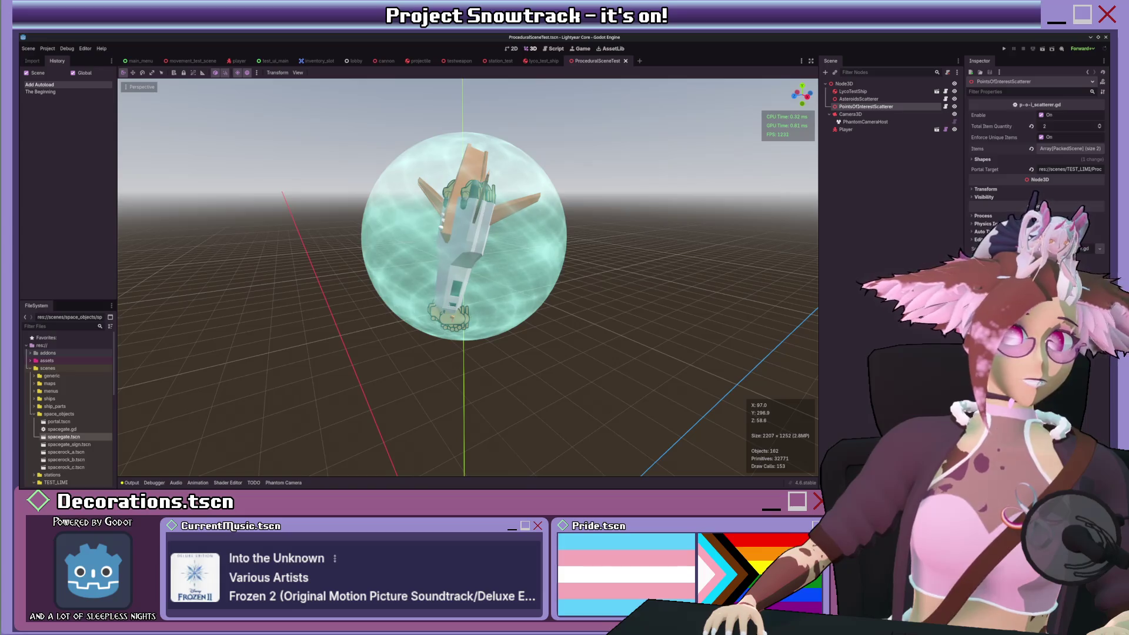
{"action": "left_click", "coordinate": [856, 297]}
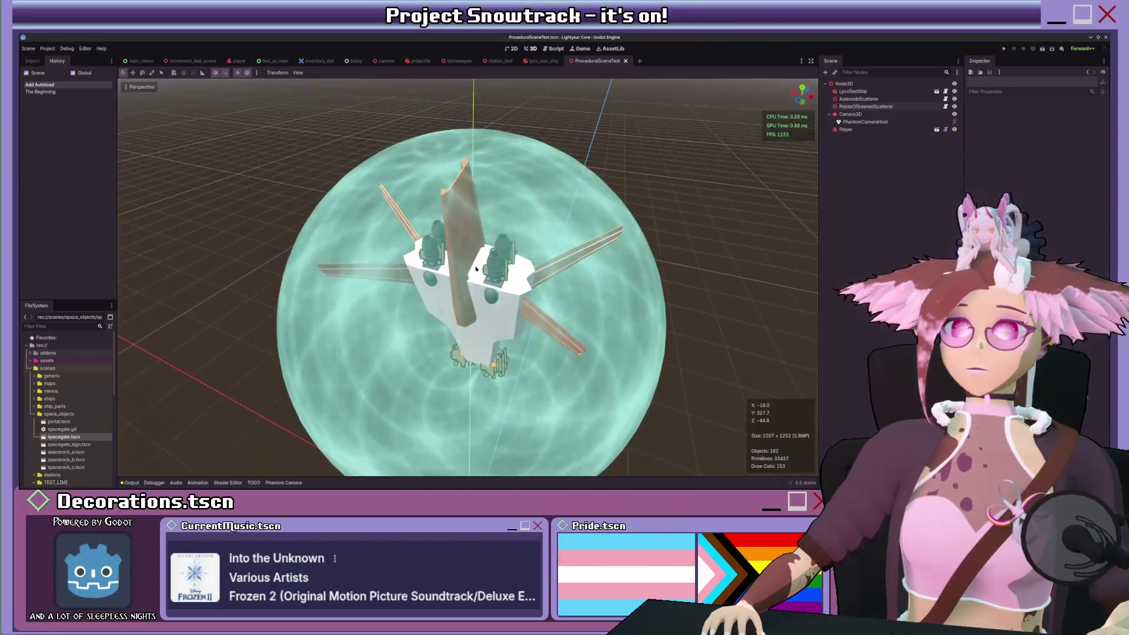
{"action": "scroll", "coordinate": [471, 274], "scroll_direction": "down", "scroll_amount": 3}
{"action": "left_click_drag", "start_coordinate": [472, 274], "coordinate": [345, 406]}
{"action": "scroll", "coordinate": [346, 406], "scroll_direction": "down", "scroll_amount": 15}
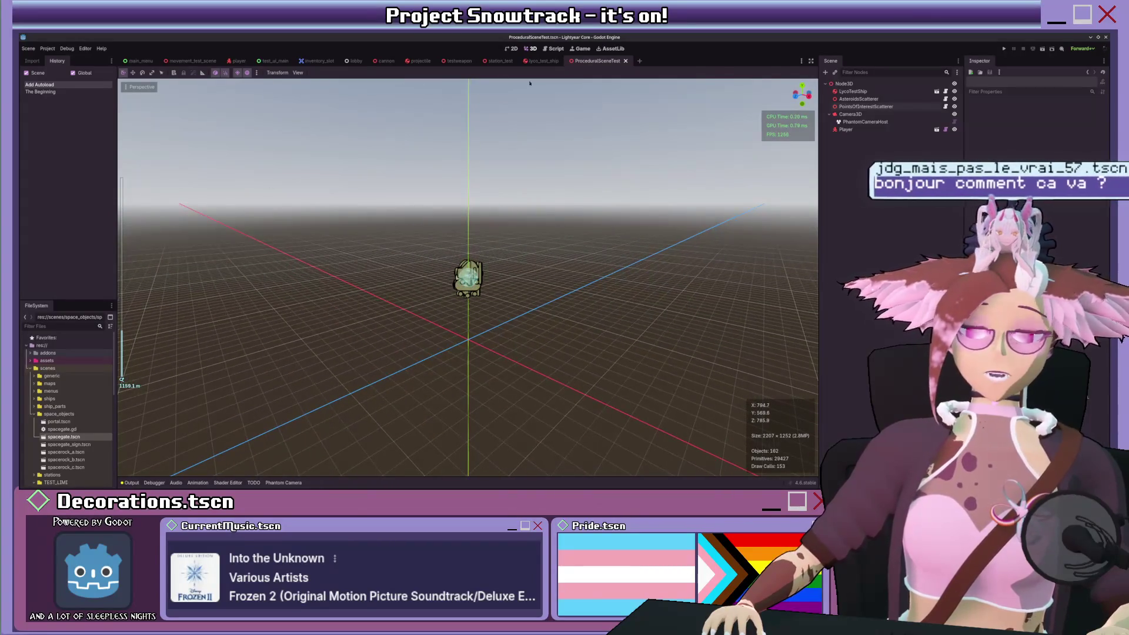
{"action": "scroll", "coordinate": [583, 342], "scroll_direction": "up", "scroll_amount": 20}
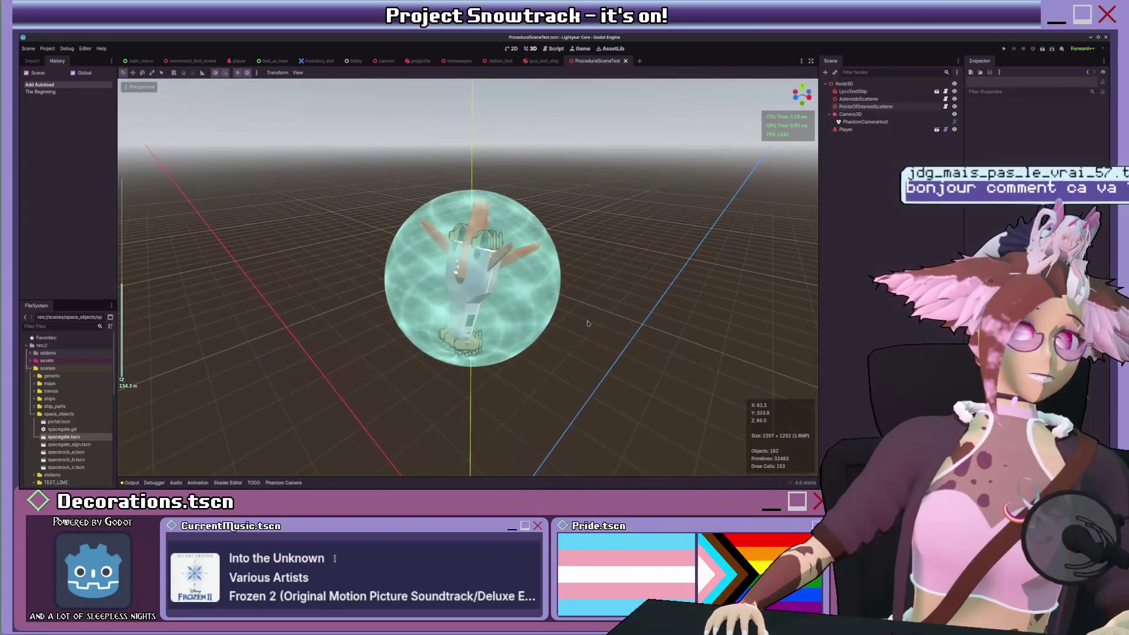
{"action": "scroll", "coordinate": [582, 303], "scroll_direction": "down", "scroll_amount": 10}
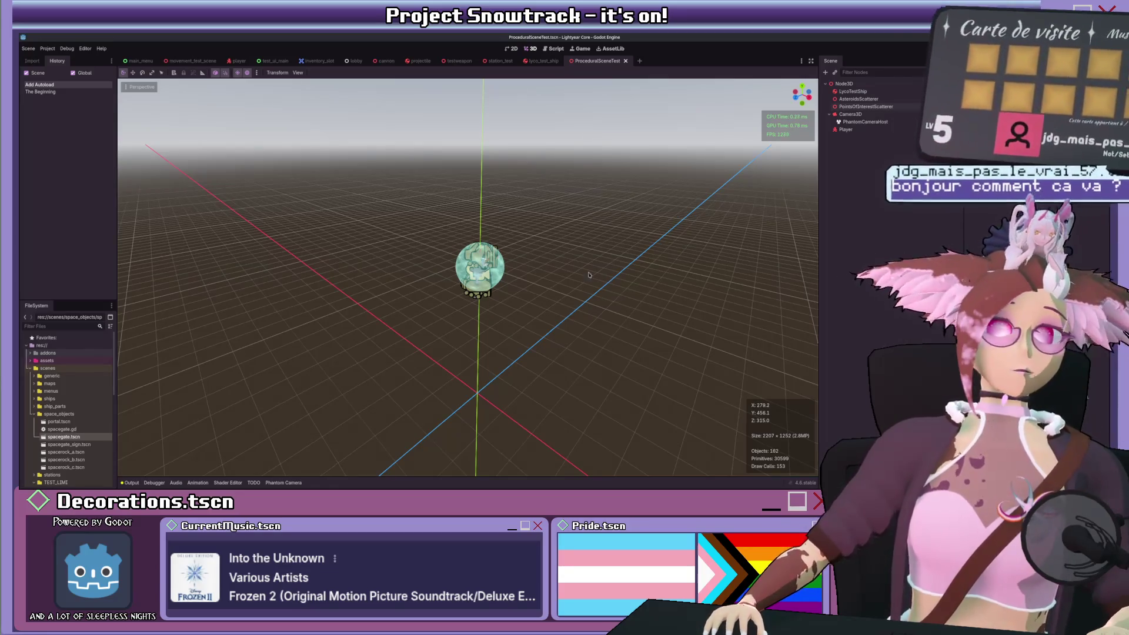
{"action": "scroll", "coordinate": [546, 288], "scroll_direction": "up", "scroll_amount": 10}
{"action": "scroll", "coordinate": [546, 289], "scroll_direction": "up", "scroll_amount": 10}
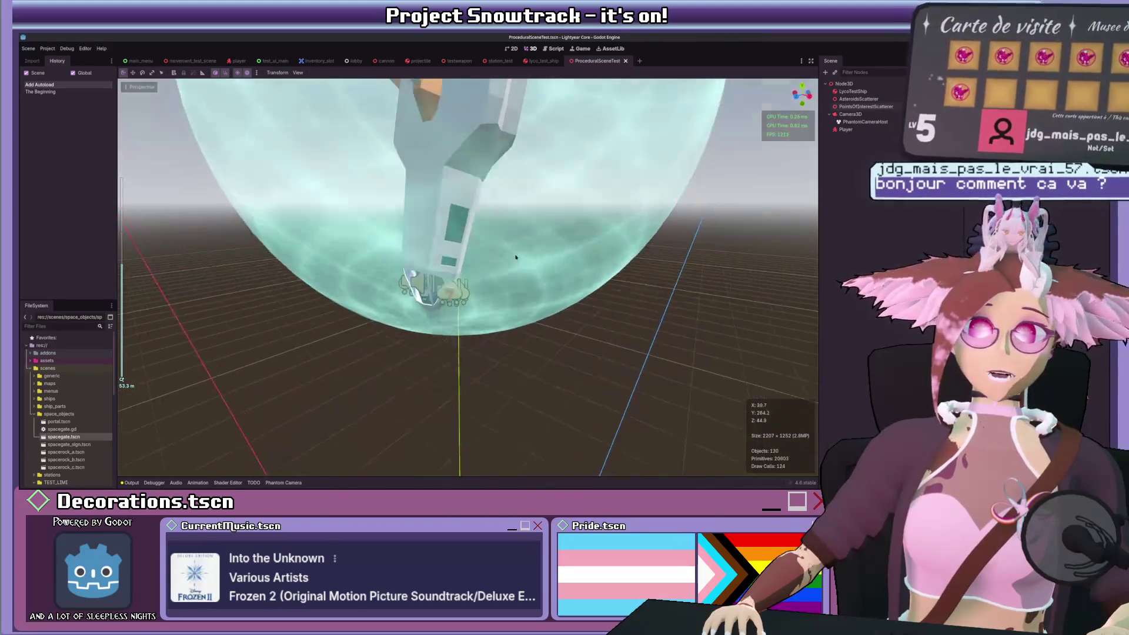
{"action": "scroll", "coordinate": [520, 252], "scroll_direction": "down", "scroll_amount": 5}
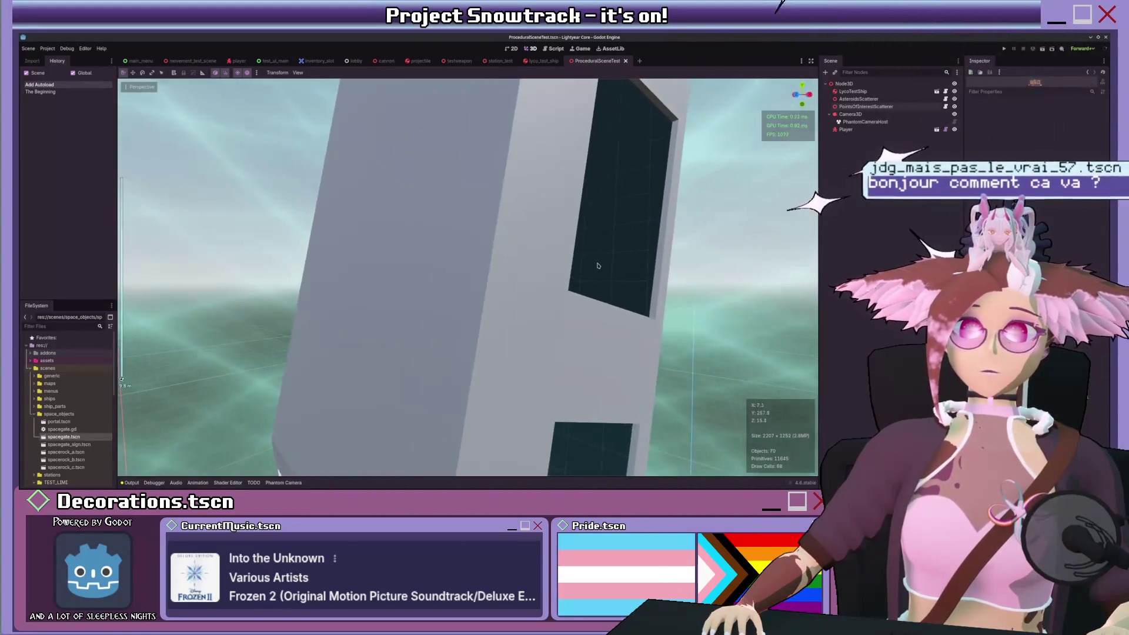
{"action": "mouse_move", "coordinate": [576, 317]}
{"action": "left_mouse_down"}
{"action": "mouse_move", "coordinate": [507, 273]}
{"action": "mouse_move", "coordinate": [593, 248]}
{"action": "mouse_move", "coordinate": [542, 266]}
{"action": "mouse_move", "coordinate": [468, 261]}
{"action": "mouse_move", "coordinate": [491, 239]}
{"action": "left_mouse_up"}
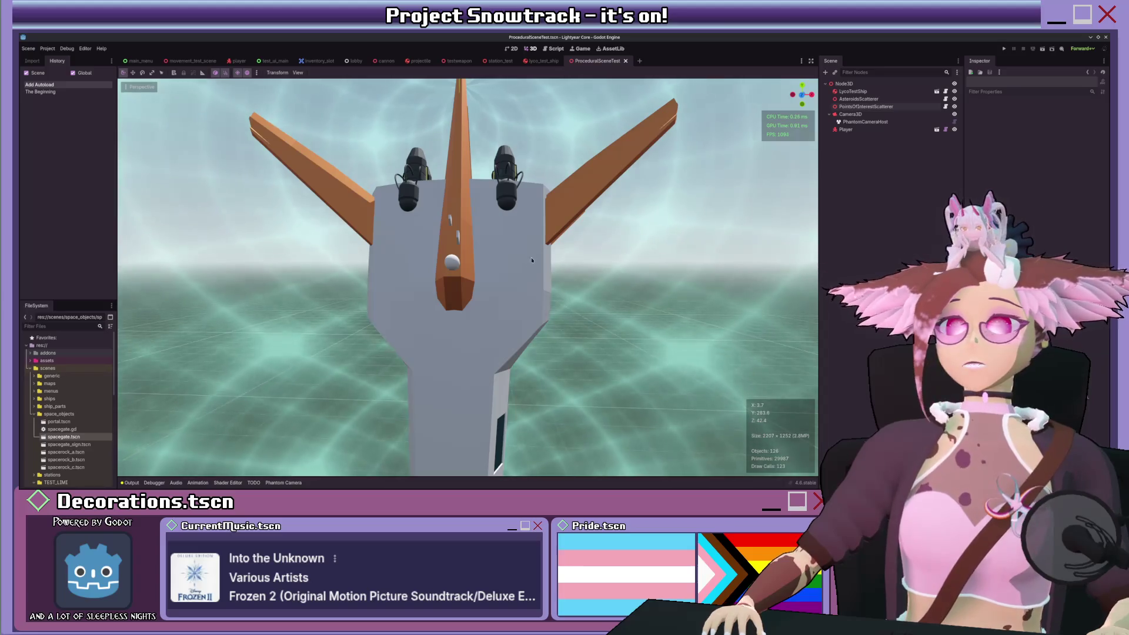
{"action": "scroll", "coordinate": [496, 175], "scroll_direction": "down", "scroll_amount": 3}
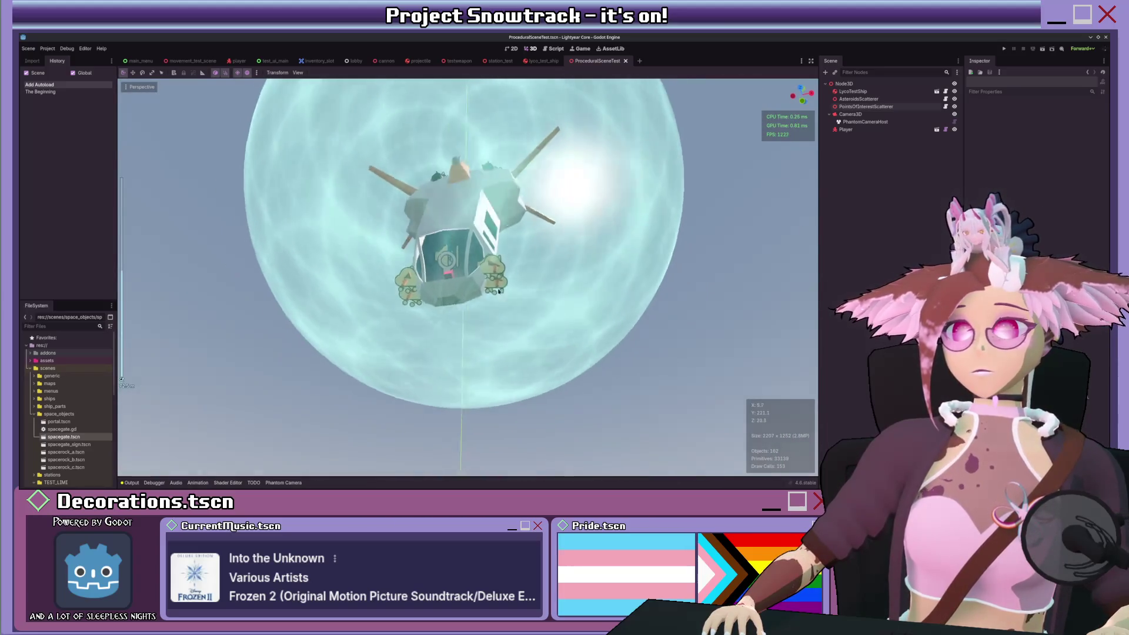
{"action": "scroll", "coordinate": [498, 291], "scroll_direction": "up", "scroll_amount": 5}
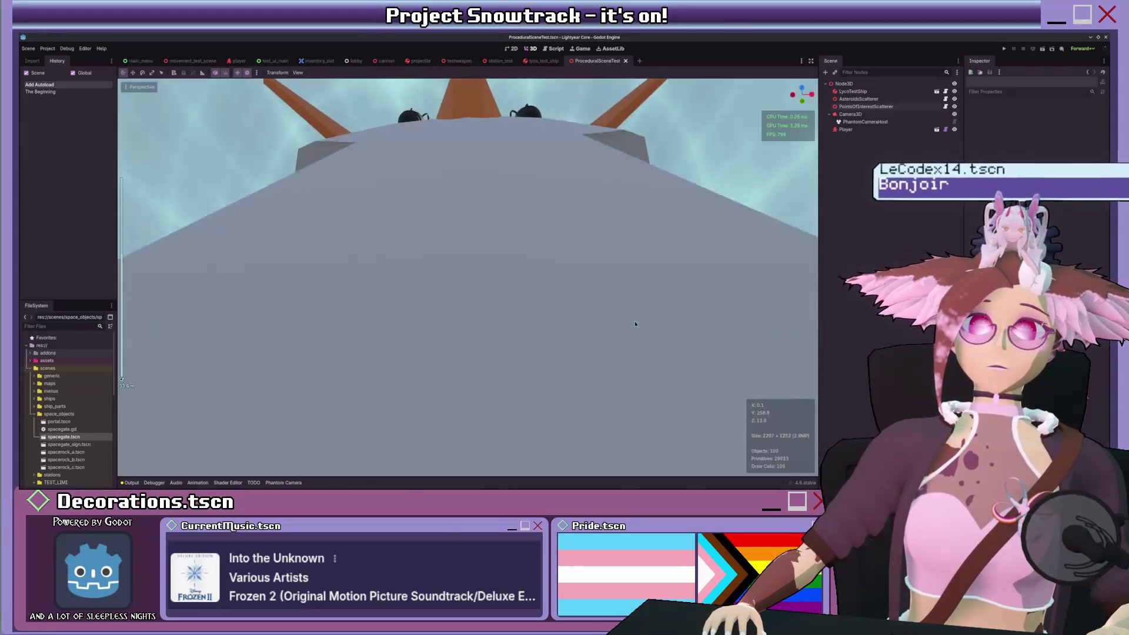
{"action": "scroll", "coordinate": [620, 299], "scroll_direction": "up", "scroll_amount": 5}
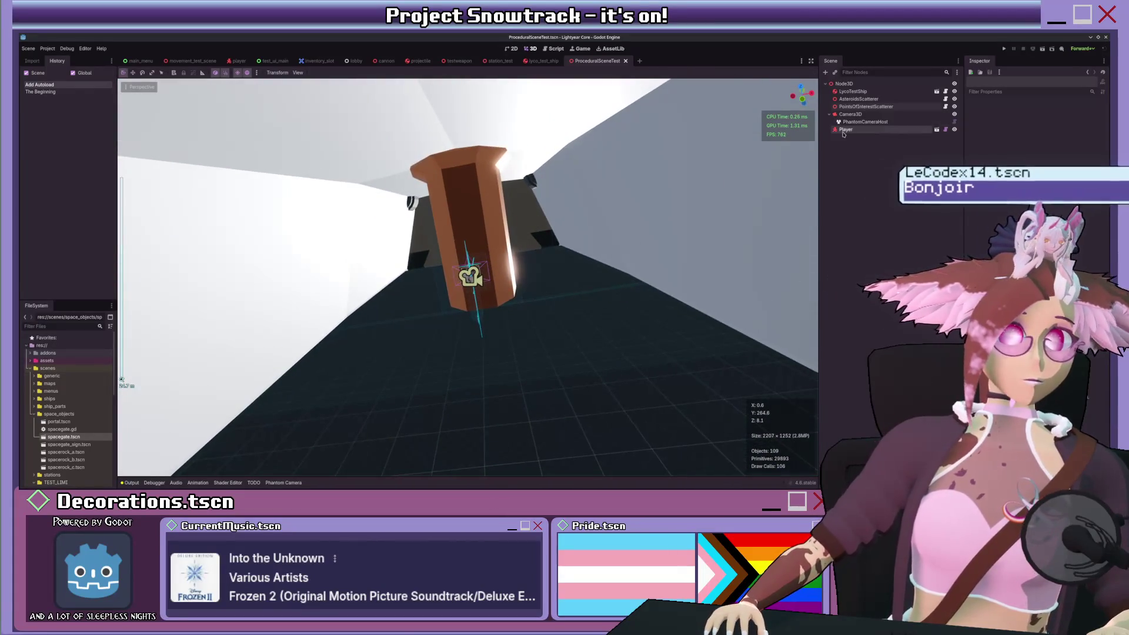
Select the Player, bring it to the viewpoint inside the ship and drag it into the cockpit
{"action": "left_click", "coordinate": [492, 318]}
{"action": "key", "text": "f"}
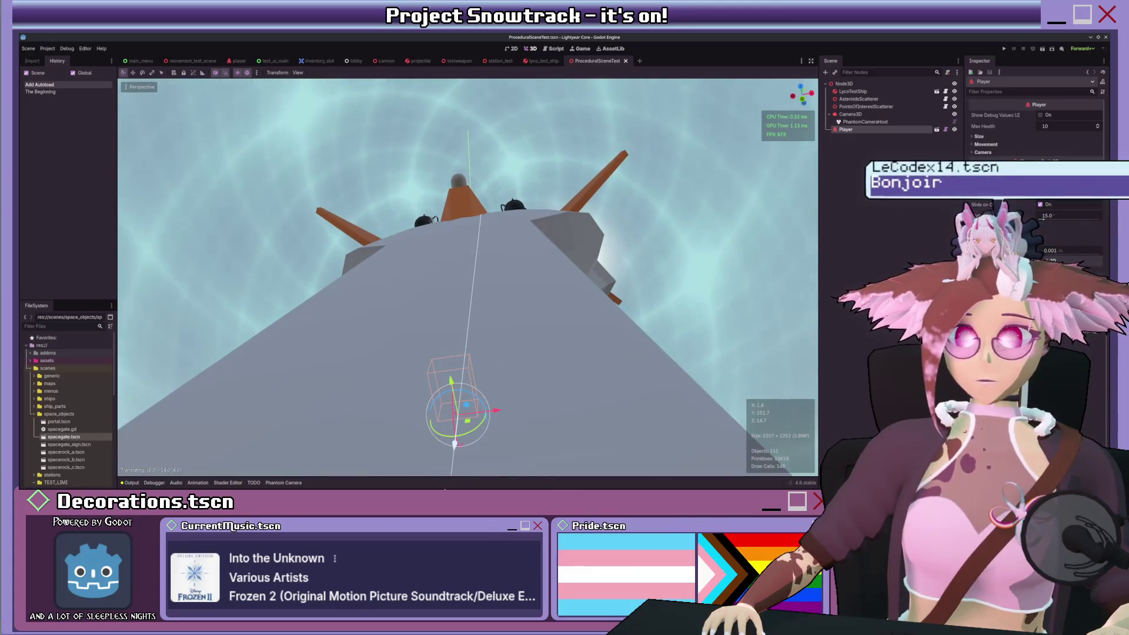
{"action": "key", "text": "Return"}
{"action": "key", "text": "f"}
{"action": "mouse_move", "coordinate": [549, 301]}
{"action": "left_mouse_down"}
{"action": "mouse_move", "coordinate": [595, 381]}
{"action": "mouse_move", "coordinate": [582, 406]}
{"action": "left_mouse_up"}
Refocus on the Player and orbit around it to check its cockpit placement
{"action": "scroll", "coordinate": [518, 363], "scroll_direction": "down", "scroll_amount": 5}
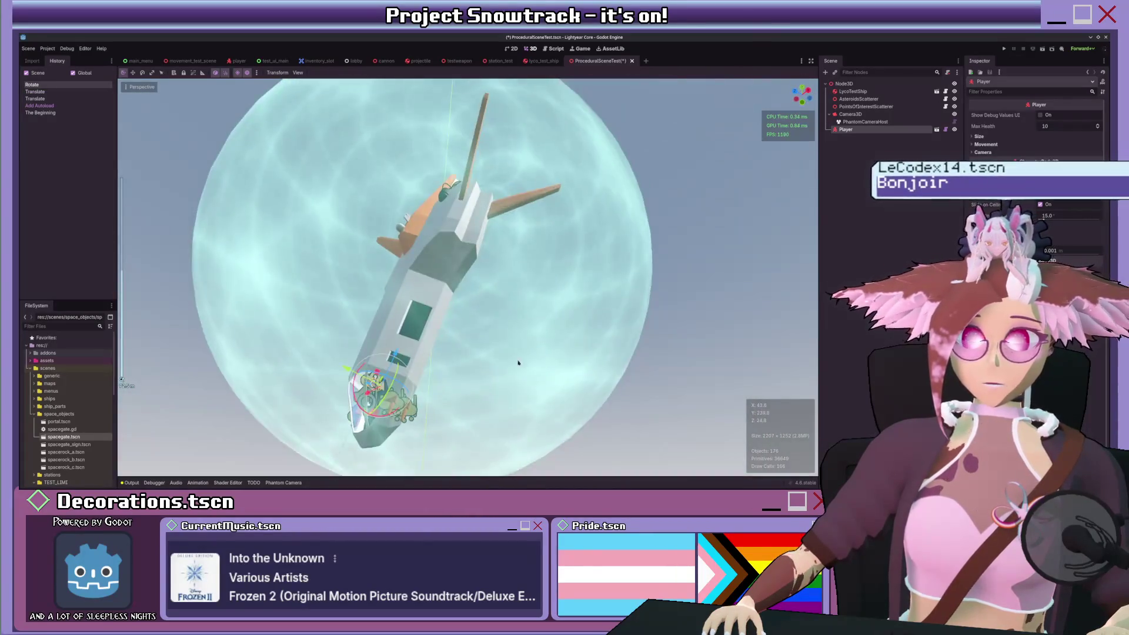
{"action": "key", "text": "f"}
{"action": "scroll", "coordinate": [588, 264], "scroll_direction": "up", "scroll_amount": 5}
{"action": "left_click_drag", "start_coordinate": [612, 239], "coordinate": [523, 259]}
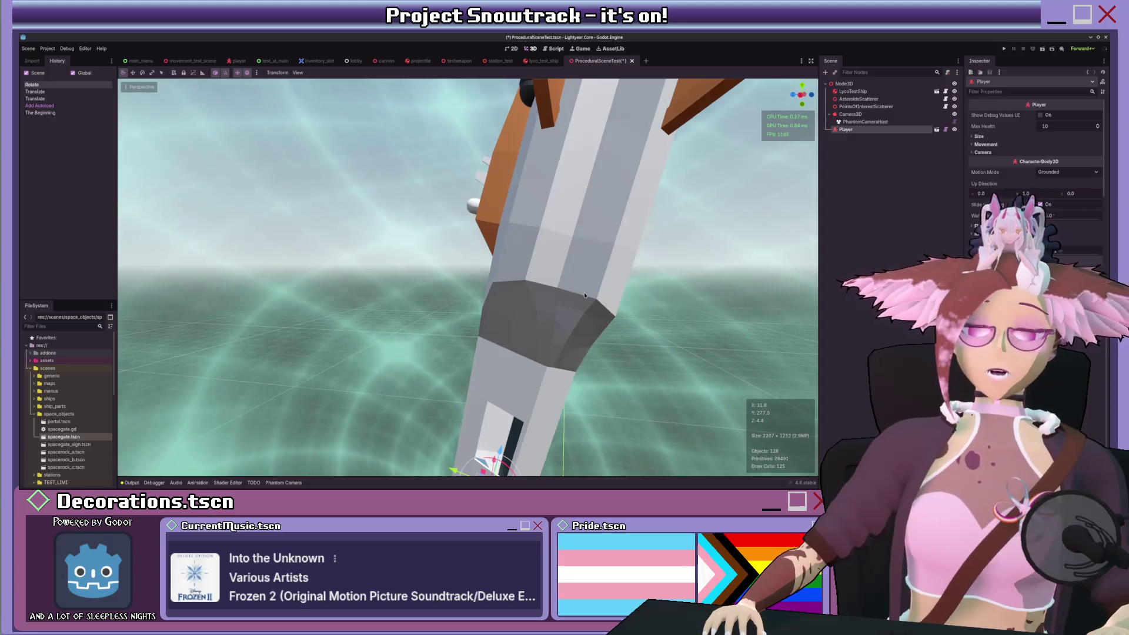
{"action": "scroll", "coordinate": [599, 151], "scroll_direction": "up", "scroll_amount": 5}
{"action": "key", "text": "f"}
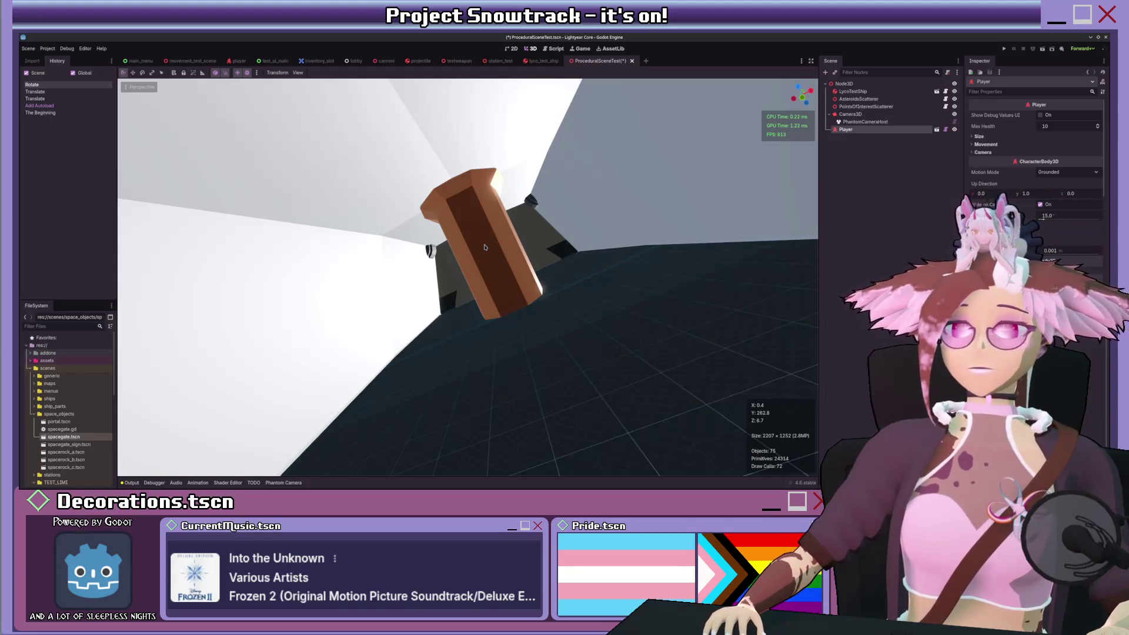
{"action": "mouse_move", "coordinate": [503, 275]}
{"action": "left_mouse_down"}
{"action": "mouse_move", "coordinate": [592, 194]}
{"action": "mouse_move", "coordinate": [572, 366]}
{"action": "mouse_move", "coordinate": [560, 349]}
{"action": "left_mouse_up"}
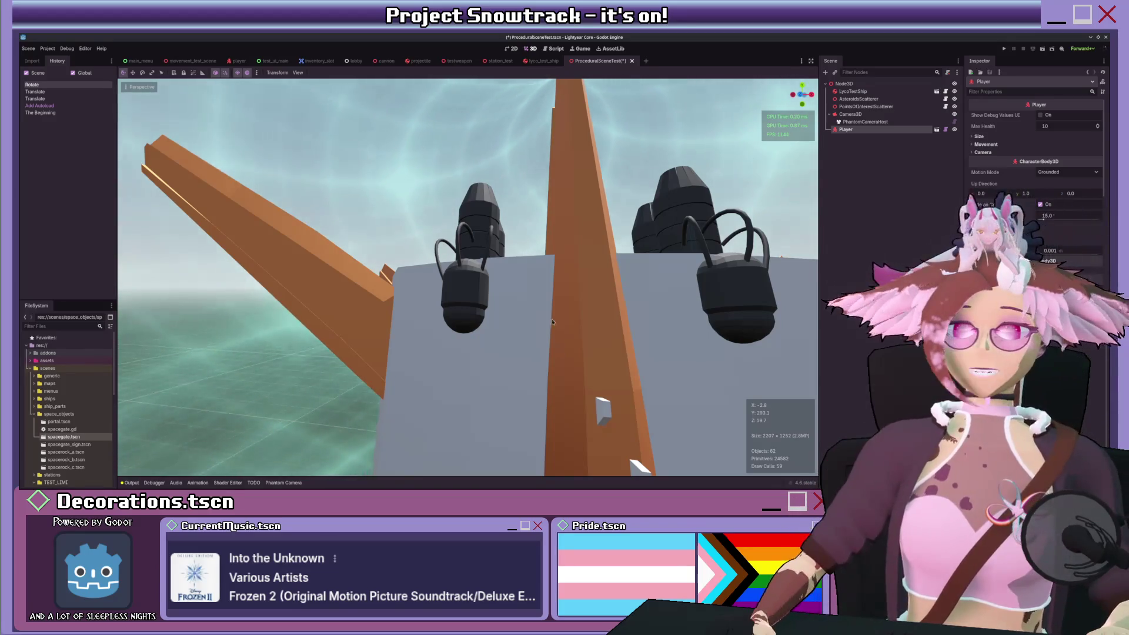
{"action": "left_click_drag", "start_coordinate": [560, 349], "coordinate": [527, 266]}
{"action": "scroll", "coordinate": [528, 267], "scroll_direction": "down", "scroll_amount": 5}
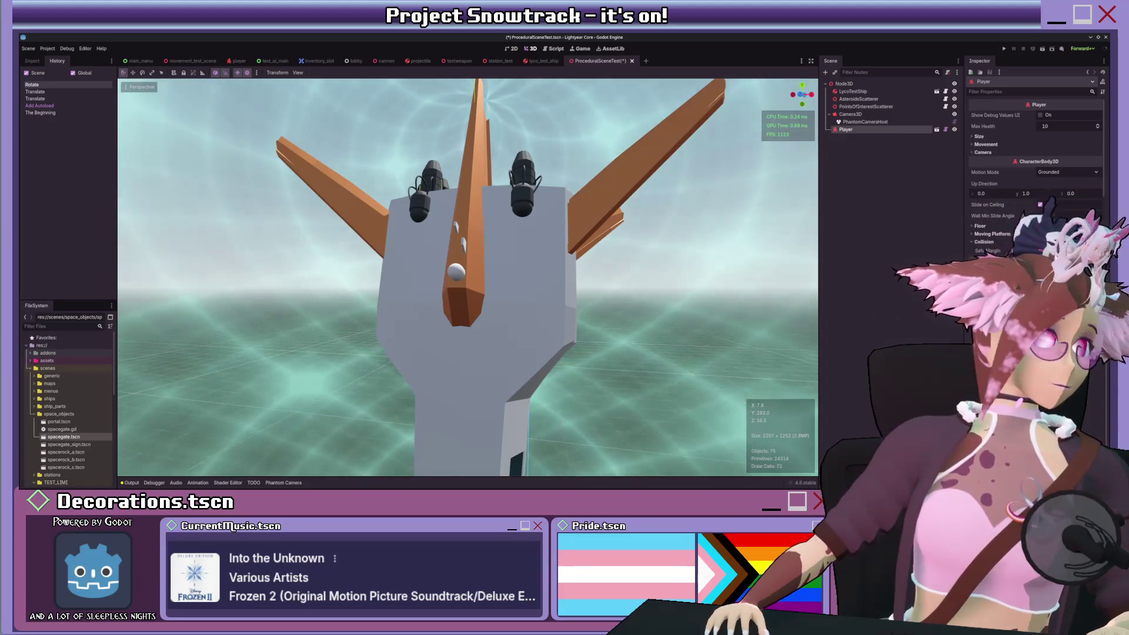
{"action": "mouse_move", "coordinate": [718, 268]}
{"action": "left_mouse_down"}
{"action": "mouse_move", "coordinate": [628, 247]}
{"action": "mouse_move", "coordinate": [545, 250]}
{"action": "mouse_move", "coordinate": [559, 234]}
{"action": "mouse_move", "coordinate": [520, 256]}
{"action": "mouse_move", "coordinate": [563, 322]}
{"action": "mouse_move", "coordinate": [495, 290]}
{"action": "mouse_move", "coordinate": [466, 448]}
{"action": "left_mouse_up"}
{"action": "scroll", "coordinate": [559, 247], "scroll_direction": "up", "scroll_amount": 5}
{"action": "scroll", "coordinate": [564, 322], "scroll_direction": "up", "scroll_amount": 3}
{"action": "scroll", "coordinate": [467, 440], "scroll_direction": "down", "scroll_amount": 10}
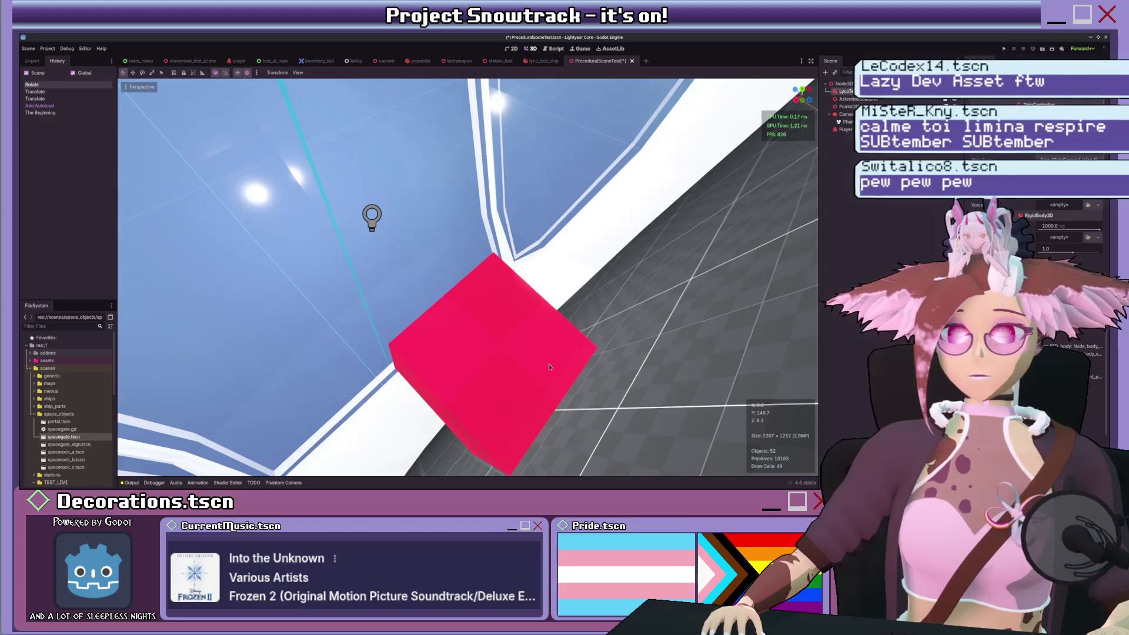
View the ship from below at a tilt, then open the LycoTestShip scene in its own tab
{"action": "scroll", "coordinate": [571, 362], "scroll_direction": "down", "scroll_amount": 10}
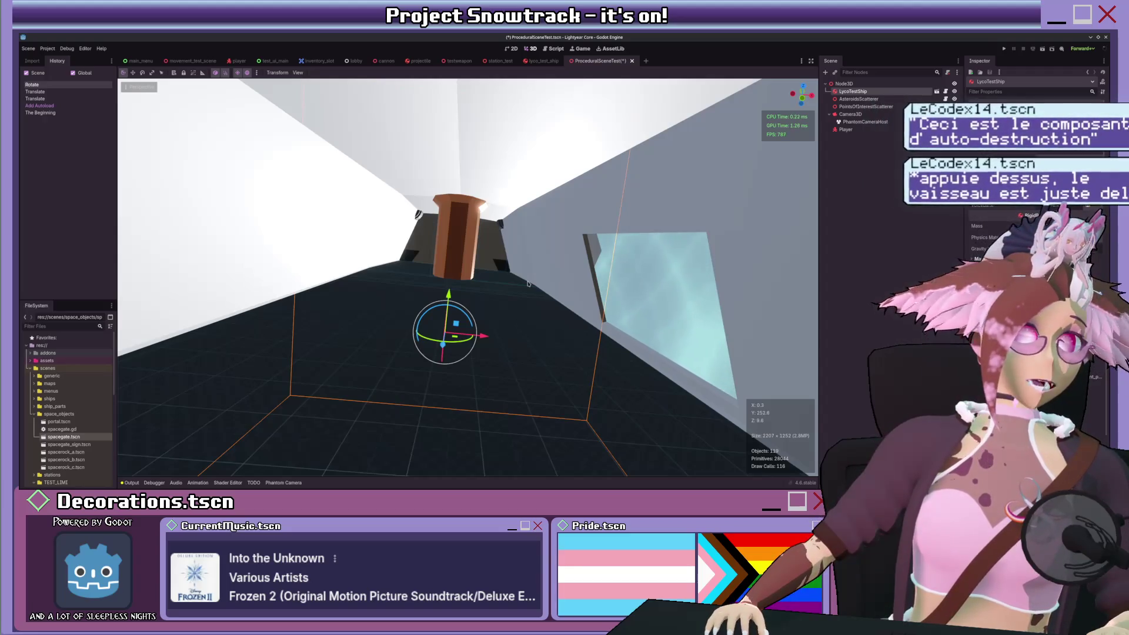
{"action": "scroll", "coordinate": [462, 269], "scroll_direction": "down", "scroll_amount": 5}
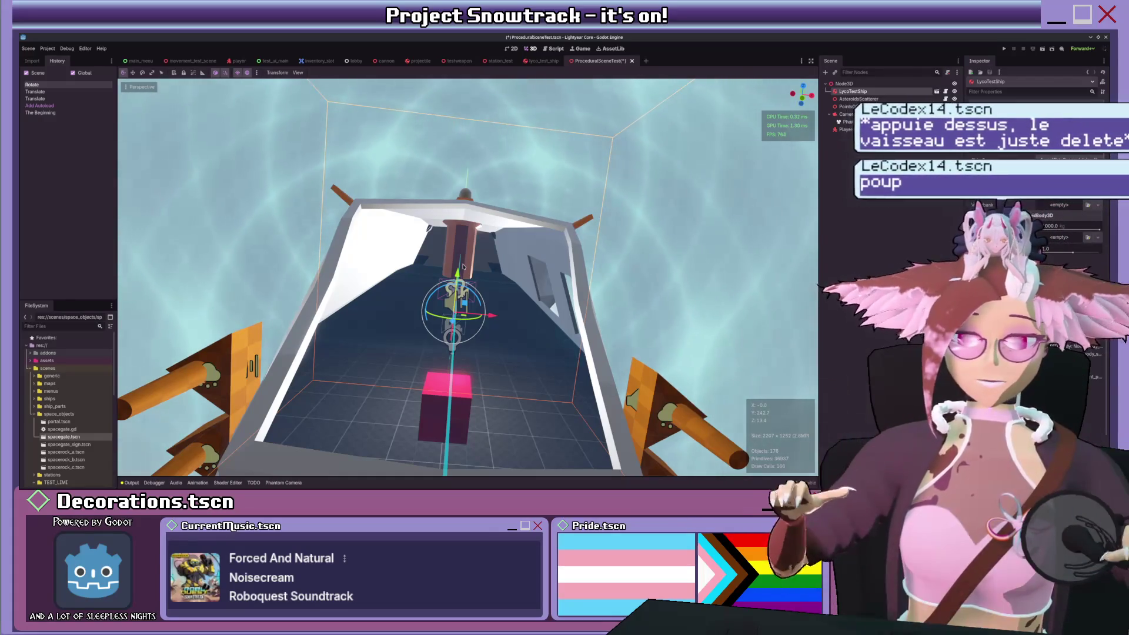
{"action": "scroll", "coordinate": [488, 291], "scroll_direction": "down", "scroll_amount": 5}
{"action": "left_click_drag", "start_coordinate": [489, 292], "coordinate": [461, 285]}
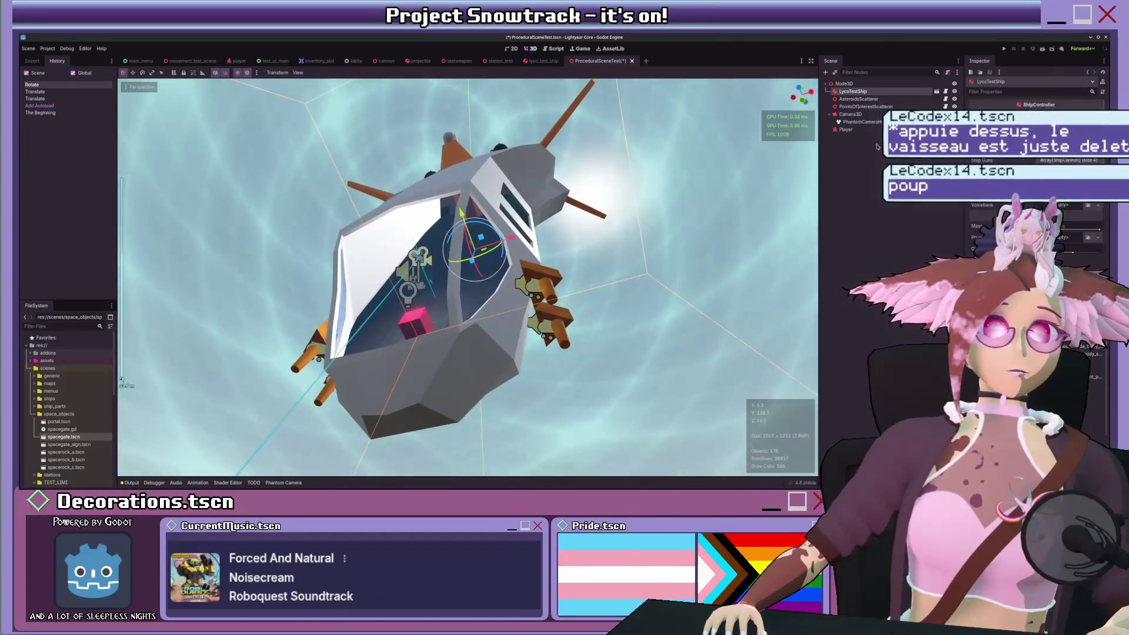
{"action": "left_click", "coordinate": [938, 92]}
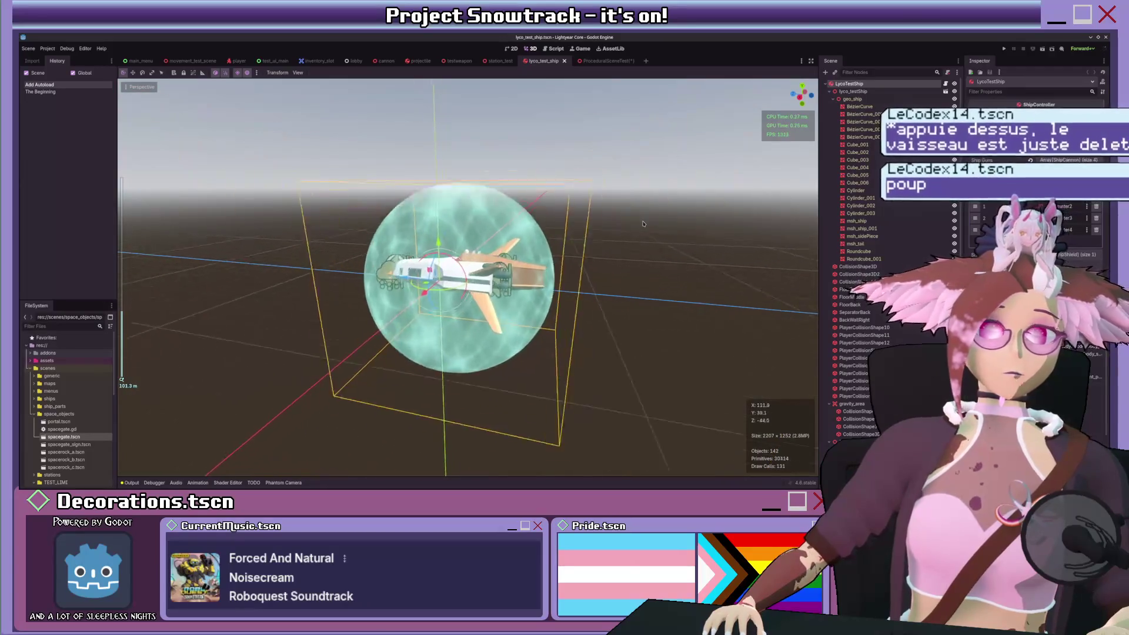
Orbit the ship from its thrusters, over the cockpit roof, round to its front
{"action": "scroll", "coordinate": [551, 259], "scroll_direction": "up", "scroll_amount": 5}
{"action": "mouse_move", "coordinate": [551, 258]}
{"action": "left_mouse_down"}
{"action": "mouse_move", "coordinate": [521, 318]}
{"action": "mouse_move", "coordinate": [549, 325]}
{"action": "mouse_move", "coordinate": [597, 312]}
{"action": "left_mouse_up"}
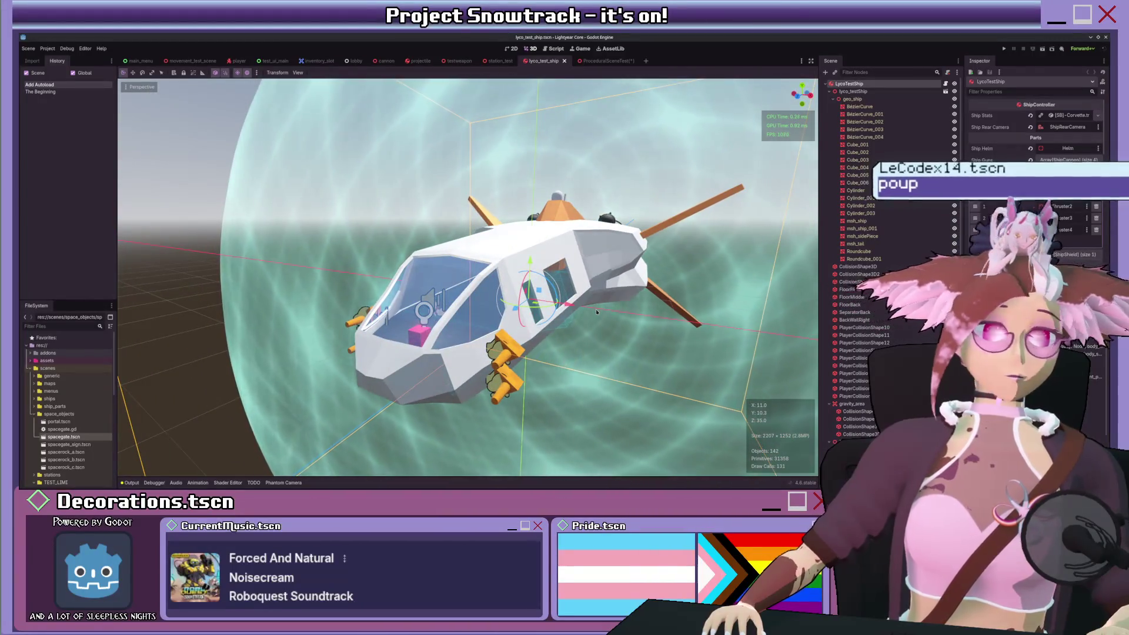
{"action": "mouse_move", "coordinate": [596, 313]}
{"action": "left_mouse_down"}
{"action": "mouse_move", "coordinate": [552, 353]}
{"action": "mouse_move", "coordinate": [544, 301]}
{"action": "mouse_move", "coordinate": [596, 305]}
{"action": "left_mouse_up"}
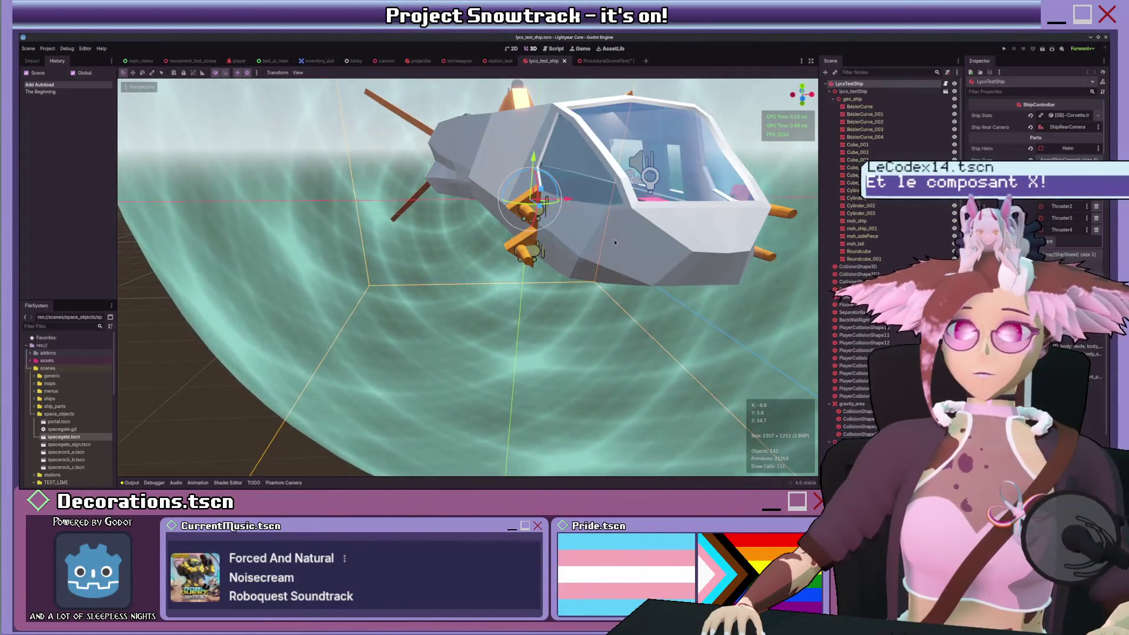
{"action": "mouse_move", "coordinate": [597, 305]}
{"action": "left_mouse_down"}
{"action": "mouse_move", "coordinate": [564, 285]}
{"action": "mouse_move", "coordinate": [595, 283]}
{"action": "left_mouse_up"}
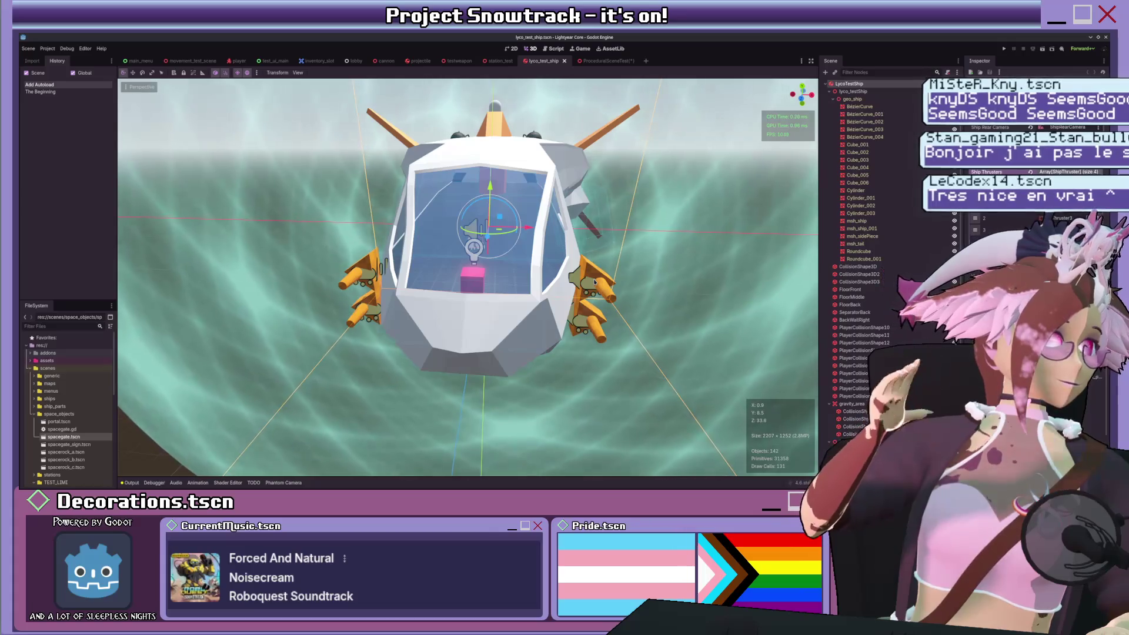
{"action": "scroll", "coordinate": [566, 283], "scroll_direction": "up", "scroll_amount": 1}
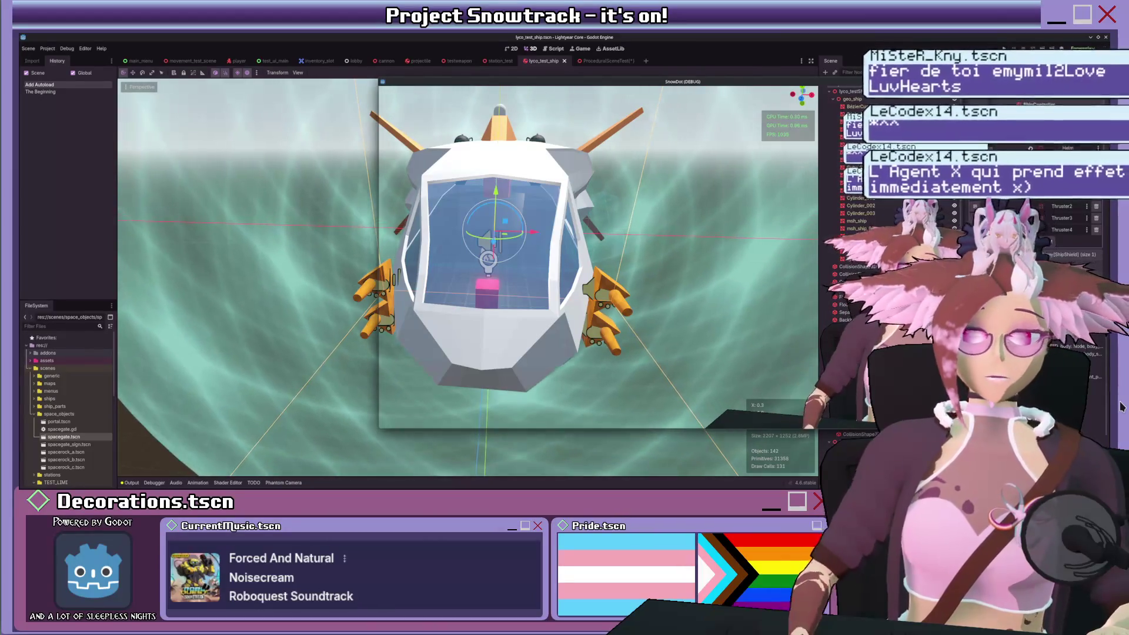
Bring the system volume up to 100% with the volume media keys
{"action": "key", "text": "XF86AudioLowerVolume"}
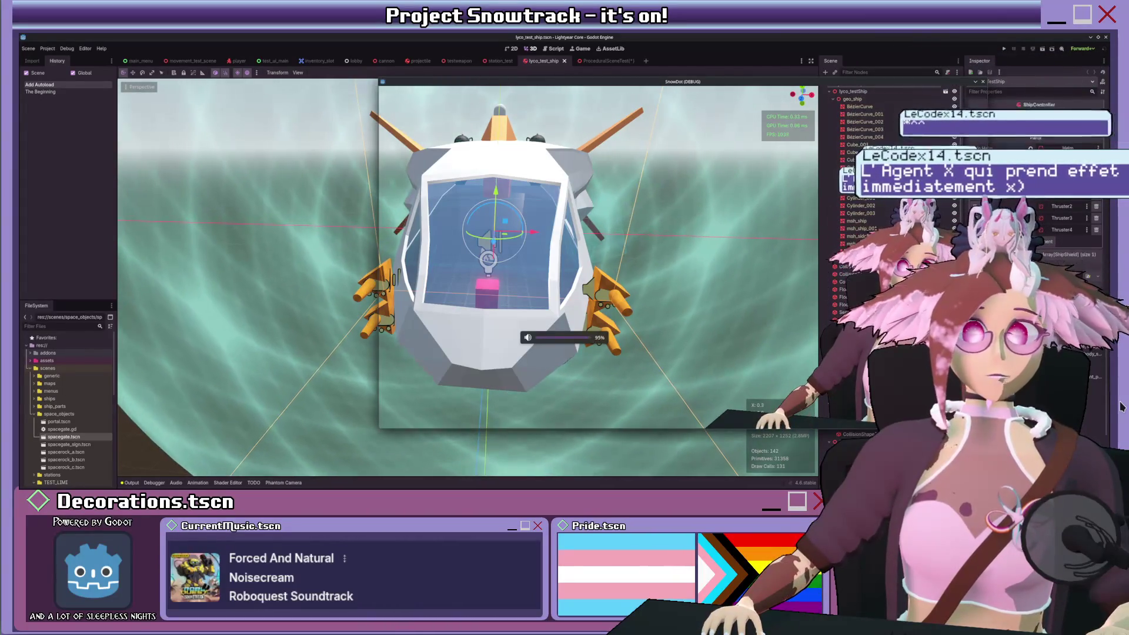
{"action": "key", "text": "XF86AudioRaiseVolume"}
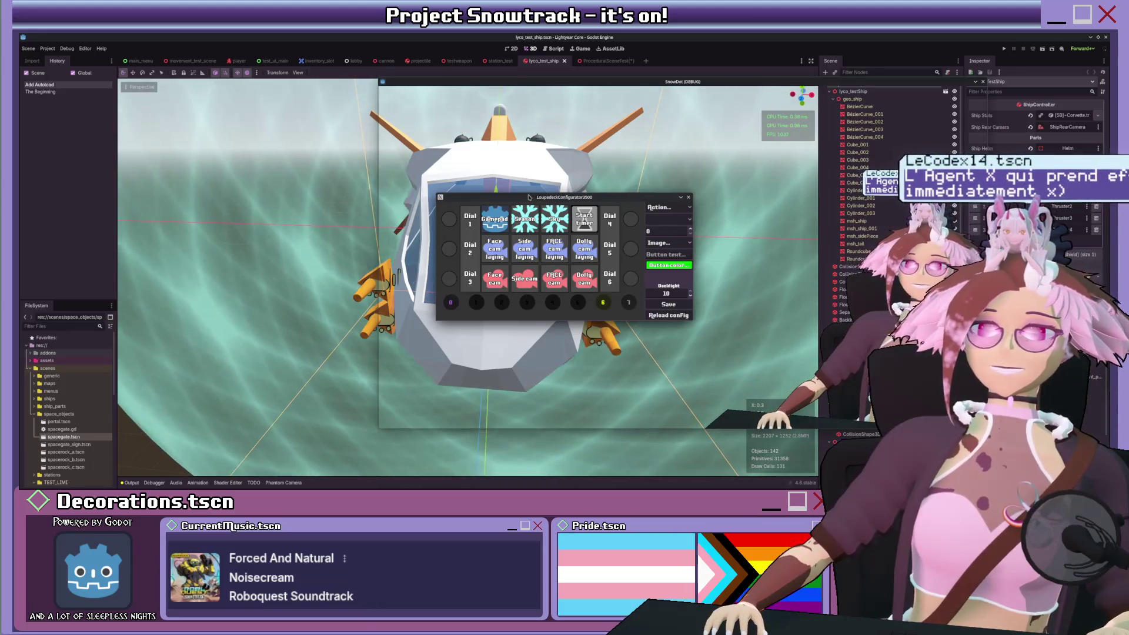
Move the Loupedeck Configurator window up-left and show the Sky button's SnowFlake! settings
{"action": "left_click_drag", "start_coordinate": [529, 198], "coordinate": [432, 184]}
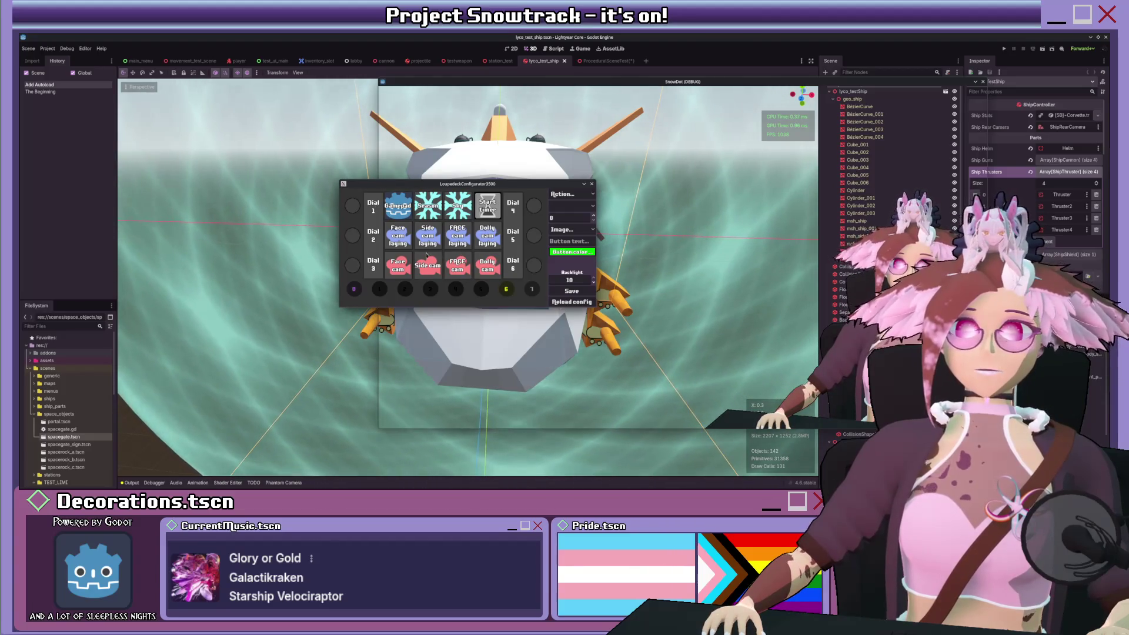
{"action": "left_click", "coordinate": [460, 206]}
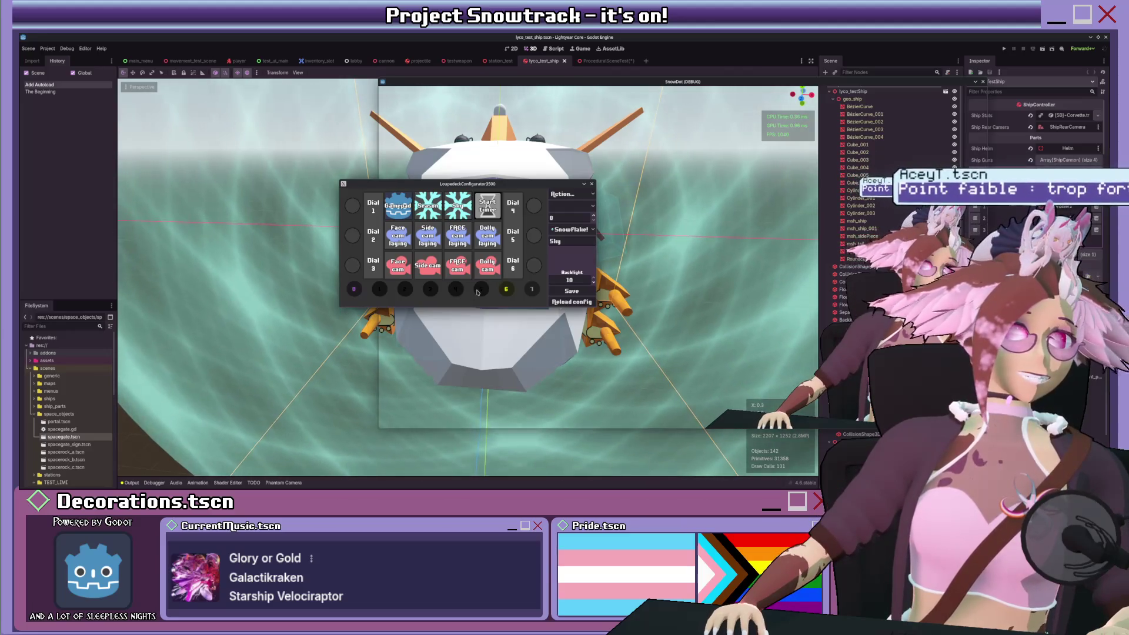
Give a round bottom-row Loupedeck button a red colour in the colour picker
{"action": "left_click", "coordinate": [457, 290]}
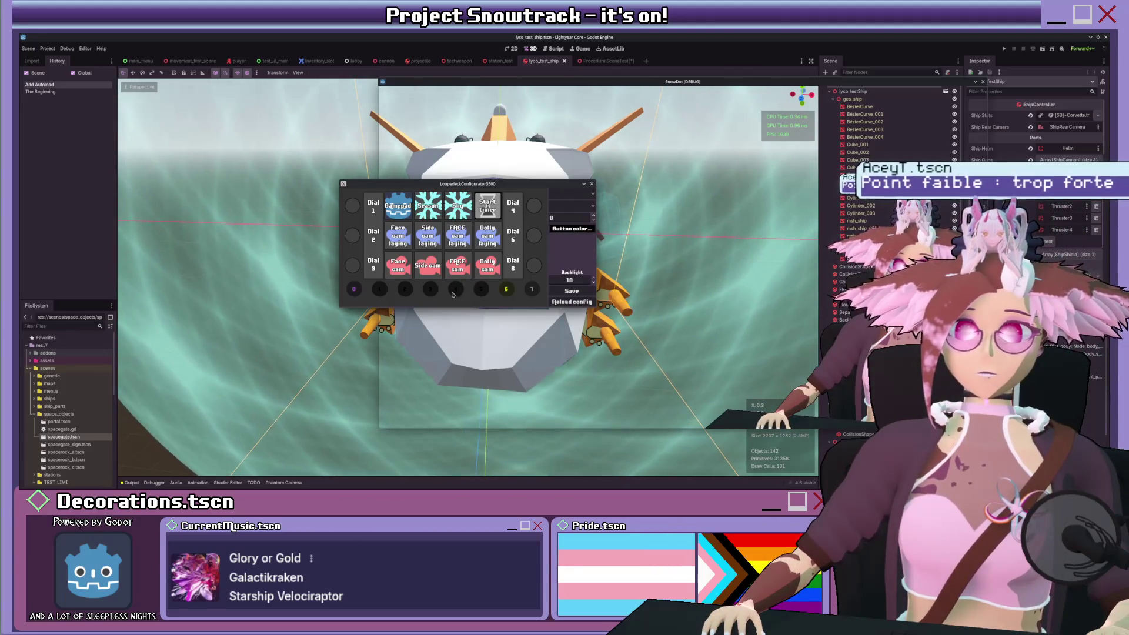
{"action": "left_click", "coordinate": [574, 230]}
{"action": "left_click", "coordinate": [583, 265]}
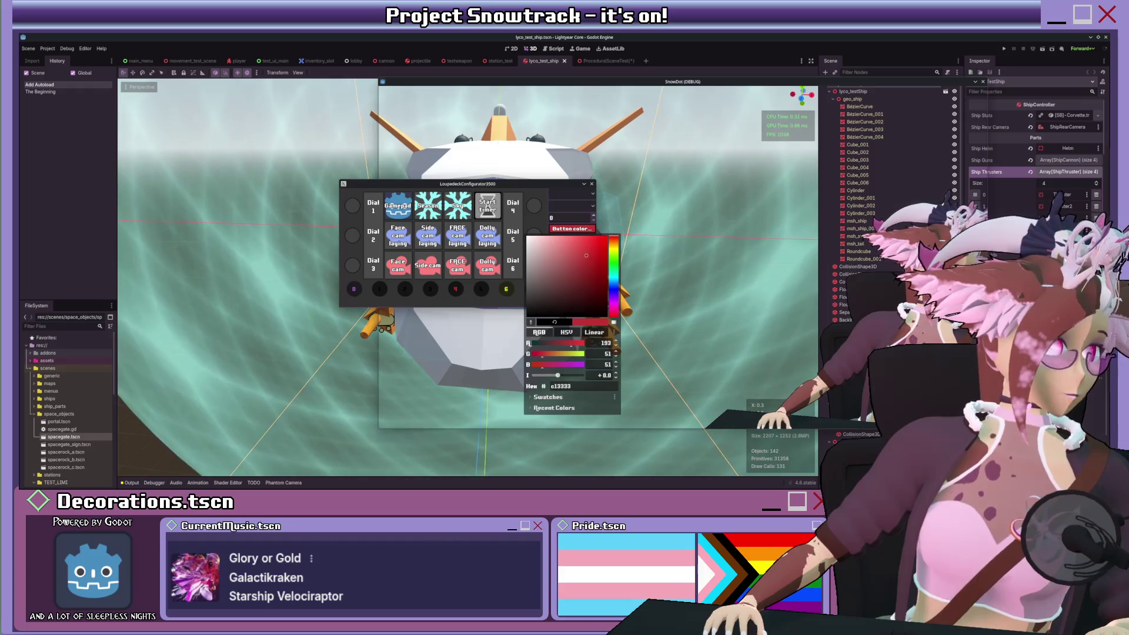
{"action": "key", "text": "Escape"}
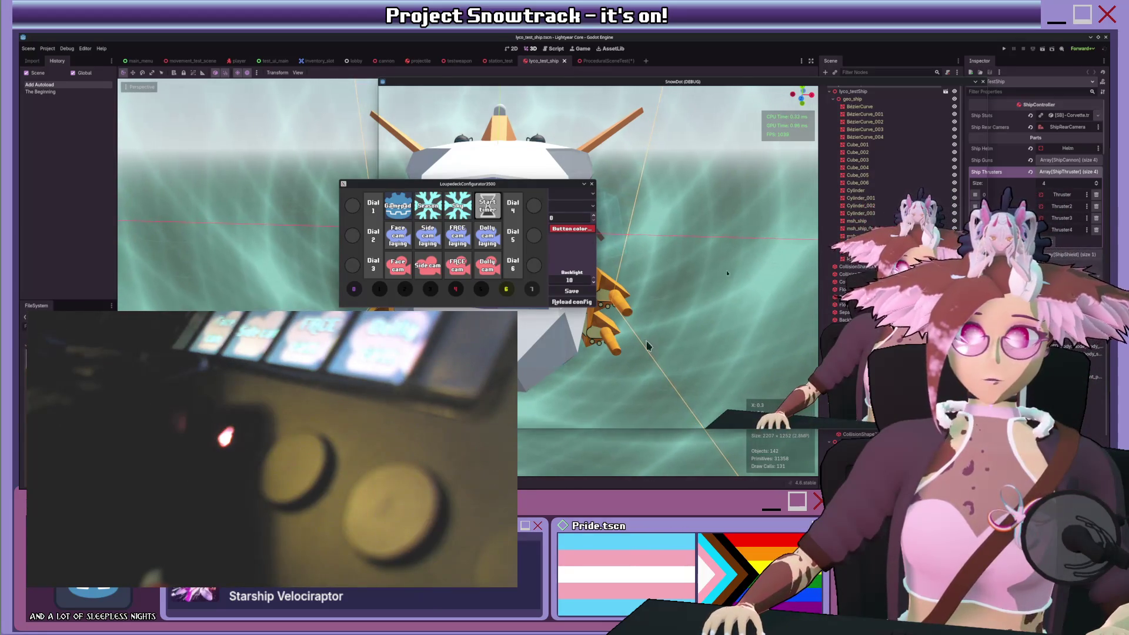
Shift that button's colour from red to a lighter hue, then bring Godot back to front
{"action": "left_click", "coordinate": [585, 231]}
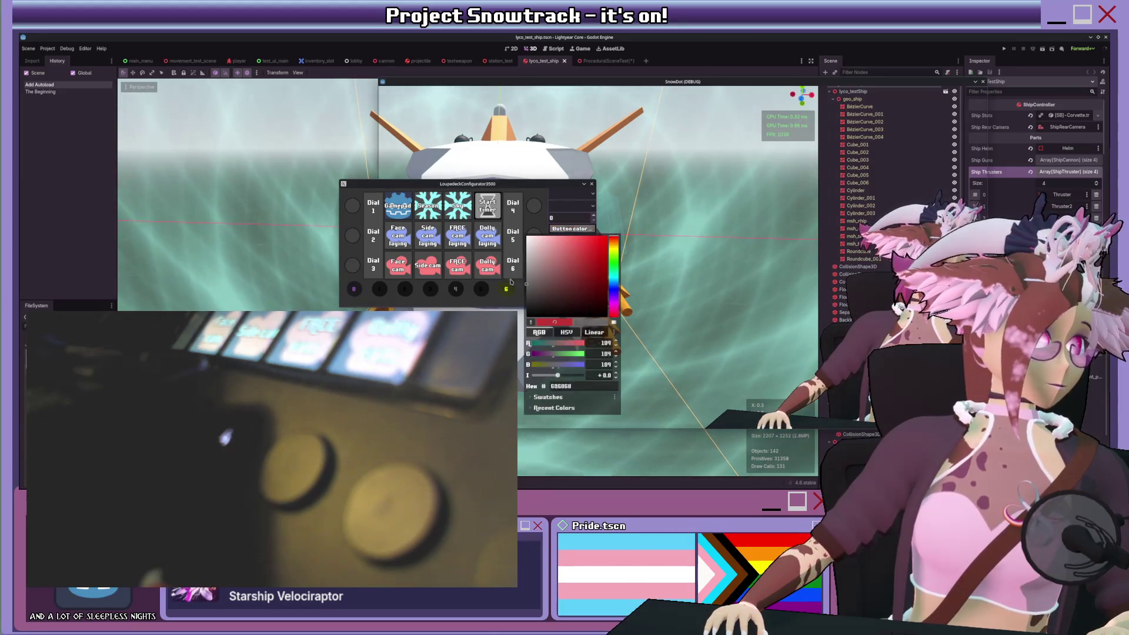
{"action": "mouse_move", "coordinate": [615, 259]}
{"action": "left_mouse_down"}
{"action": "mouse_move", "coordinate": [612, 291]}
{"action": "mouse_move", "coordinate": [609, 270]}
{"action": "left_mouse_up"}
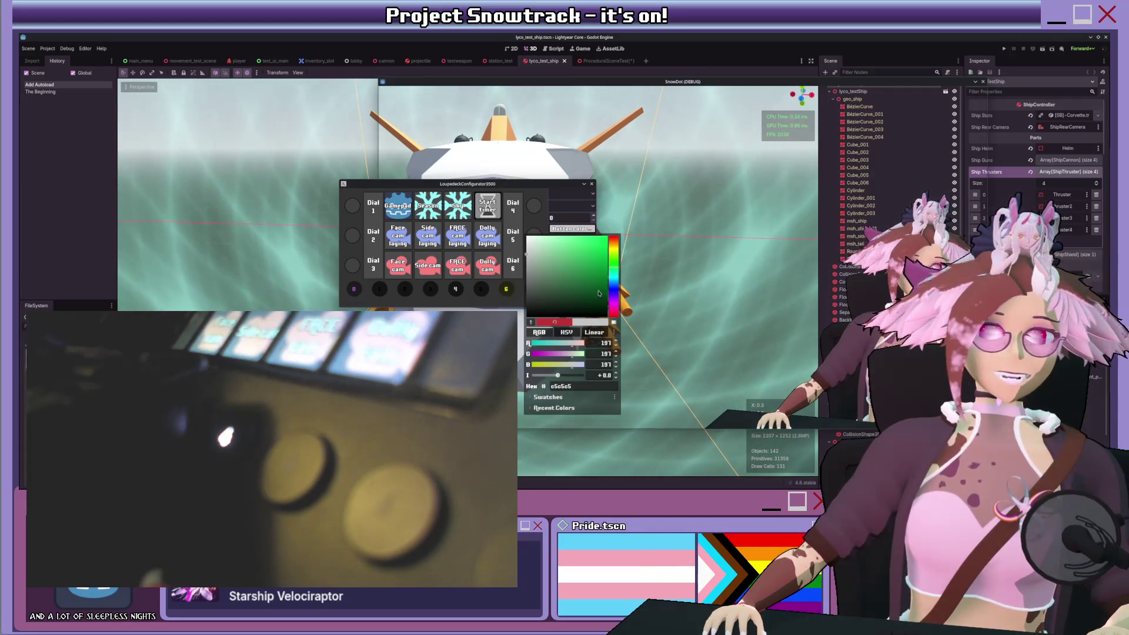
{"action": "left_click", "coordinate": [545, 221]}
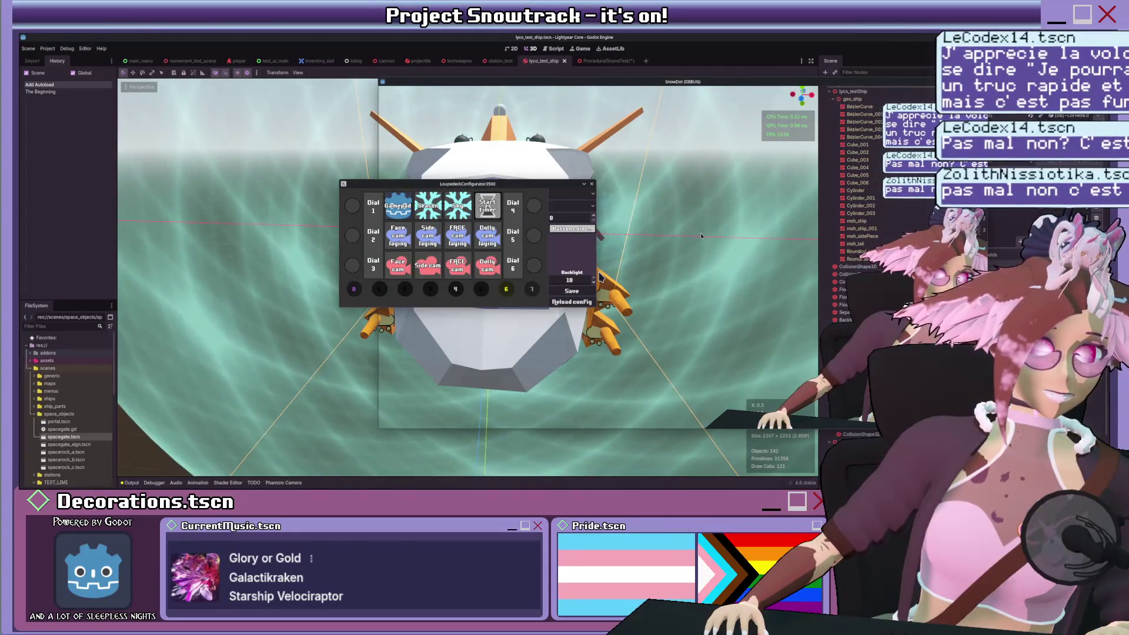
{"action": "left_click", "coordinate": [600, 276]}
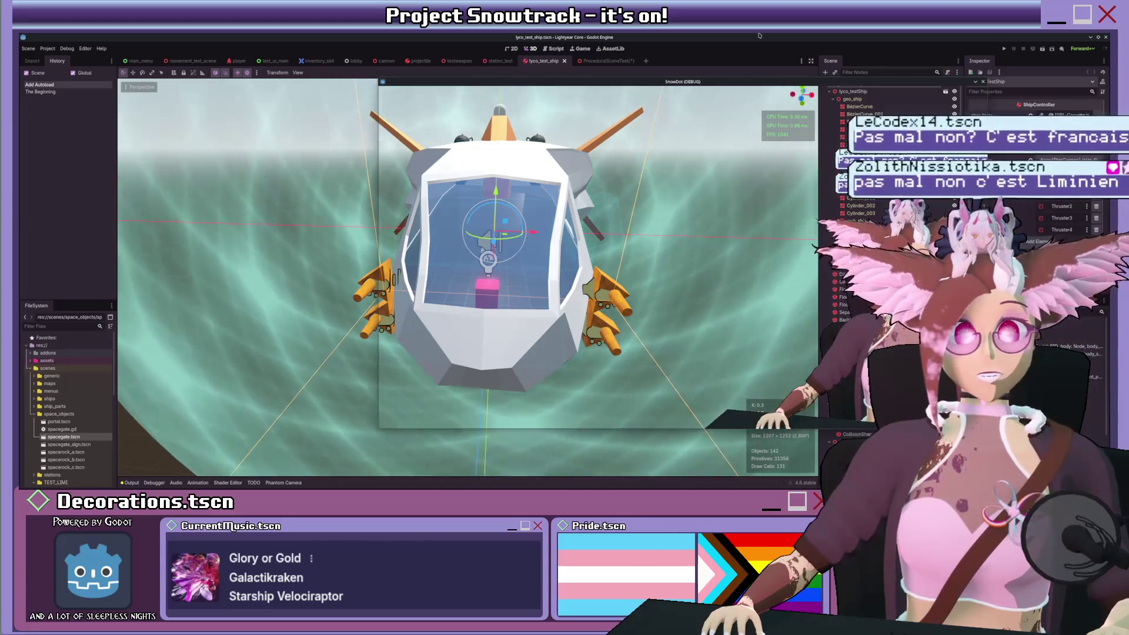
Stop the running game with F8 and orbit to a side view of the ship
{"action": "key", "text": "F8"}
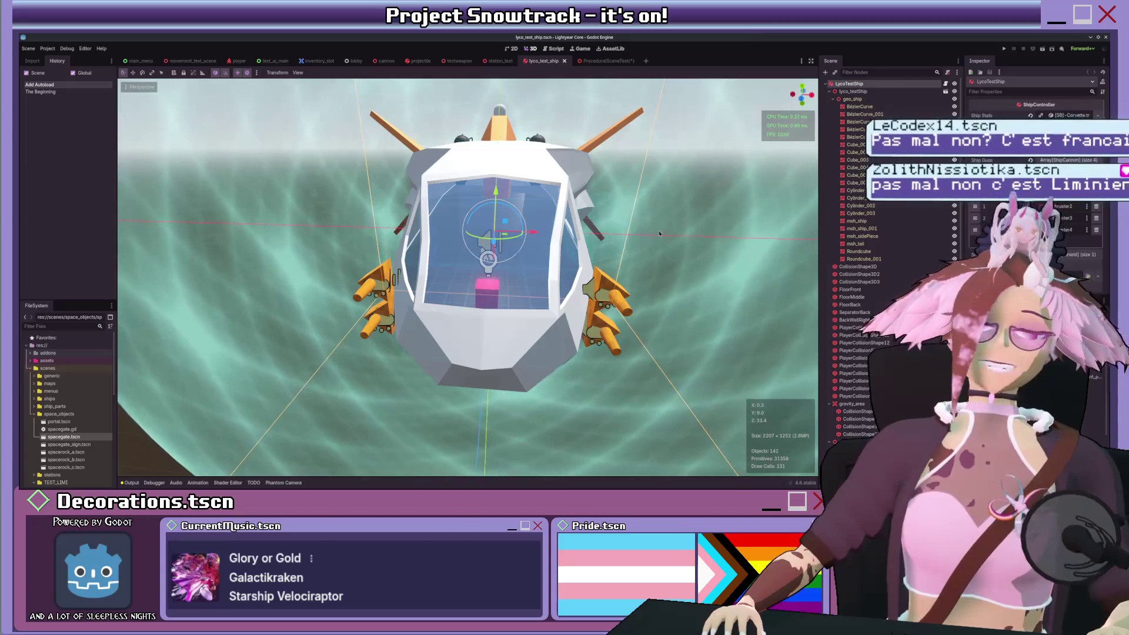
{"action": "left_click_drag", "start_coordinate": [660, 234], "coordinate": [650, 238]}
{"action": "scroll", "coordinate": [650, 238], "scroll_direction": "up", "scroll_amount": 5}
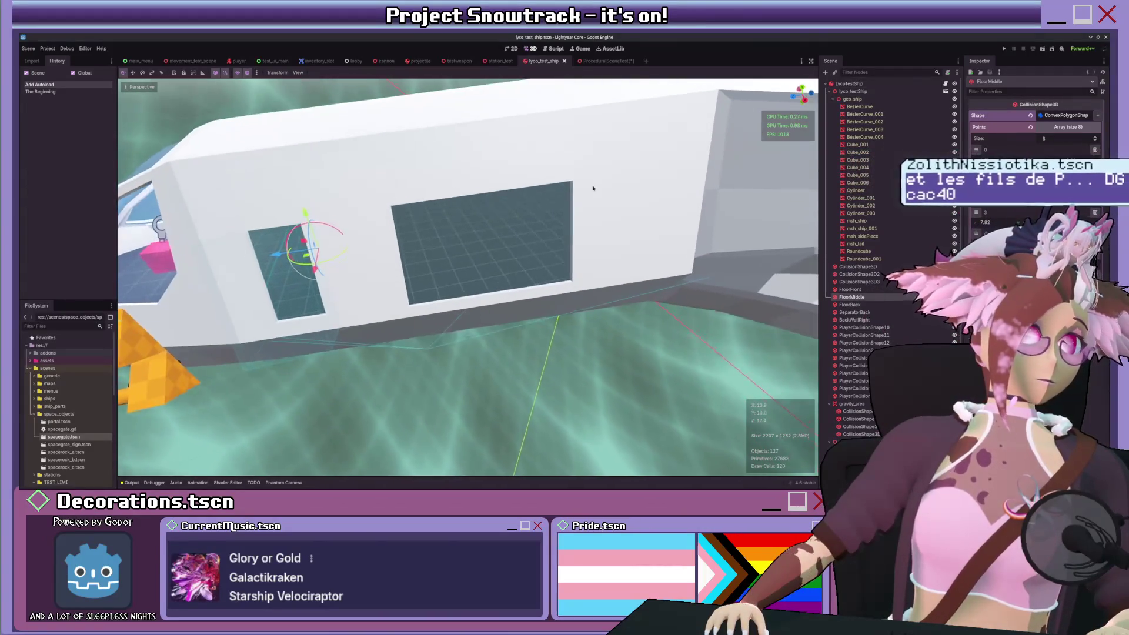
Fly inside the ship to view the windows, then undo the accidental FloorMiddle Set points change
{"action": "mouse_move", "coordinate": [615, 200]}
{"action": "left_mouse_down"}
{"action": "mouse_move", "coordinate": [603, 277]}
{"action": "mouse_move", "coordinate": [555, 334]}
{"action": "left_mouse_up"}
{"action": "left_click_drag", "start_coordinate": [744, 245], "coordinate": [572, 294]}
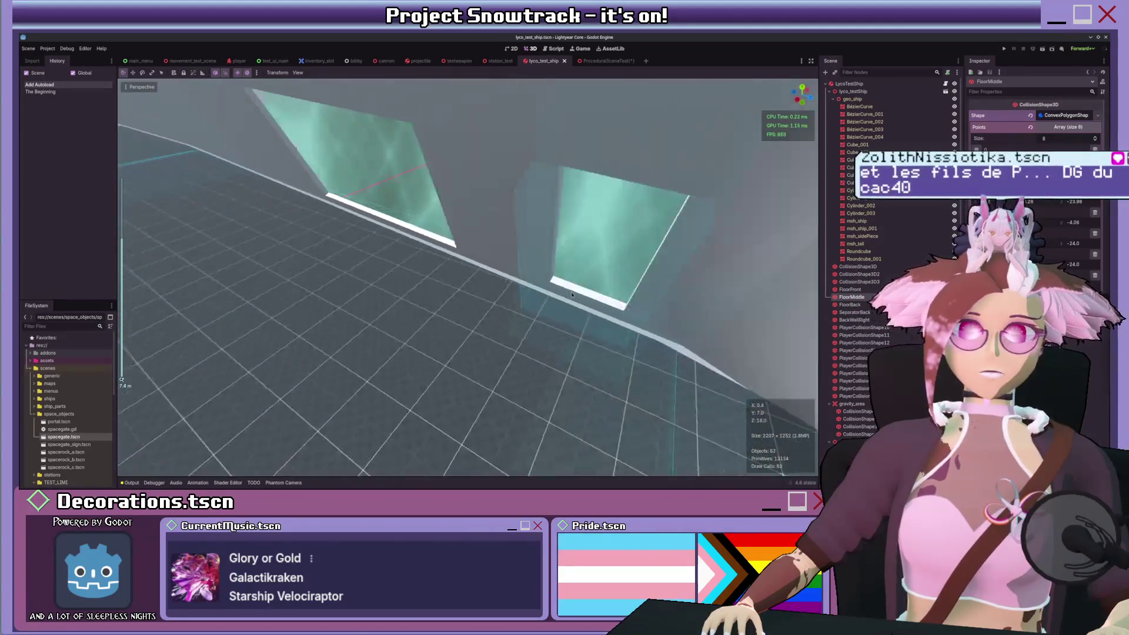
{"action": "scroll", "coordinate": [572, 294], "scroll_direction": "up", "scroll_amount": 5}
{"action": "scroll", "coordinate": [585, 287], "scroll_direction": "up", "scroll_amount": 3}
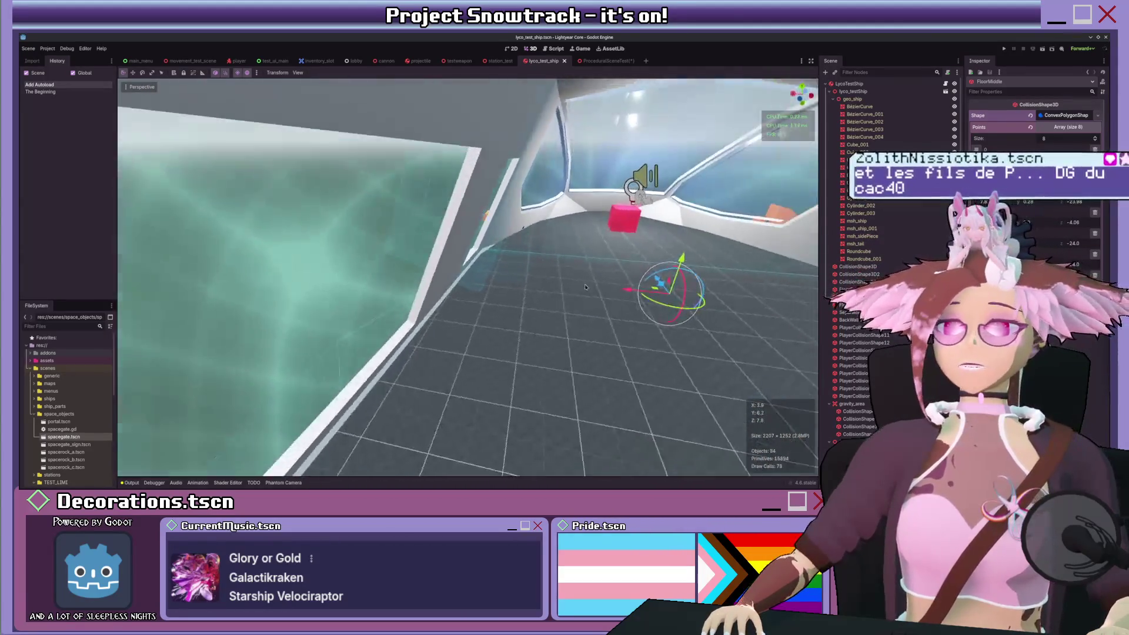
{"action": "scroll", "coordinate": [586, 287], "scroll_direction": "down", "scroll_amount": 3}
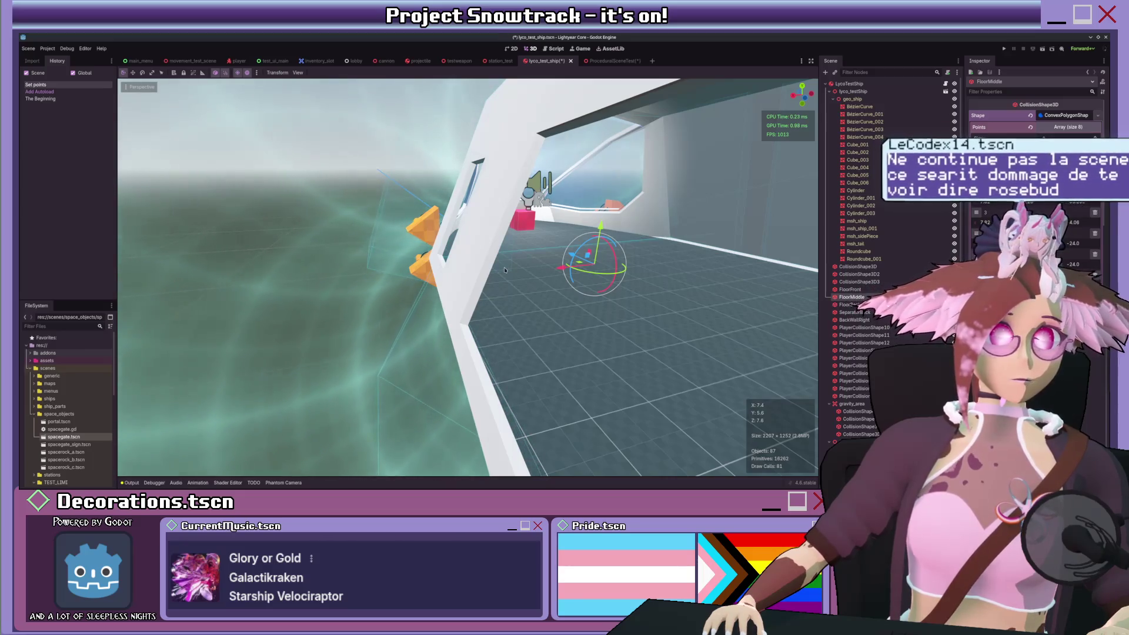
{"action": "key", "text": "ctrl+z"}
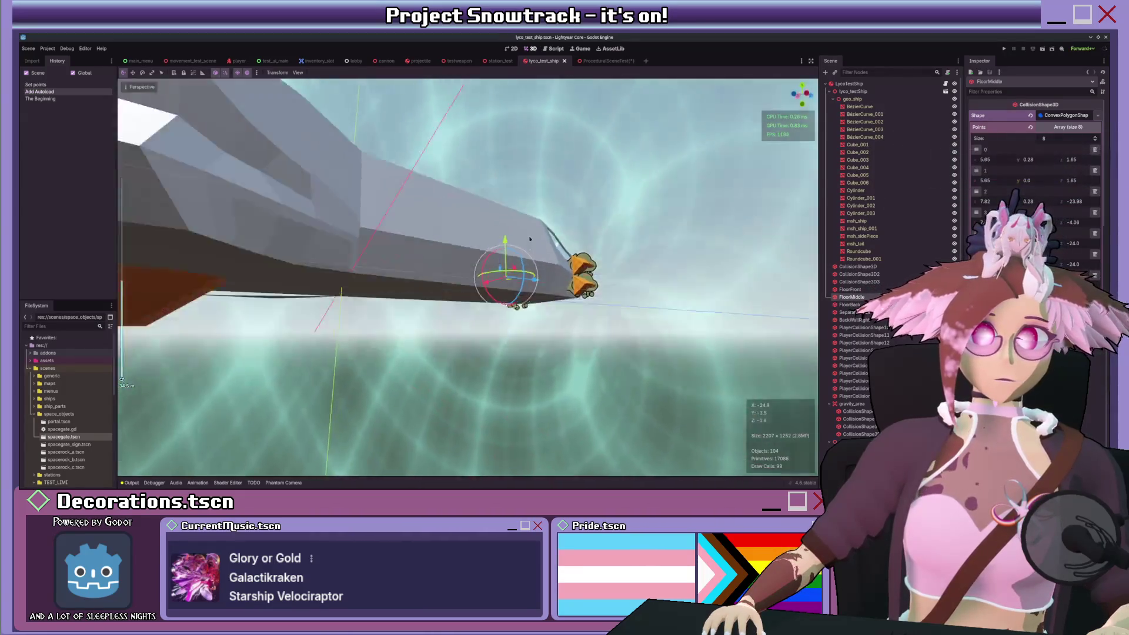
Hide the geo_ship mesh and toggle visibility of one more node in the scene tree
{"action": "left_click_drag", "start_coordinate": [530, 238], "coordinate": [565, 206]}
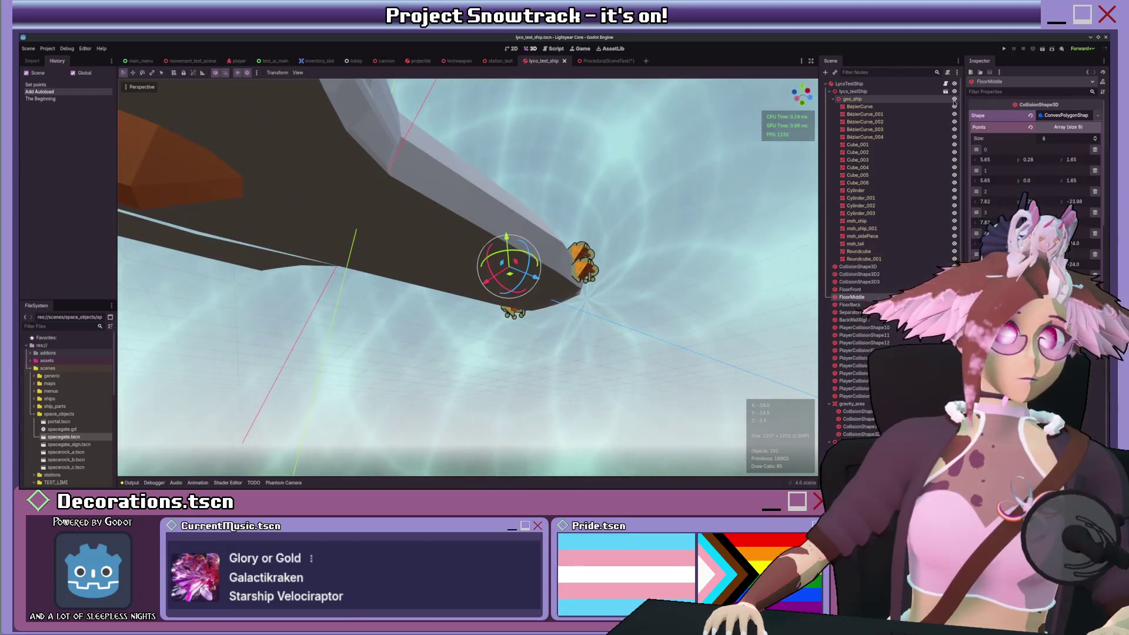
{"action": "left_click", "coordinate": [955, 100]}
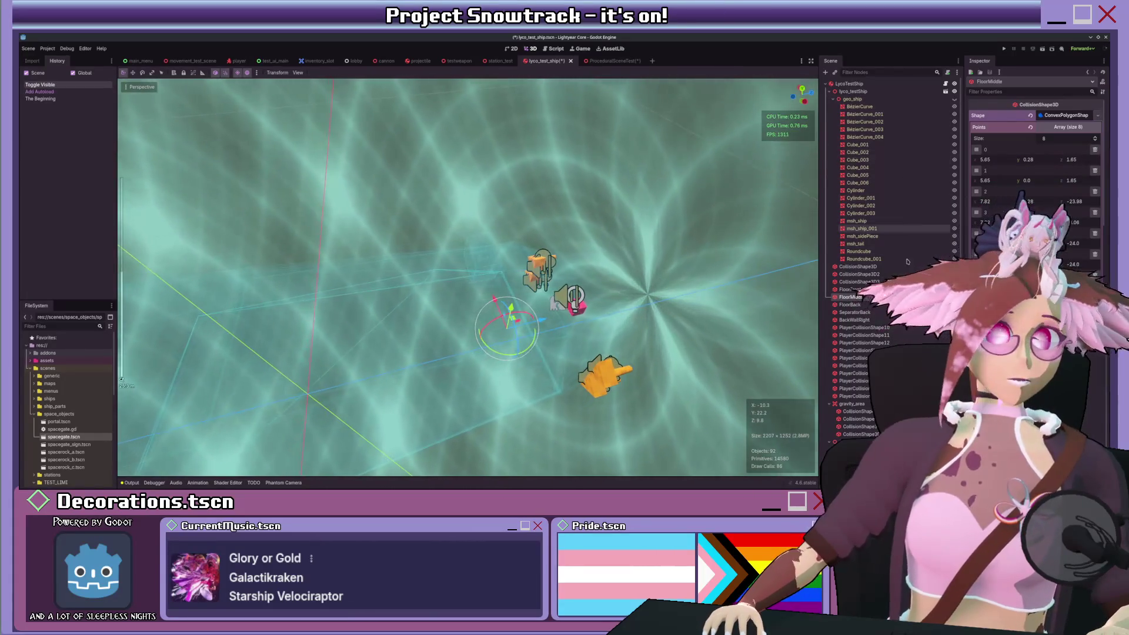
{"action": "scroll", "coordinate": [907, 262], "scroll_direction": "down", "scroll_amount": 5}
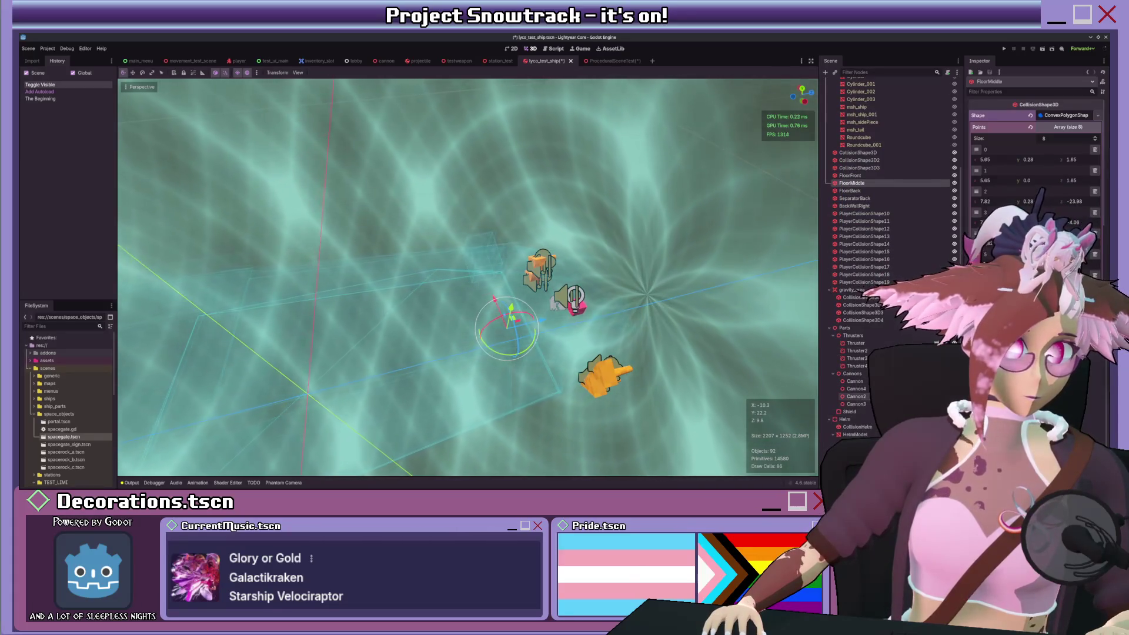
{"action": "left_click", "coordinate": [954, 290]}
{"action": "mouse_move", "coordinate": [506, 306]}
{"action": "left_mouse_down"}
{"action": "mouse_move", "coordinate": [527, 323]}
{"action": "mouse_move", "coordinate": [659, 249]}
{"action": "mouse_move", "coordinate": [634, 259]}
{"action": "left_mouse_up"}
{"action": "scroll", "coordinate": [658, 250], "scroll_direction": "up", "scroll_amount": 2}
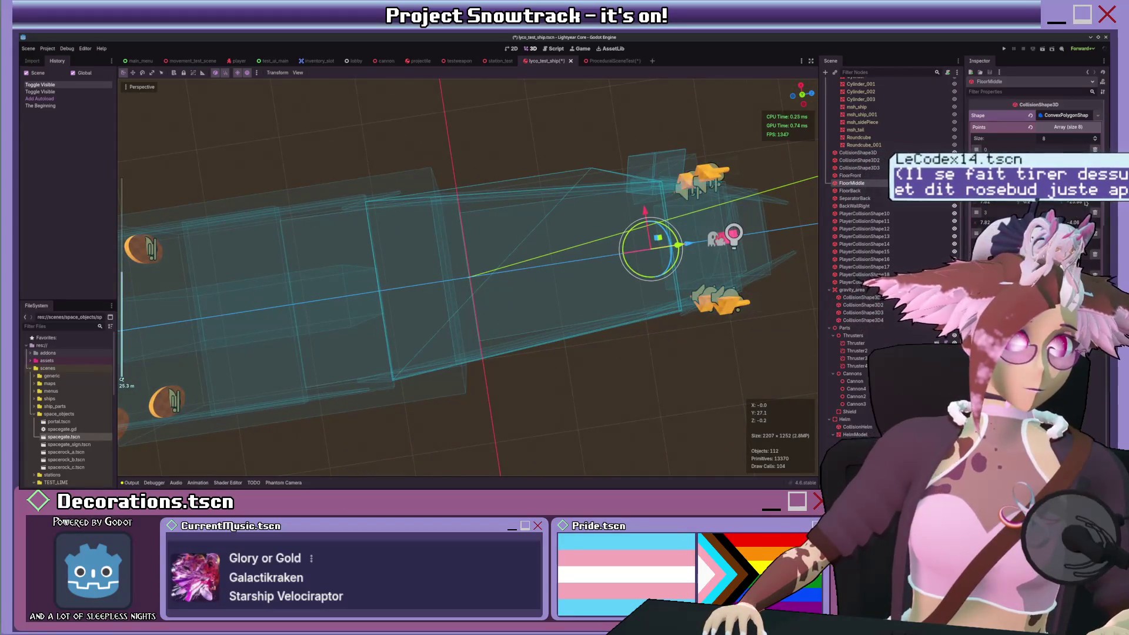
Undo the stray edit and set the FloorMiddle collision shape's far points to -24.0
{"action": "key", "text": "ctrl+z"}
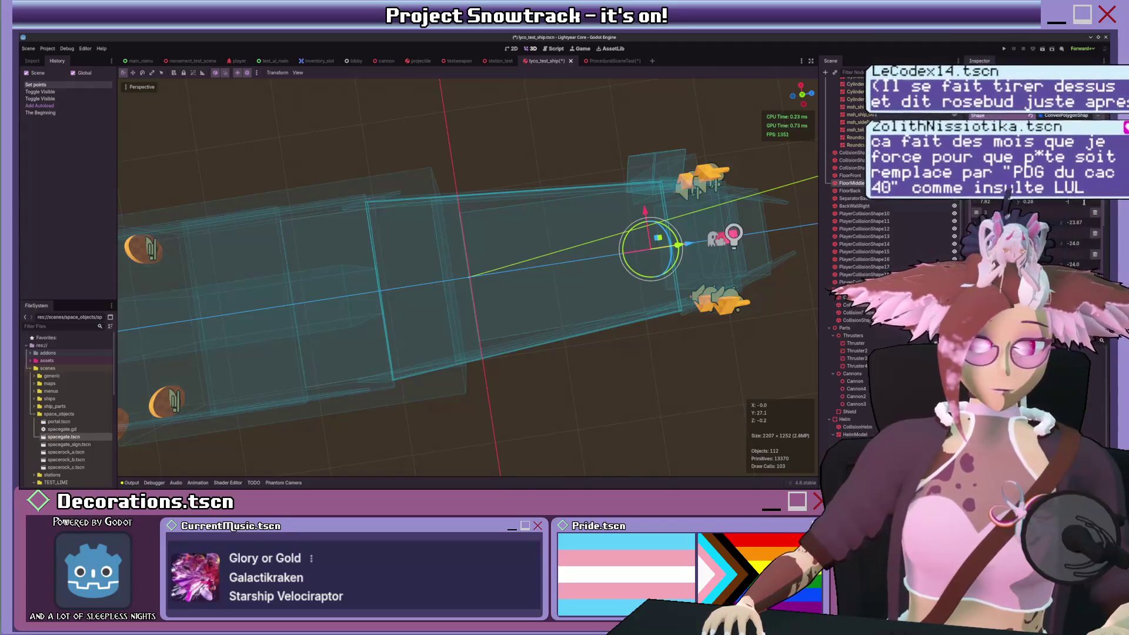
{"action": "key", "text": "Return"}
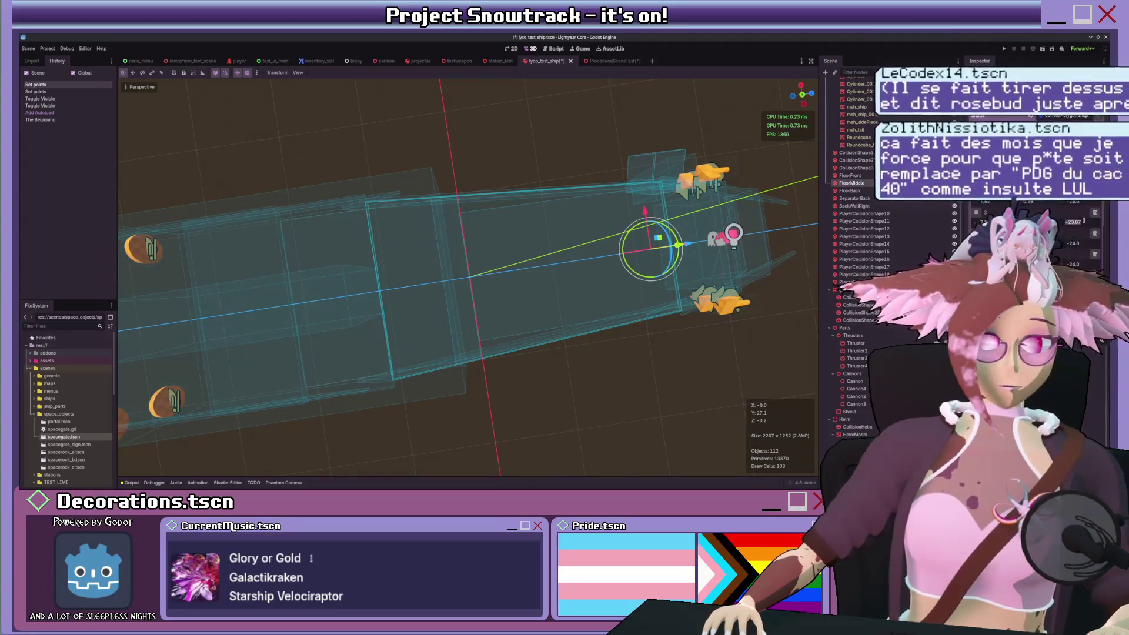
{"action": "left_click", "coordinate": [1084, 221]}
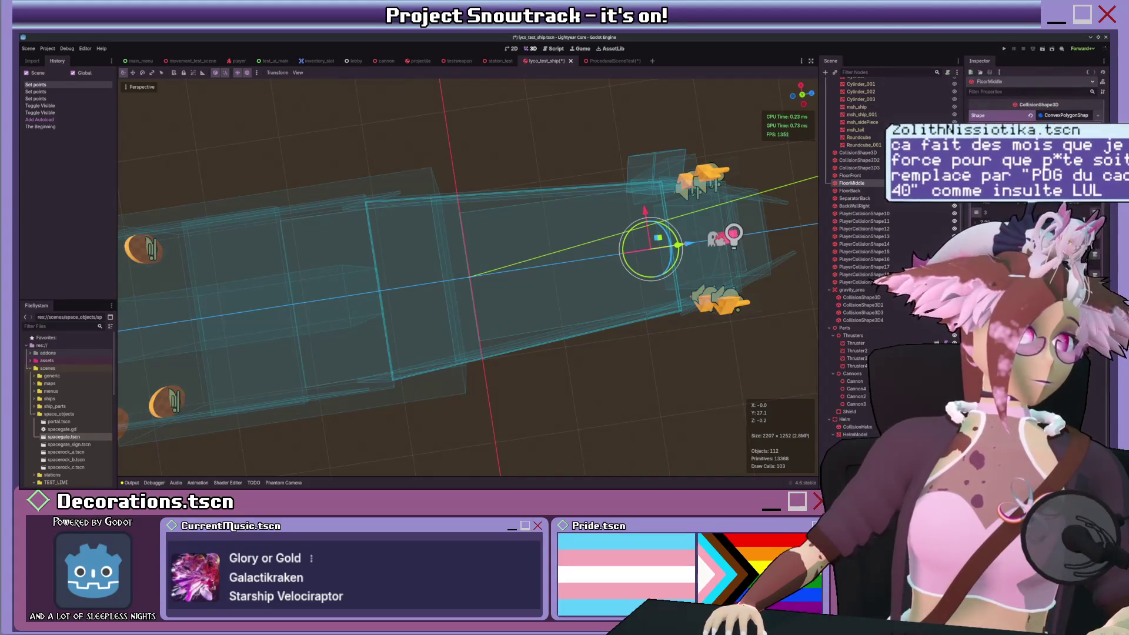
{"action": "mouse_move", "coordinate": [537, 272]}
{"action": "left_mouse_down"}
{"action": "mouse_move", "coordinate": [561, 233]}
{"action": "mouse_move", "coordinate": [691, 242]}
{"action": "mouse_move", "coordinate": [501, 266]}
{"action": "mouse_move", "coordinate": [520, 253]}
{"action": "mouse_move", "coordinate": [453, 245]}
{"action": "mouse_move", "coordinate": [439, 273]}
{"action": "mouse_move", "coordinate": [444, 286]}
{"action": "mouse_move", "coordinate": [615, 307]}
{"action": "left_mouse_up"}
{"action": "scroll", "coordinate": [566, 226], "scroll_direction": "up", "scroll_amount": 3}
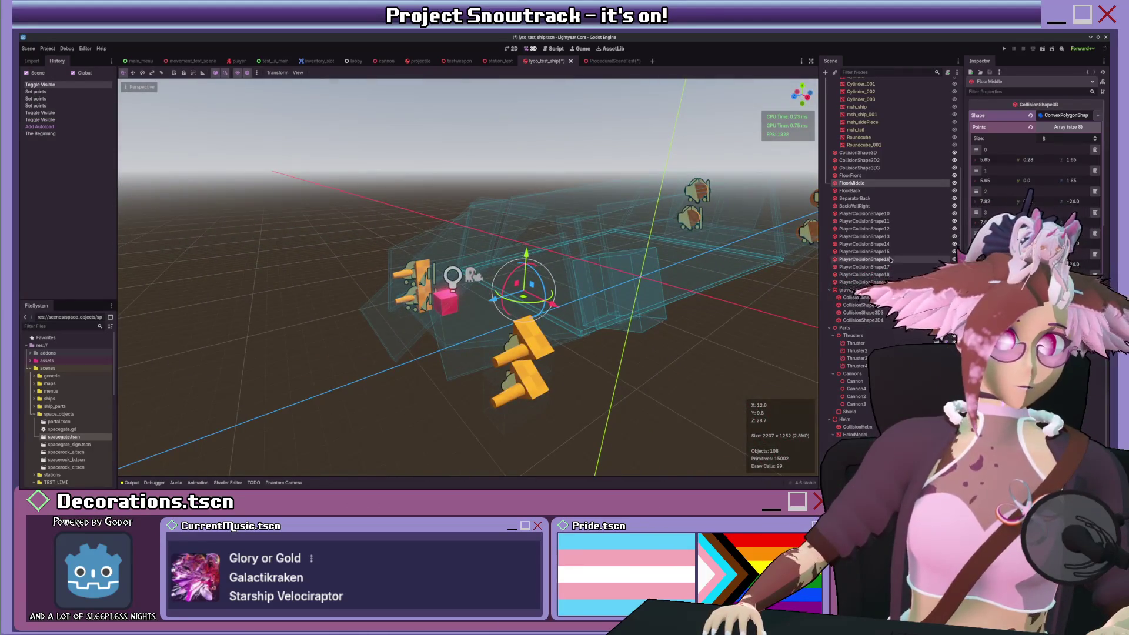
{"action": "left_click", "coordinate": [831, 290]}
{"action": "left_click", "coordinate": [831, 329]}
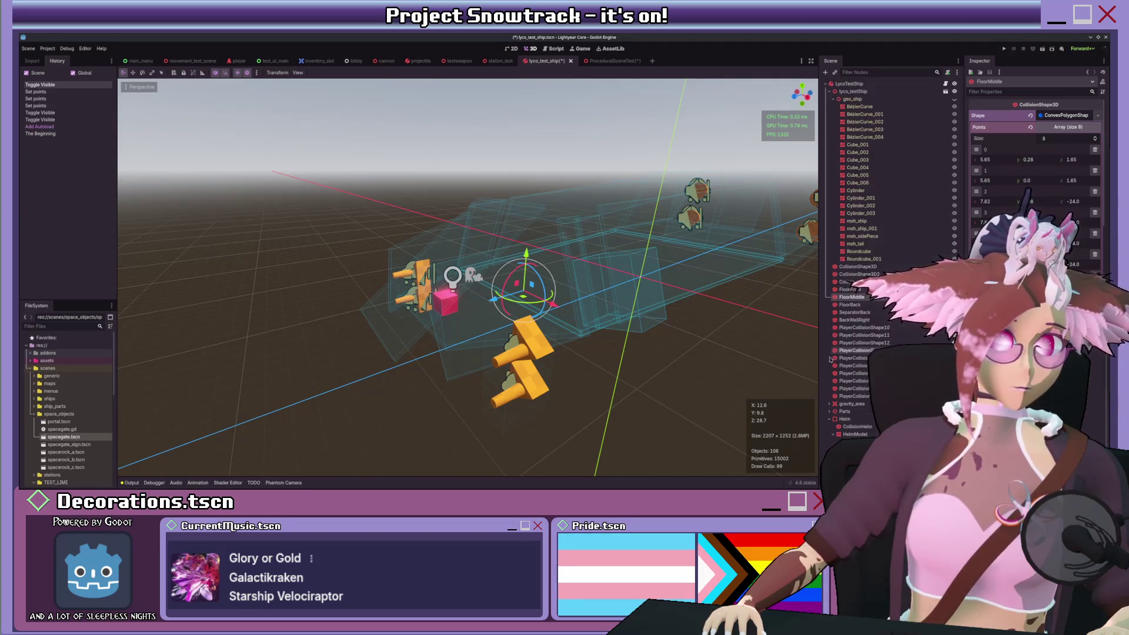
{"action": "left_click_drag", "start_coordinate": [734, 331], "coordinate": [717, 328]}
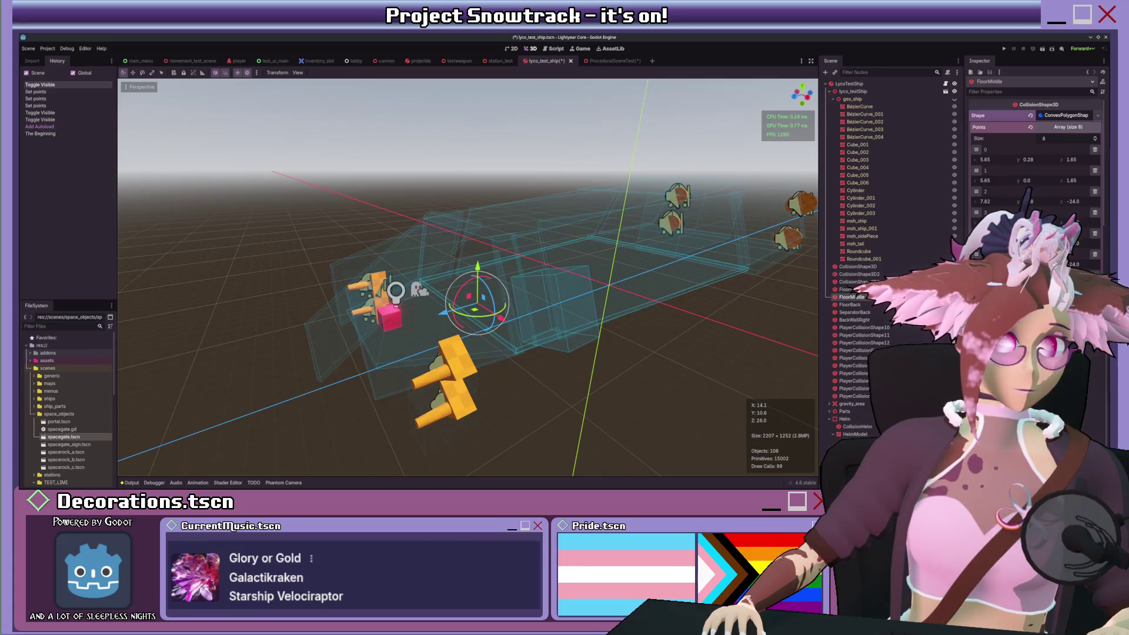
{"action": "left_click", "coordinate": [955, 298]}
{"action": "left_click", "coordinate": [553, 311]}
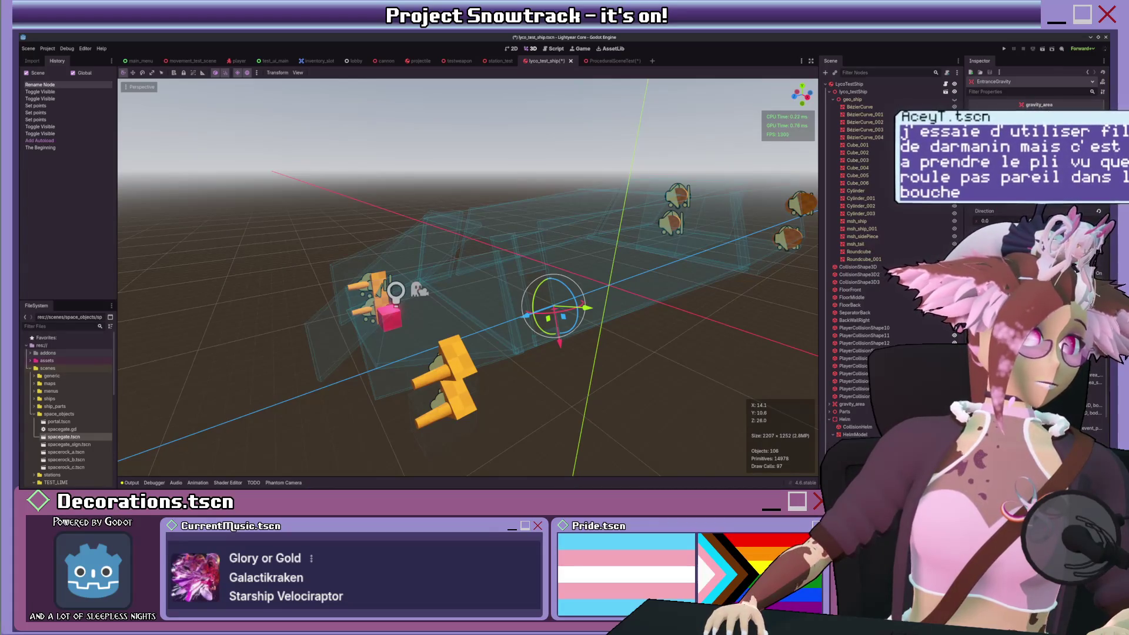
{"action": "mouse_move", "coordinate": [522, 297]}
{"action": "left_mouse_down"}
{"action": "mouse_move", "coordinate": [472, 315]}
{"action": "mouse_move", "coordinate": [532, 334]}
{"action": "mouse_move", "coordinate": [545, 304]}
{"action": "mouse_move", "coordinate": [546, 321]}
{"action": "mouse_move", "coordinate": [692, 310]}
{"action": "mouse_move", "coordinate": [574, 214]}
{"action": "mouse_move", "coordinate": [599, 282]}
{"action": "mouse_move", "coordinate": [612, 253]}
{"action": "left_mouse_up"}
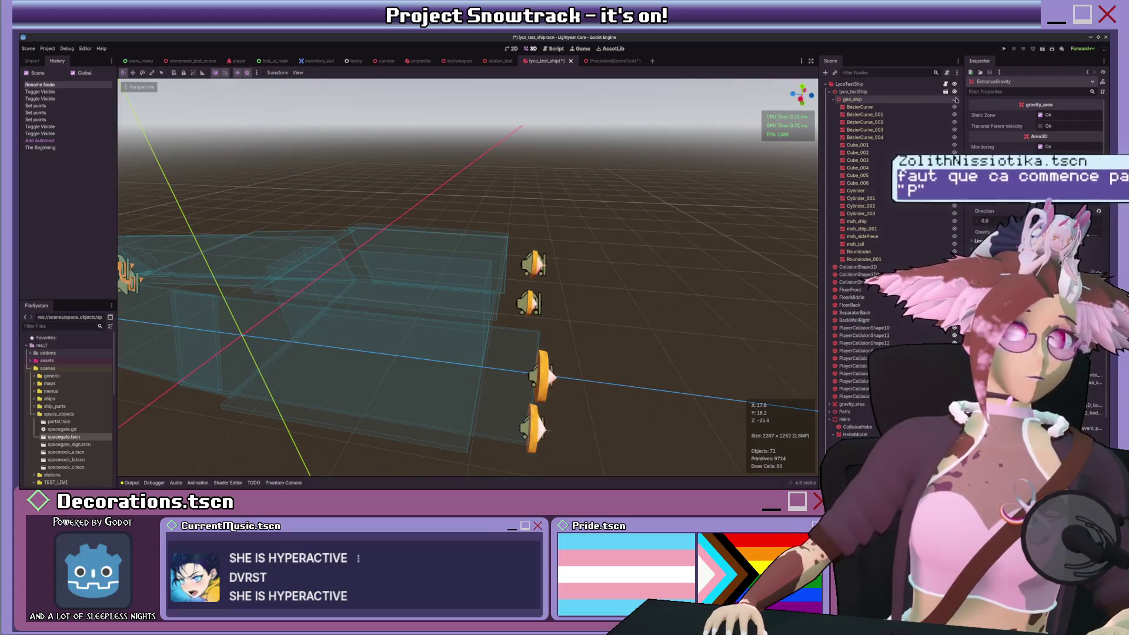
Make the geo_ship hull visible again and frame the whole ship in the viewport
{"action": "left_click", "coordinate": [954, 100]}
{"action": "left_click", "coordinate": [954, 99]}
{"action": "left_click", "coordinate": [954, 100]}
{"action": "left_click_drag", "start_coordinate": [588, 211], "coordinate": [593, 178]}
{"action": "scroll", "coordinate": [483, 278], "scroll_direction": "up", "scroll_amount": 3}
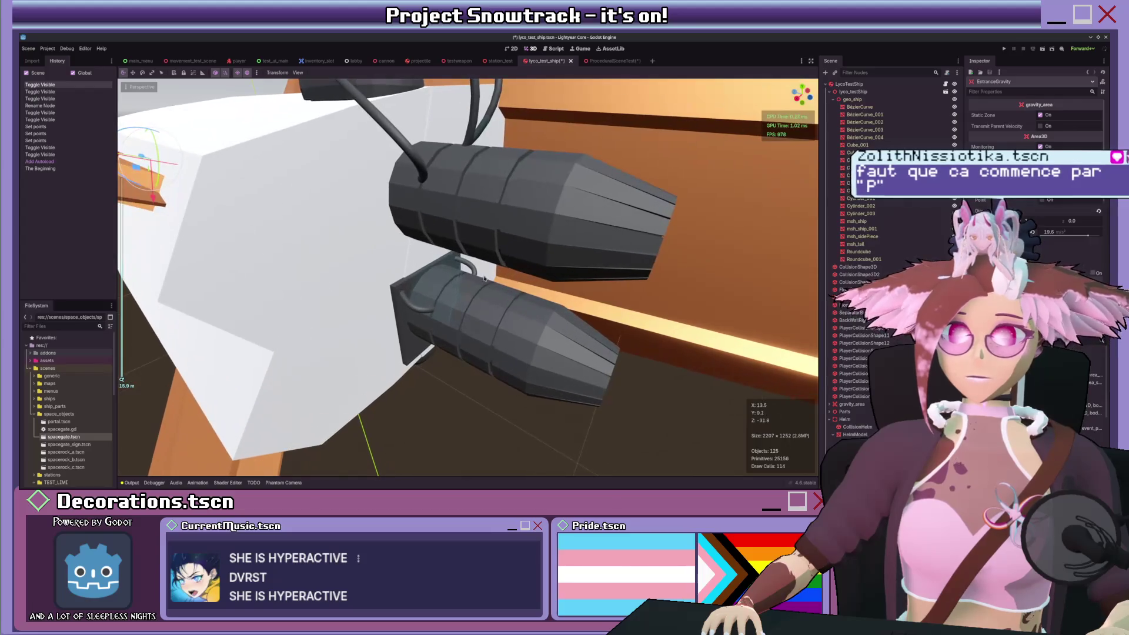
{"action": "scroll", "coordinate": [460, 282], "scroll_direction": "down", "scroll_amount": 3}
{"action": "mouse_move", "coordinate": [460, 282]}
{"action": "left_mouse_down"}
{"action": "mouse_move", "coordinate": [487, 292]}
{"action": "mouse_move", "coordinate": [585, 260]}
{"action": "mouse_move", "coordinate": [627, 280]}
{"action": "mouse_move", "coordinate": [581, 287]}
{"action": "mouse_move", "coordinate": [550, 225]}
{"action": "left_mouse_up"}
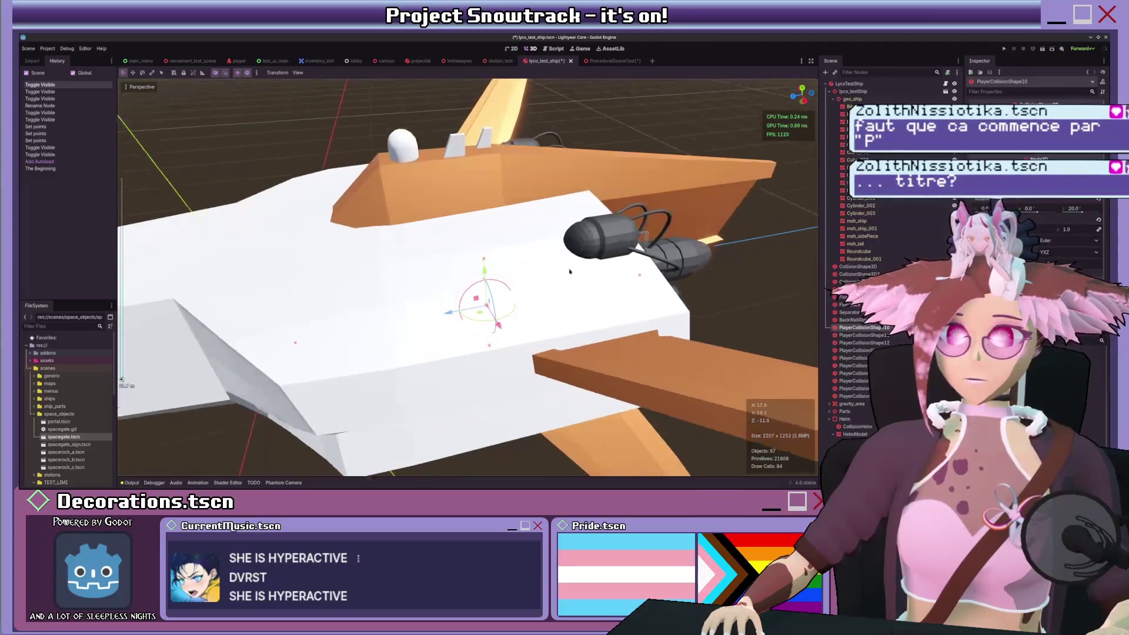
{"action": "scroll", "coordinate": [586, 260], "scroll_direction": "up", "scroll_amount": 2}
{"action": "scroll", "coordinate": [550, 226], "scroll_direction": "down", "scroll_amount": 5}
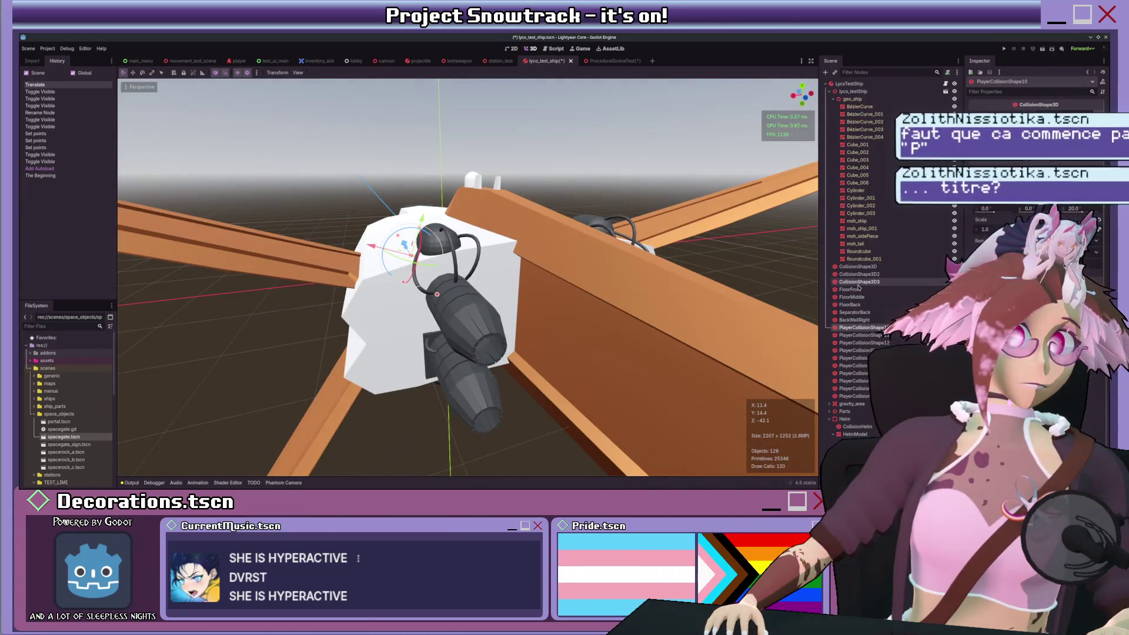
Duplicate a PlayerCollisionShape and make the copy's box shape unique
{"action": "left_click", "coordinate": [854, 396]}
{"action": "scroll", "coordinate": [535, 258], "scroll_direction": "down", "scroll_amount": 3}
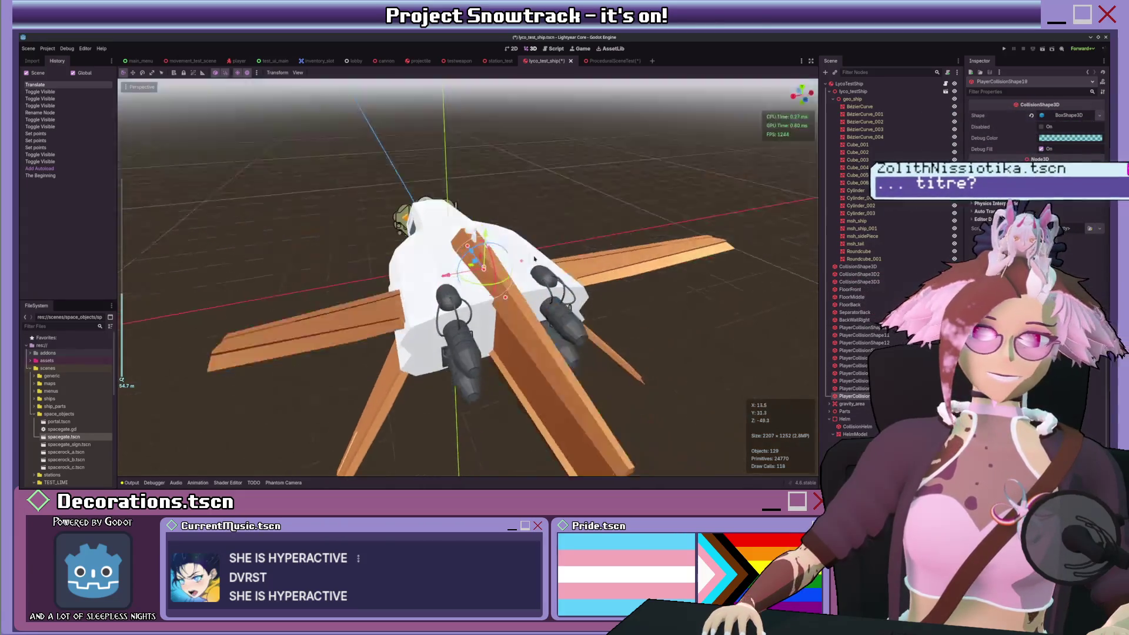
{"action": "key", "text": "ctrl+d"}
{"action": "left_click", "coordinate": [1046, 116]}
Rotate the new collision box to -90 and move it 7 units along its axis
{"action": "mouse_move", "coordinate": [558, 232]}
{"action": "left_mouse_down"}
{"action": "mouse_move", "coordinate": [536, 283]}
{"action": "mouse_move", "coordinate": [550, 263]}
{"action": "left_mouse_up"}
{"action": "scroll", "coordinate": [584, 278], "scroll_direction": "up", "scroll_amount": 5}
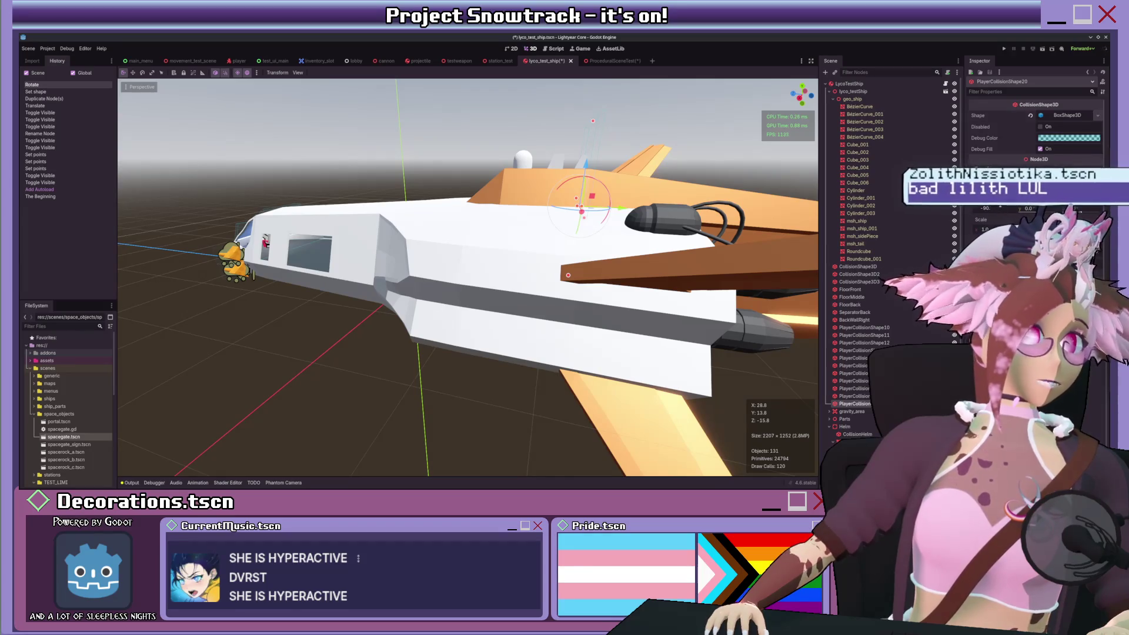
{"action": "key", "text": "Return"}
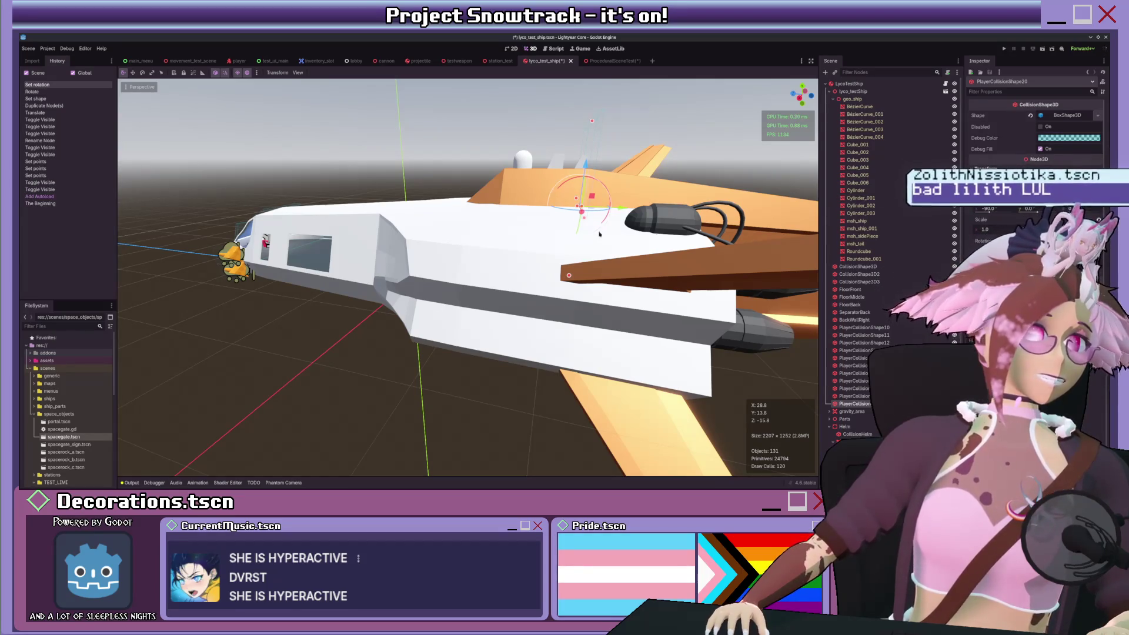
{"action": "key", "text": "Return"}
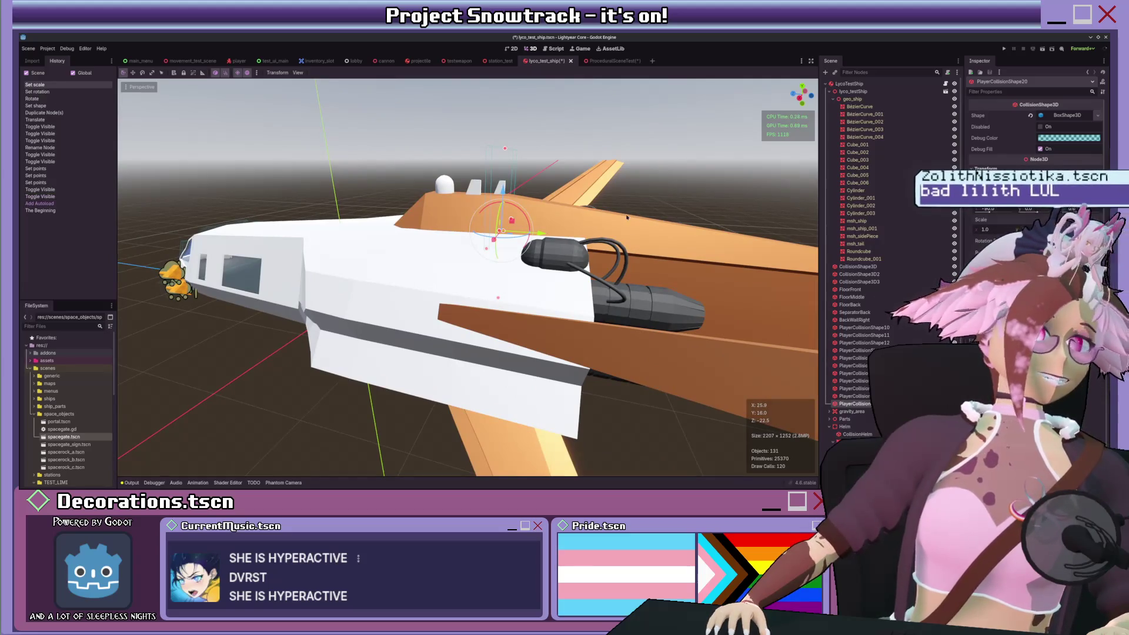
{"action": "left_click_drag", "start_coordinate": [518, 247], "coordinate": [594, 266]}
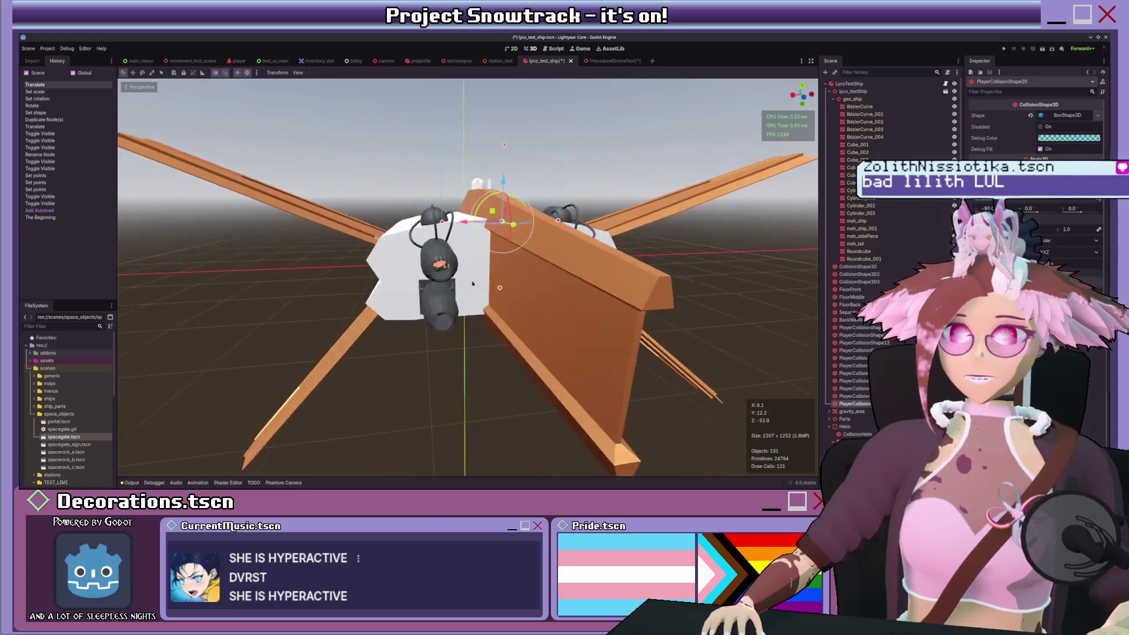
{"action": "scroll", "coordinate": [473, 284], "scroll_direction": "up", "scroll_amount": 4}
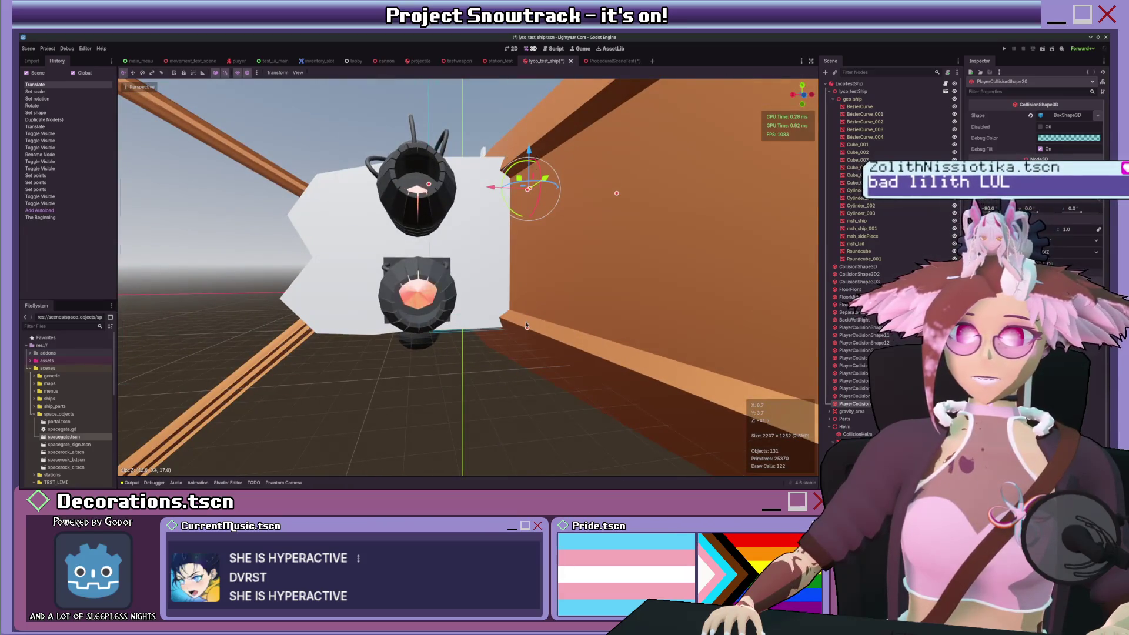
Resize the duplicated collision box with its size handles to fit the ship's walls
{"action": "left_click_drag", "start_coordinate": [527, 326], "coordinate": [527, 324]}
{"action": "left_click_drag", "start_coordinate": [516, 132], "coordinate": [425, 276]}
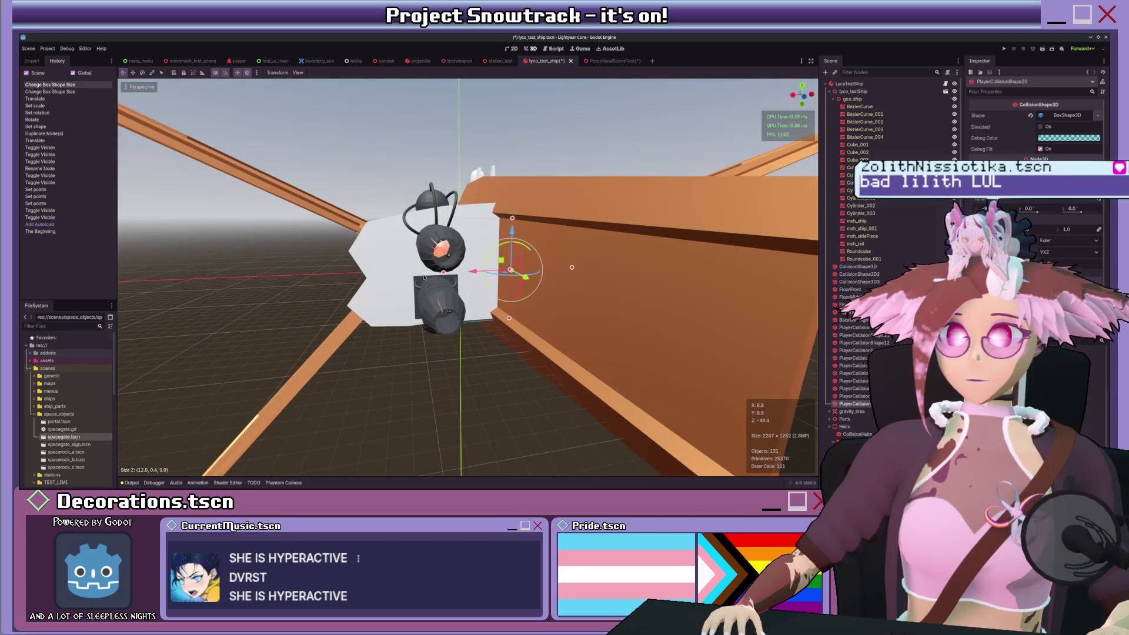
{"action": "scroll", "coordinate": [425, 276], "scroll_direction": "up", "scroll_amount": 5}
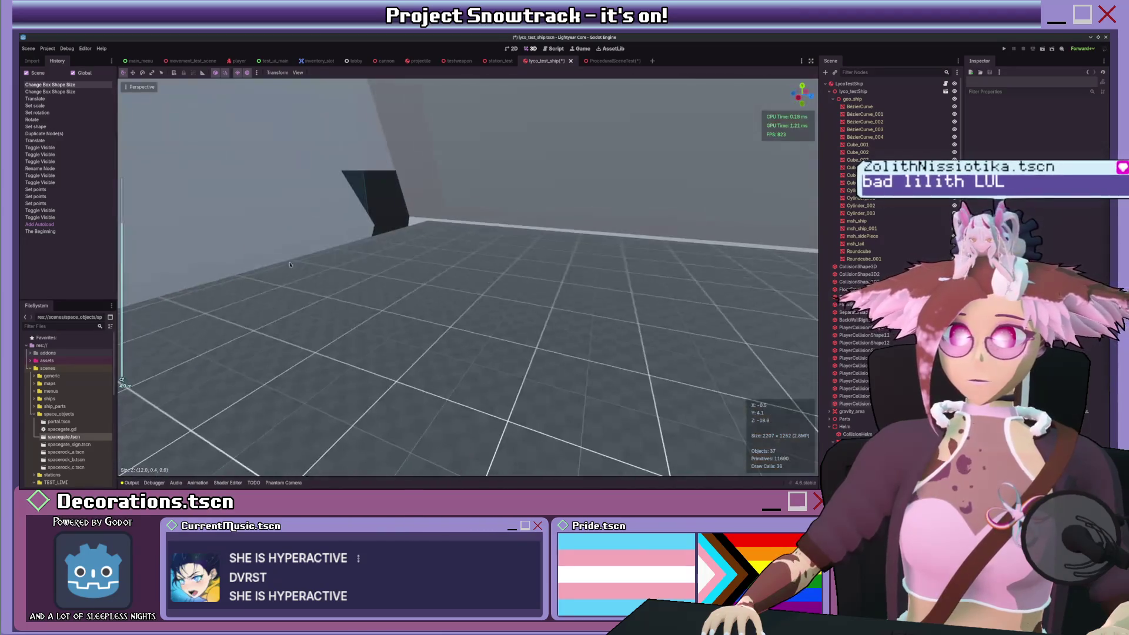
{"action": "mouse_move", "coordinate": [290, 264]}
{"action": "left_mouse_down"}
{"action": "mouse_move", "coordinate": [502, 326]}
{"action": "mouse_move", "coordinate": [411, 328]}
{"action": "mouse_move", "coordinate": [396, 340]}
{"action": "mouse_move", "coordinate": [593, 234]}
{"action": "mouse_move", "coordinate": [572, 267]}
{"action": "mouse_move", "coordinate": [517, 252]}
{"action": "mouse_move", "coordinate": [505, 267]}
{"action": "left_mouse_up"}
{"action": "left_click", "coordinate": [593, 234]}
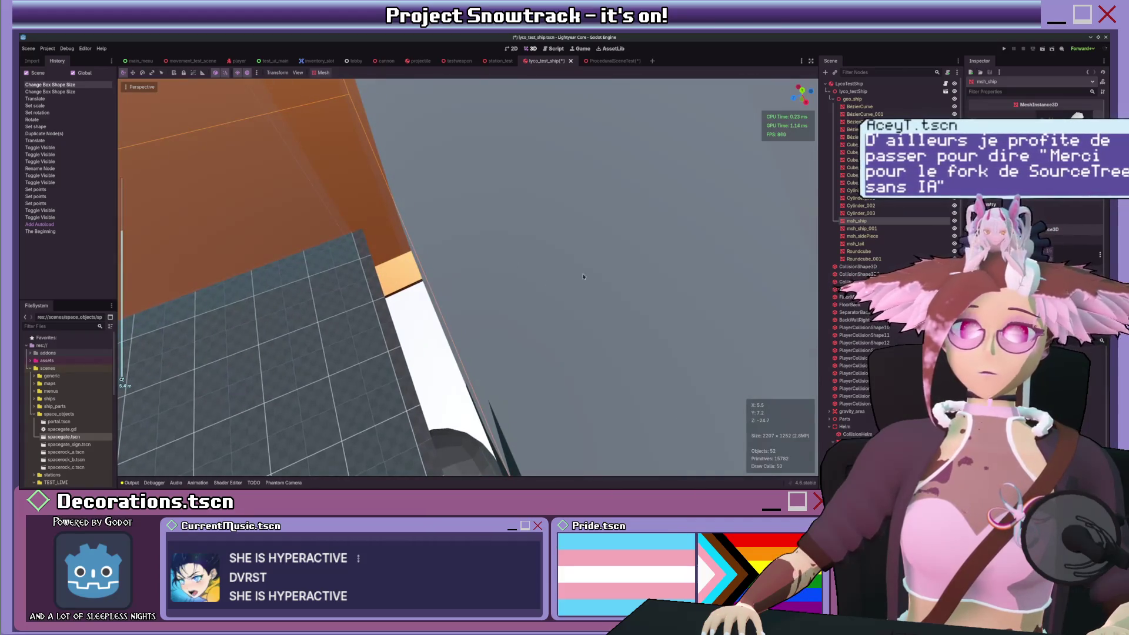
Focus PlayerCollisionShape20, shift it 1 unit and widen it to 15 × 0.4 × 9
{"action": "left_click", "coordinate": [856, 404]}
{"action": "key", "text": "f"}
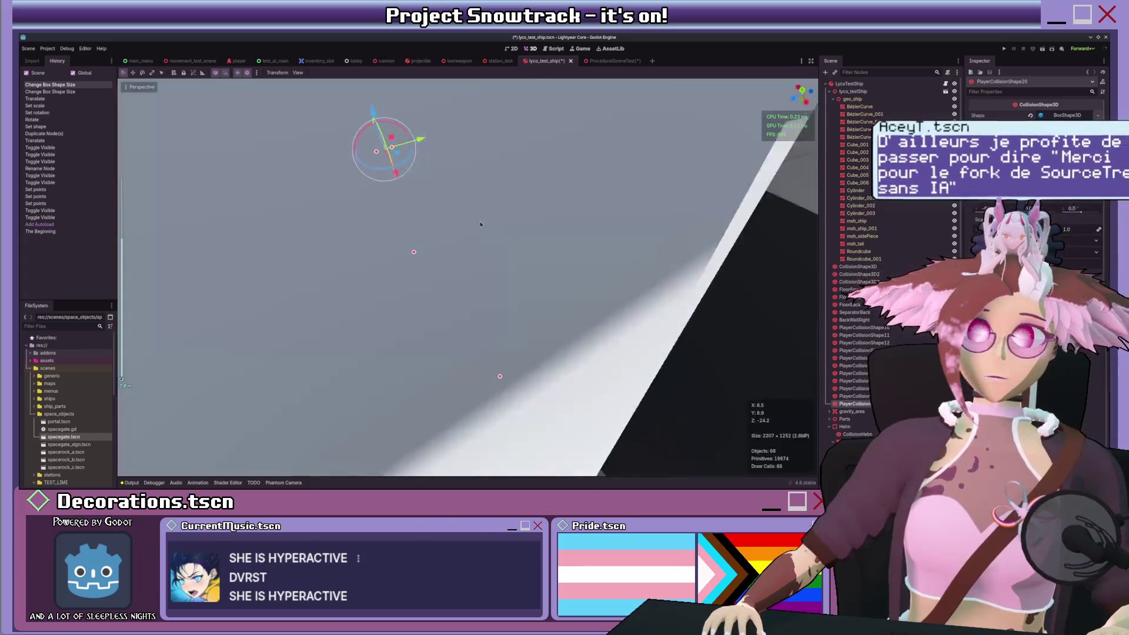
{"action": "left_click_drag", "start_coordinate": [355, 162], "coordinate": [342, 194]}
{"action": "left_click_drag", "start_coordinate": [553, 408], "coordinate": [664, 468]}
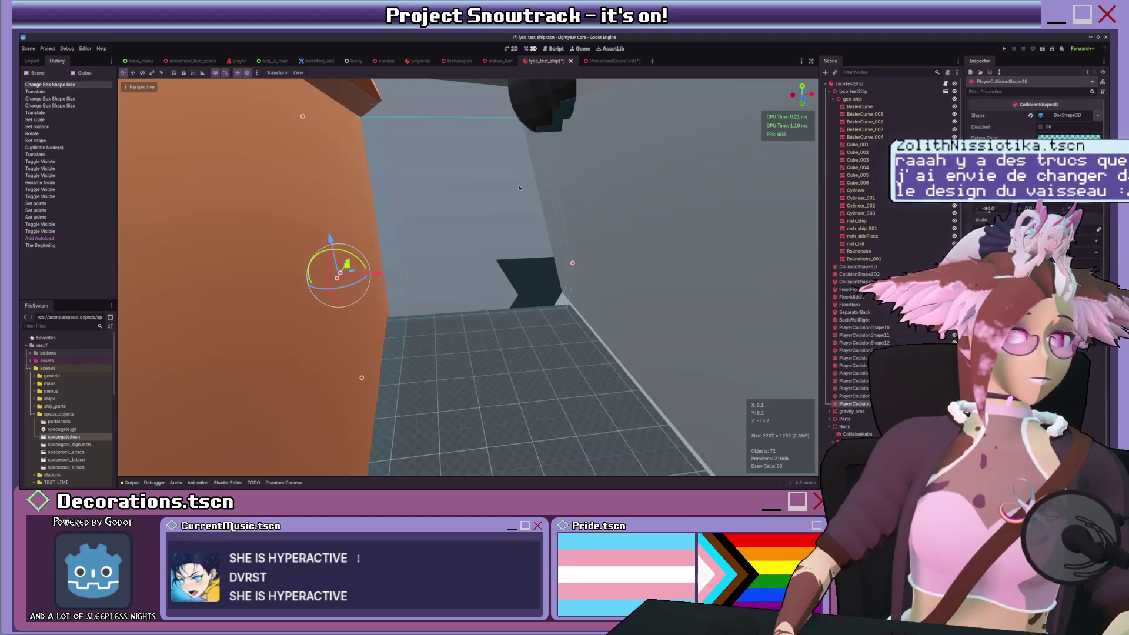
{"action": "mouse_move", "coordinate": [353, 487]}
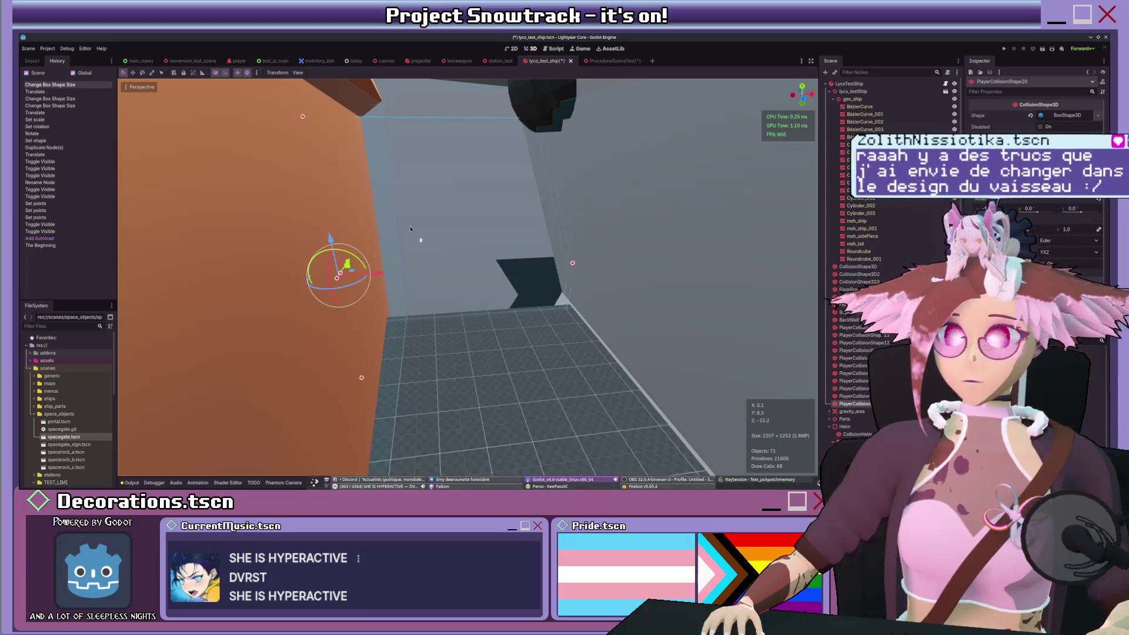
{"action": "left_click", "coordinate": [442, 486]}
{"action": "left_click", "coordinate": [376, 117]}
{"action": "type", "text": "source"}
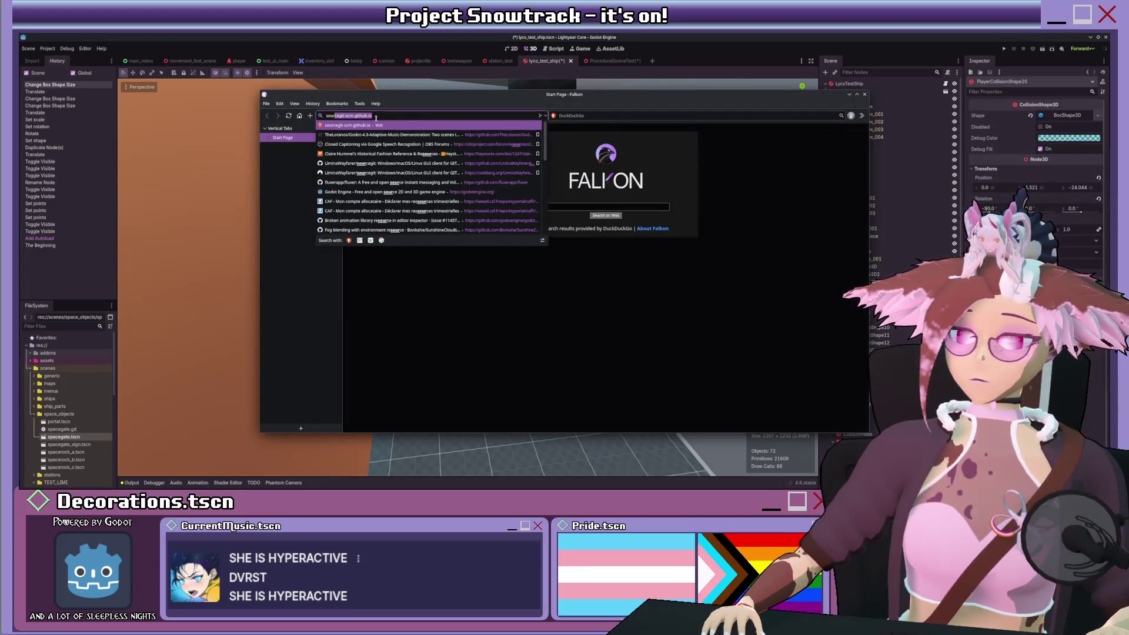
{"action": "type", "text": "tree"}
{"action": "key", "text": "Return"}
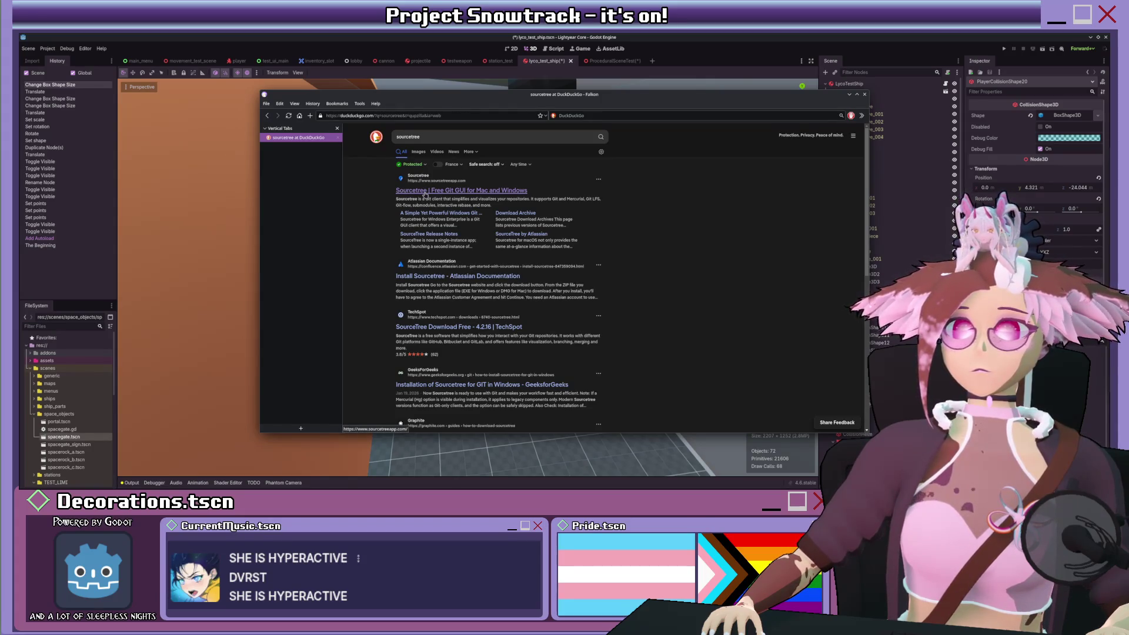
{"action": "left_click", "coordinate": [424, 193]}
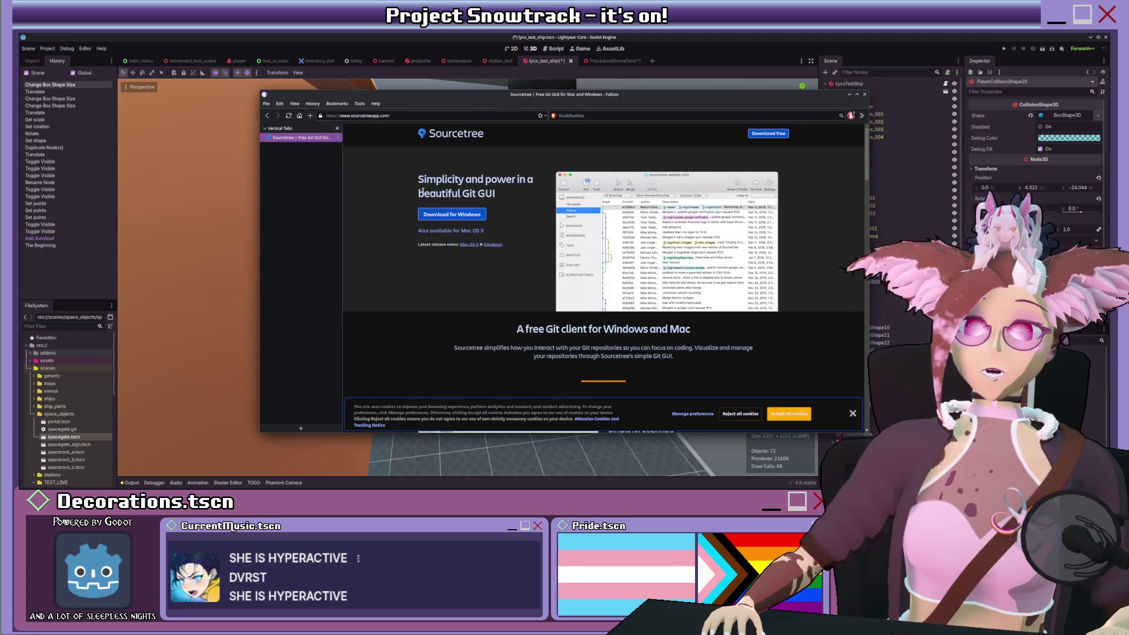
{"action": "scroll", "coordinate": [422, 191], "scroll_direction": "down", "scroll_amount": 2}
{"action": "scroll", "coordinate": [422, 192], "scroll_direction": "up", "scroll_amount": 2}
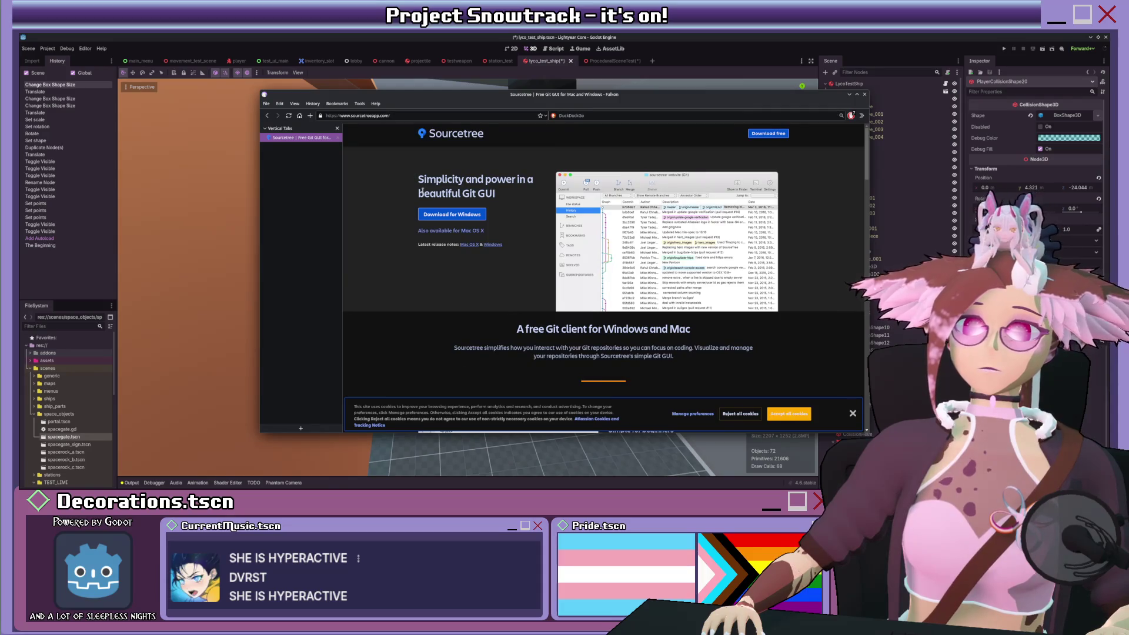
{"action": "scroll", "coordinate": [421, 192], "scroll_direction": "down", "scroll_amount": 5}
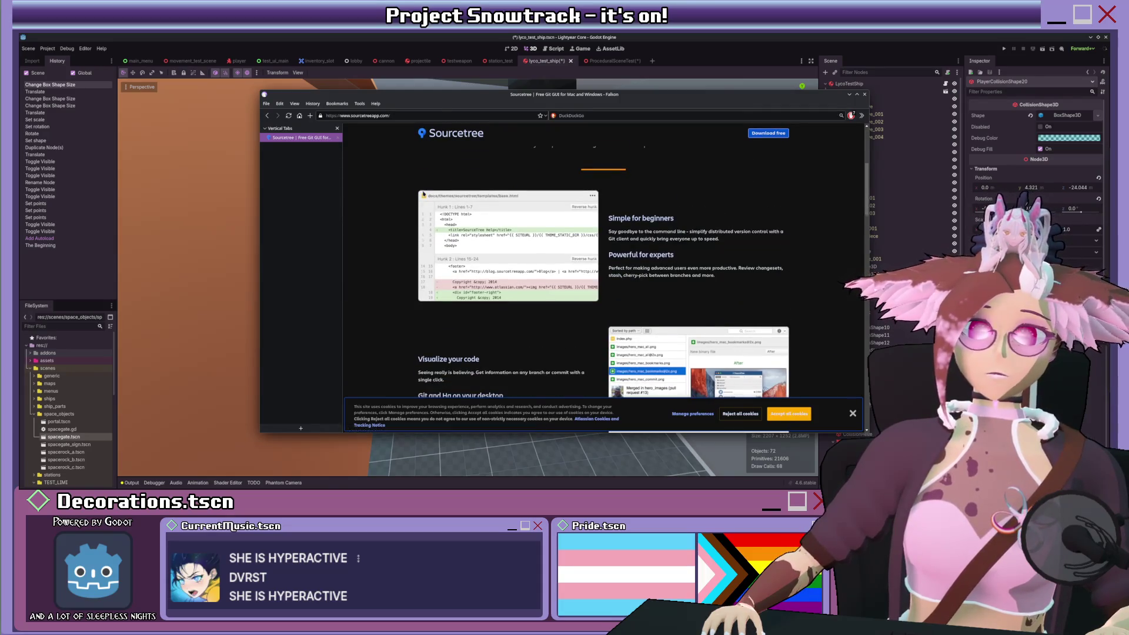
{"action": "scroll", "coordinate": [424, 194], "scroll_direction": "down", "scroll_amount": 3}
{"action": "scroll", "coordinate": [423, 193], "scroll_direction": "down", "scroll_amount": 12}
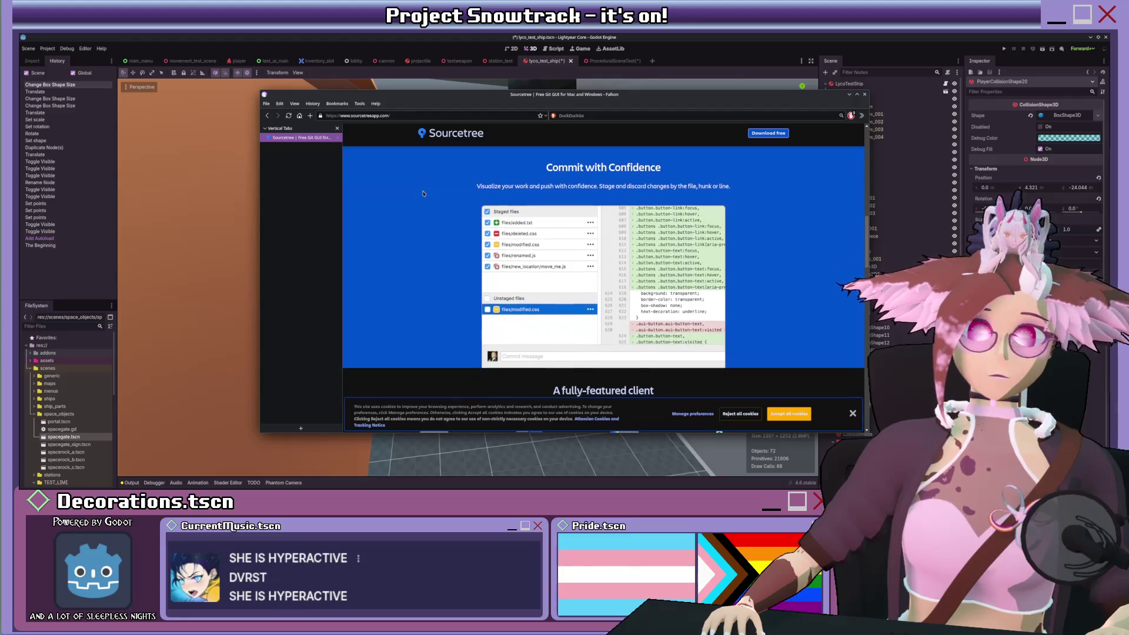
{"action": "scroll", "coordinate": [423, 194], "scroll_direction": "up", "scroll_amount": 3}
{"action": "scroll", "coordinate": [423, 193], "scroll_direction": "down", "scroll_amount": 5}
{"action": "scroll", "coordinate": [421, 193], "scroll_direction": "up", "scroll_amount": 1}
{"action": "scroll", "coordinate": [421, 193], "scroll_direction": "down", "scroll_amount": 15}
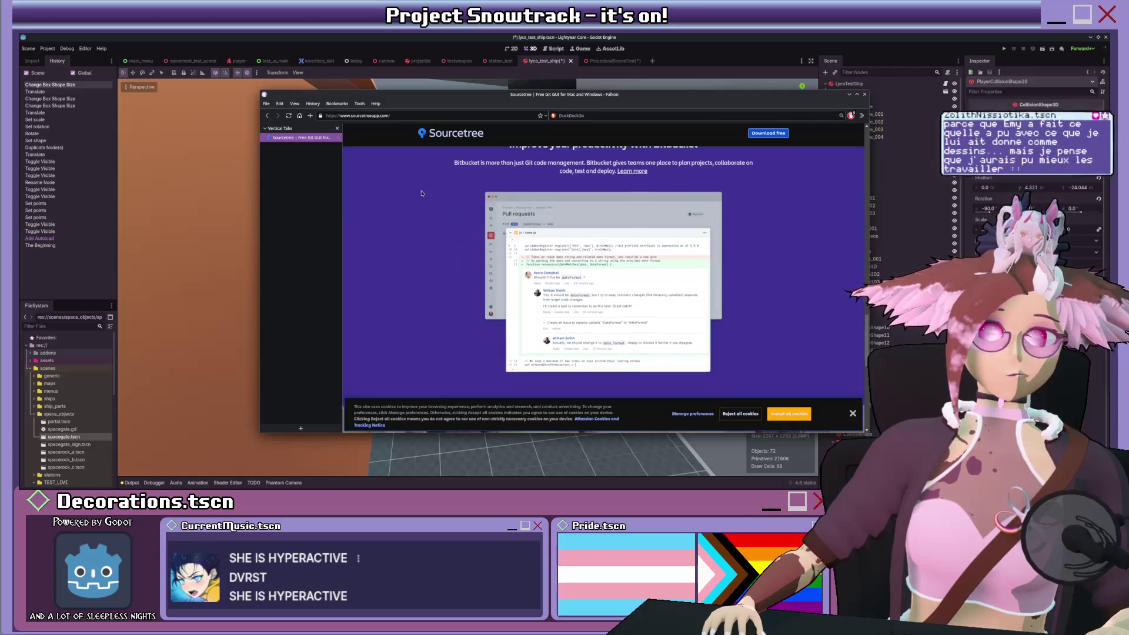
{"action": "scroll", "coordinate": [418, 191], "scroll_direction": "up", "scroll_amount": 10}
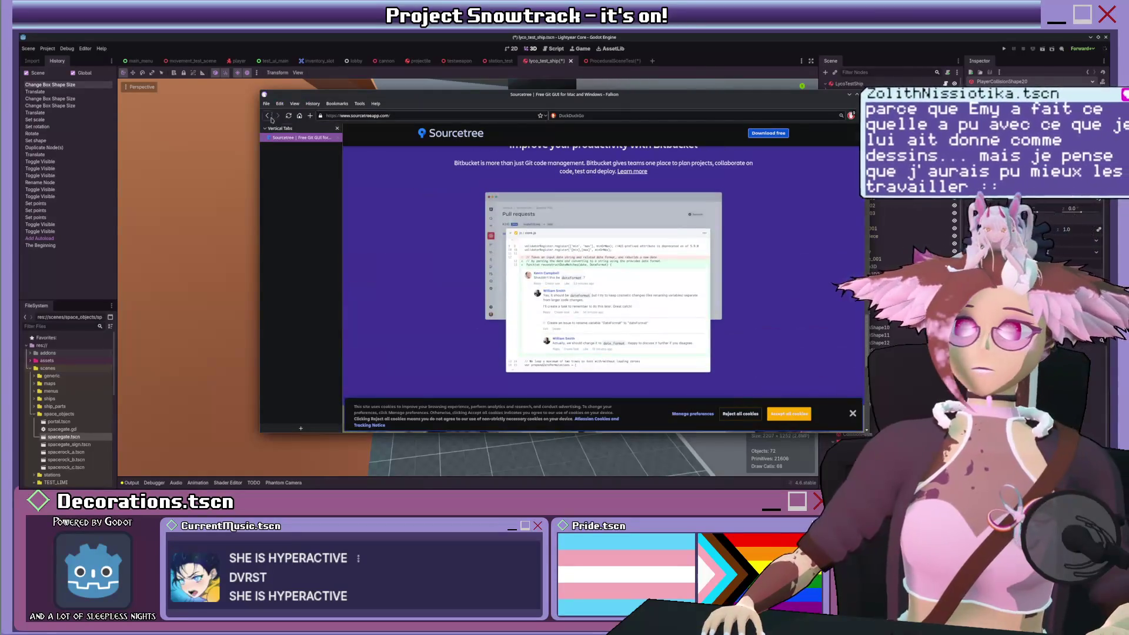
{"action": "key", "text": "alt+F4"}
{"action": "mouse_move", "coordinate": [464, 195]}
{"action": "left_mouse_down"}
{"action": "mouse_move", "coordinate": [470, 176]}
{"action": "mouse_move", "coordinate": [493, 236]}
{"action": "mouse_move", "coordinate": [469, 202]}
{"action": "mouse_move", "coordinate": [482, 214]}
{"action": "mouse_move", "coordinate": [466, 156]}
{"action": "mouse_move", "coordinate": [486, 177]}
{"action": "mouse_move", "coordinate": [465, 231]}
{"action": "mouse_move", "coordinate": [469, 207]}
{"action": "mouse_move", "coordinate": [440, 226]}
{"action": "left_mouse_up"}
{"action": "scroll", "coordinate": [473, 206], "scroll_direction": "up", "scroll_amount": 2}
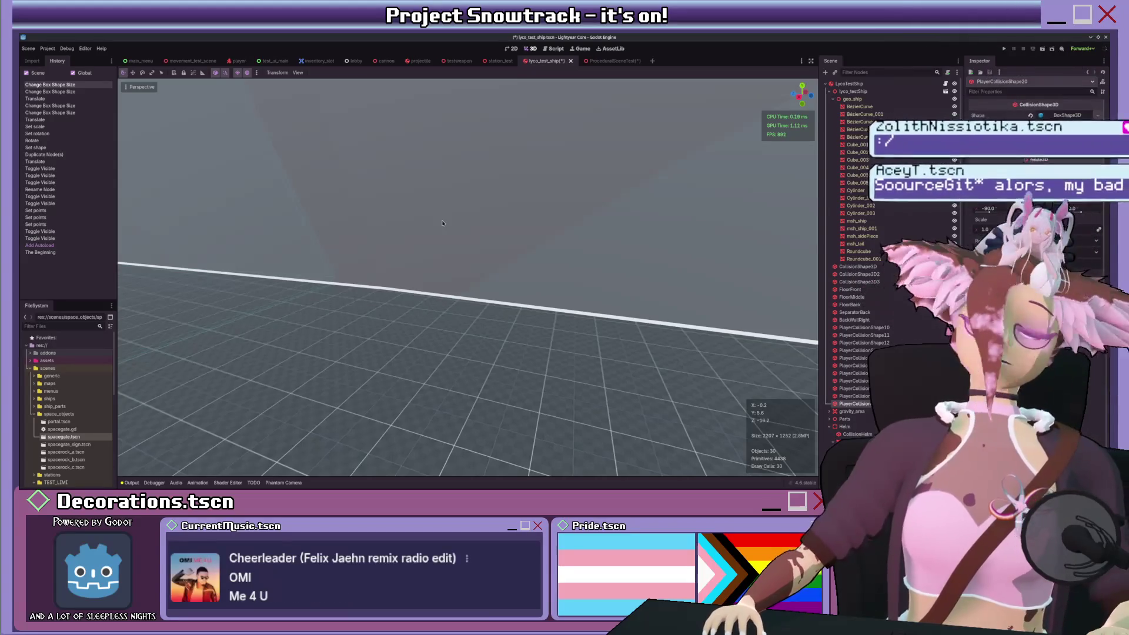
Scroll around the ship viewport, then bring up the Alt+Tab window switcher
{"action": "scroll", "coordinate": [423, 159], "scroll_direction": "down", "scroll_amount": 5}
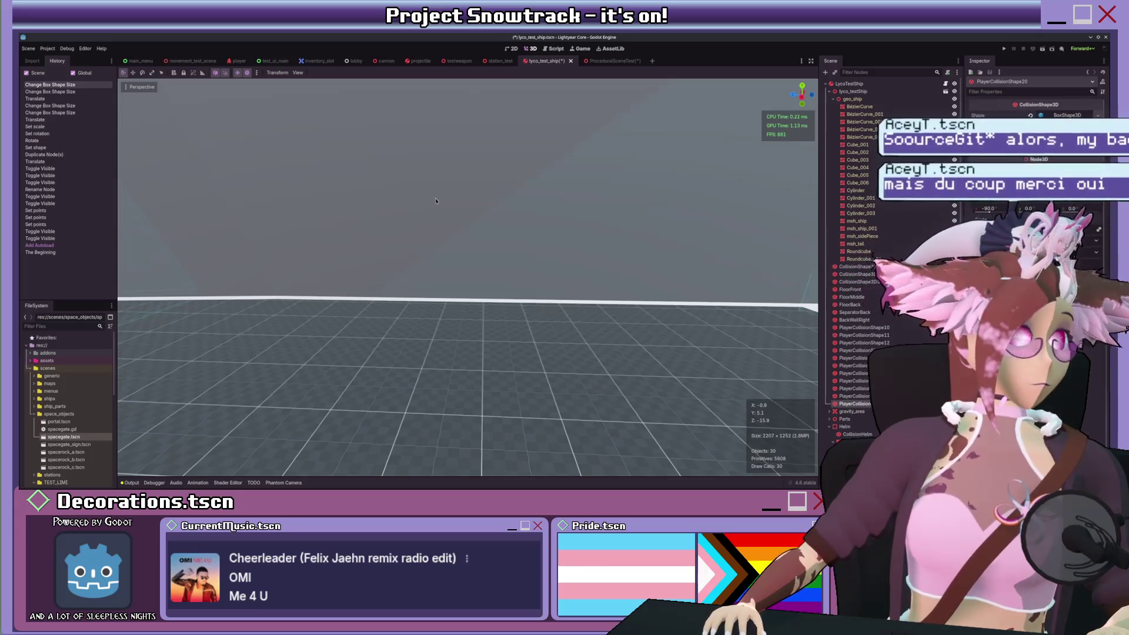
{"action": "scroll", "coordinate": [436, 201], "scroll_direction": "up", "scroll_amount": 3}
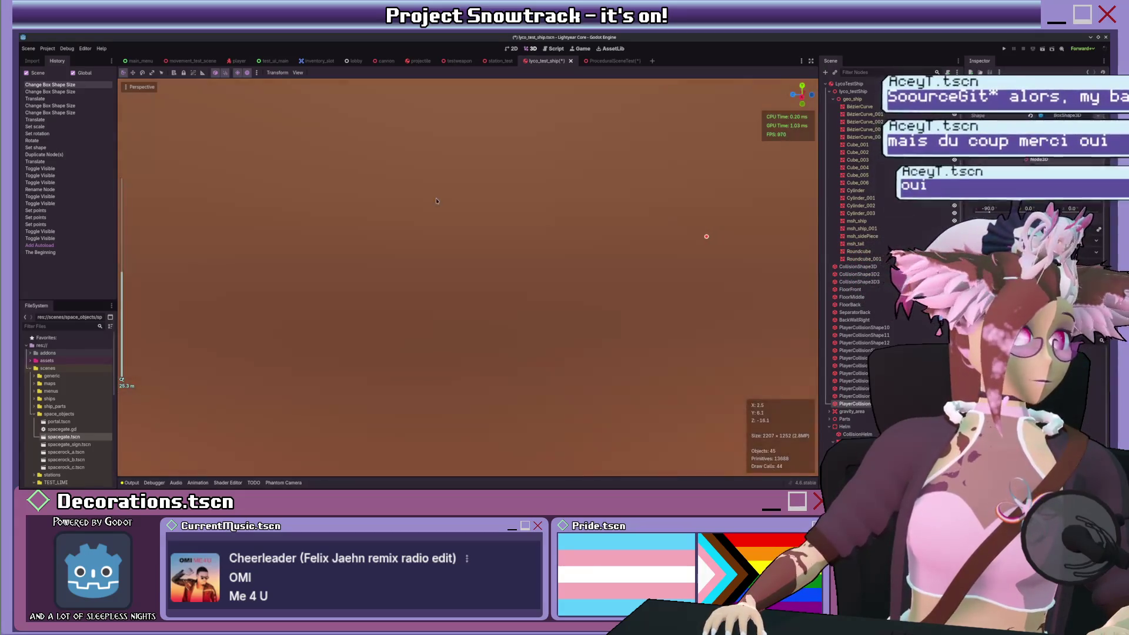
{"action": "scroll", "coordinate": [442, 201], "scroll_direction": "down", "scroll_amount": 3}
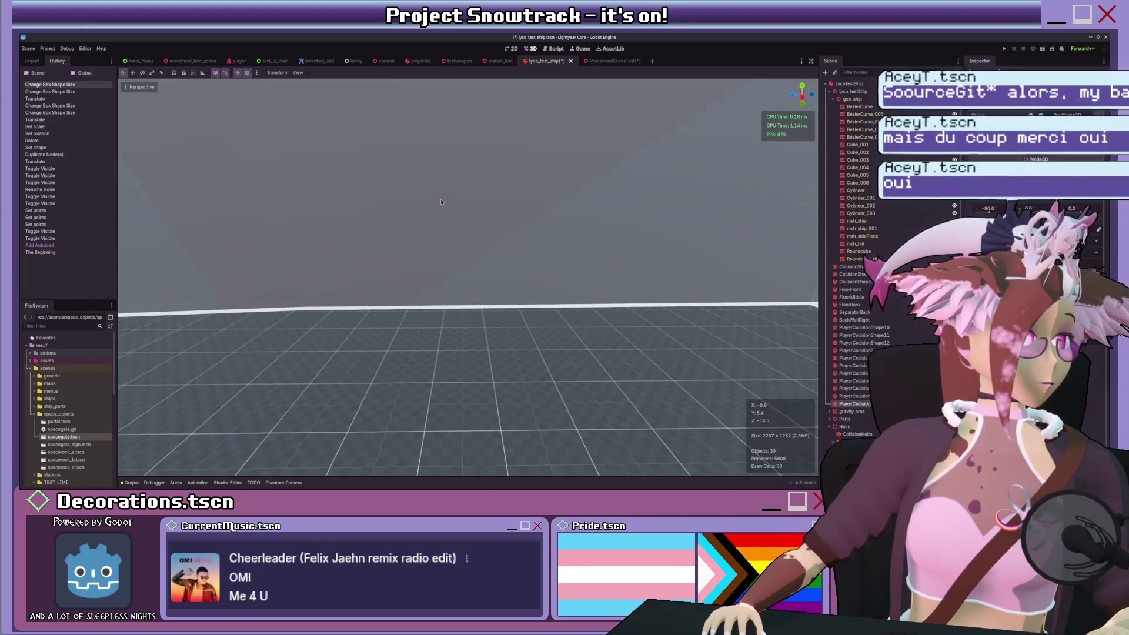
{"action": "key", "text": "alt+Tab"}
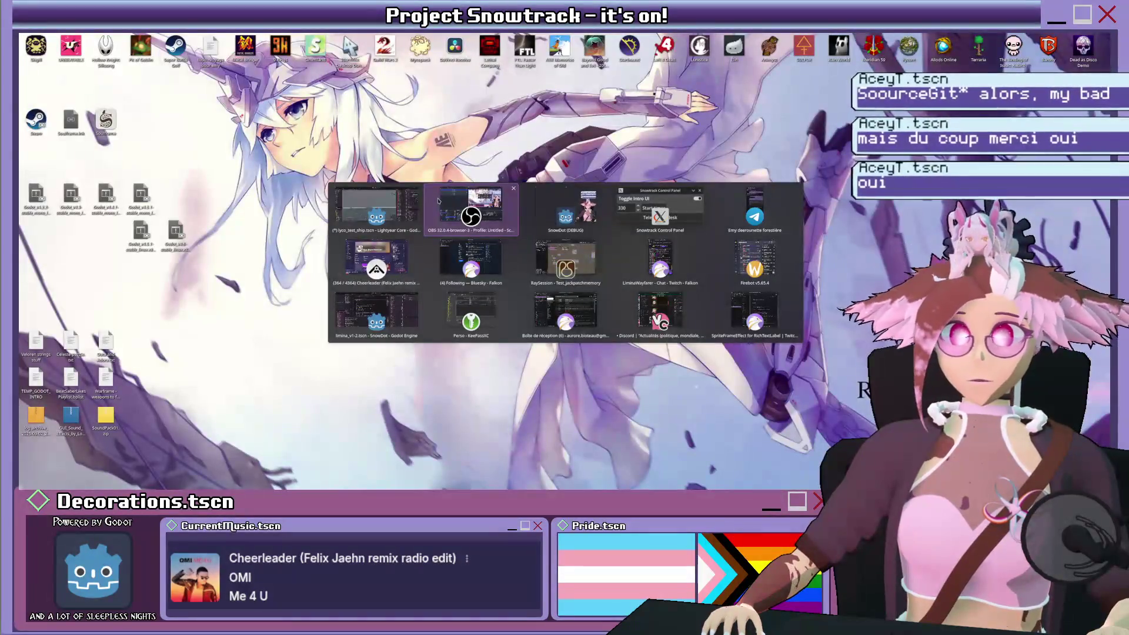
Close the SnowDot (DEBUG) window with F8 and fly the view to the floor and hull wall
{"action": "key", "text": "Escape"}
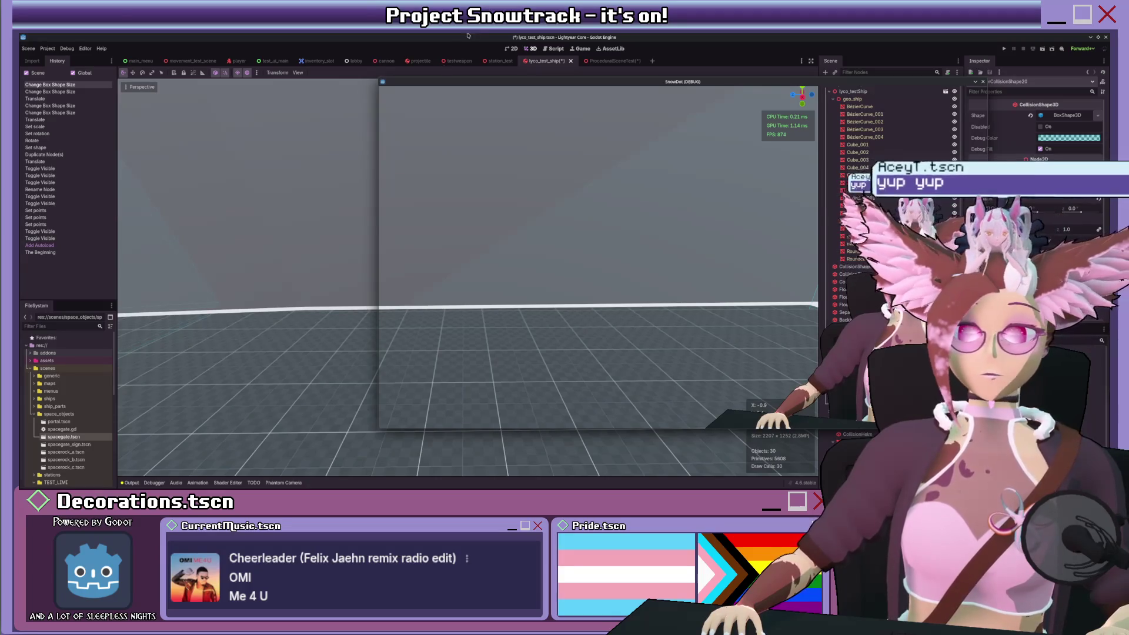
{"action": "key", "text": "F8"}
{"action": "mouse_move", "coordinate": [553, 237]}
{"action": "left_mouse_down"}
{"action": "mouse_move", "coordinate": [465, 219]}
{"action": "mouse_move", "coordinate": [706, 159]}
{"action": "left_mouse_up"}
{"action": "left_click", "coordinate": [679, 244]}
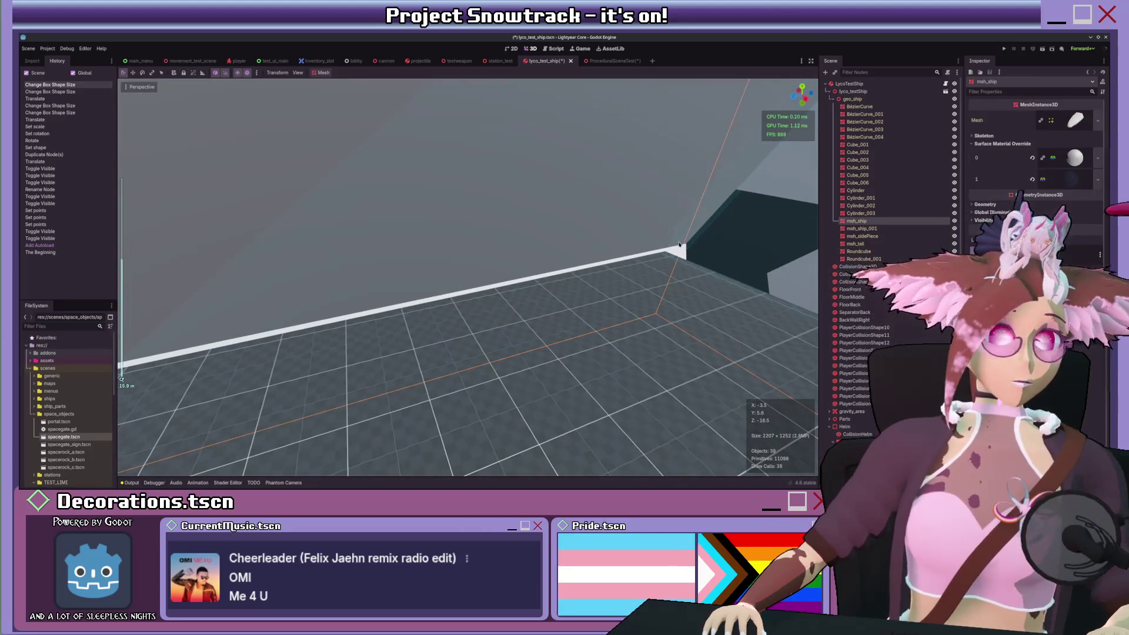
{"action": "left_click_drag", "start_coordinate": [679, 244], "coordinate": [661, 236]}
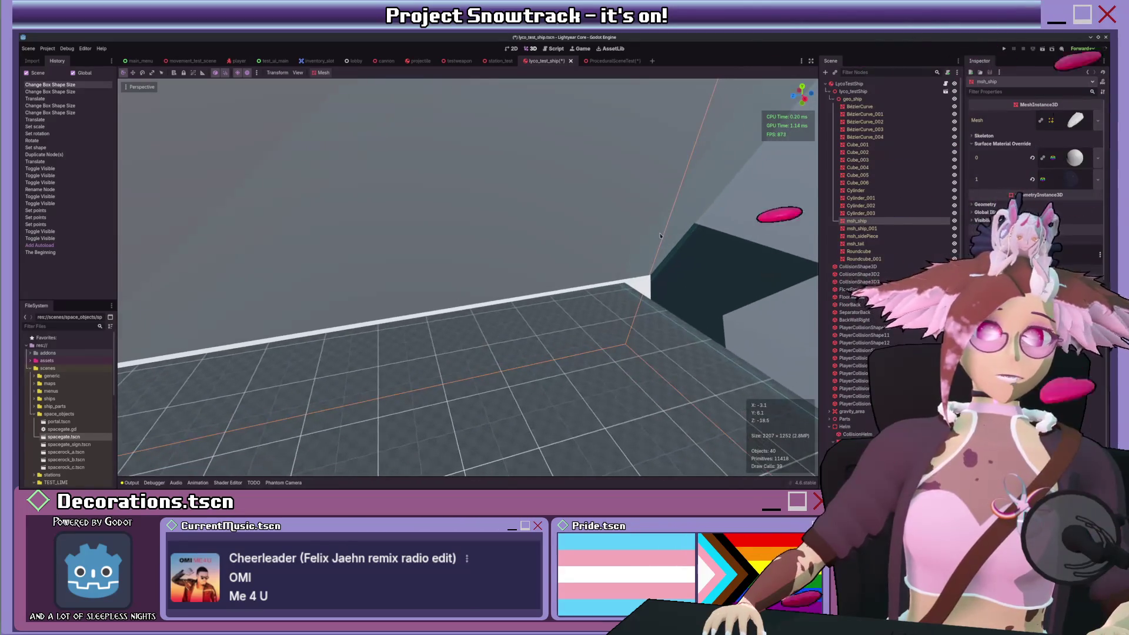
{"action": "left_click", "coordinate": [868, 335]}
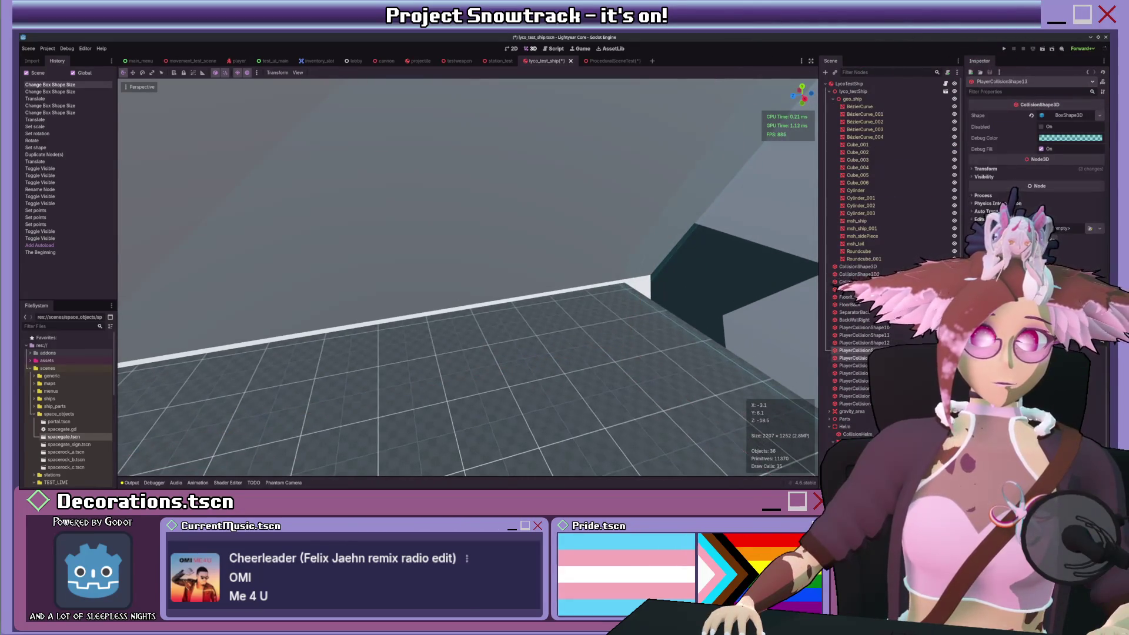
{"action": "left_click", "coordinate": [854, 380]}
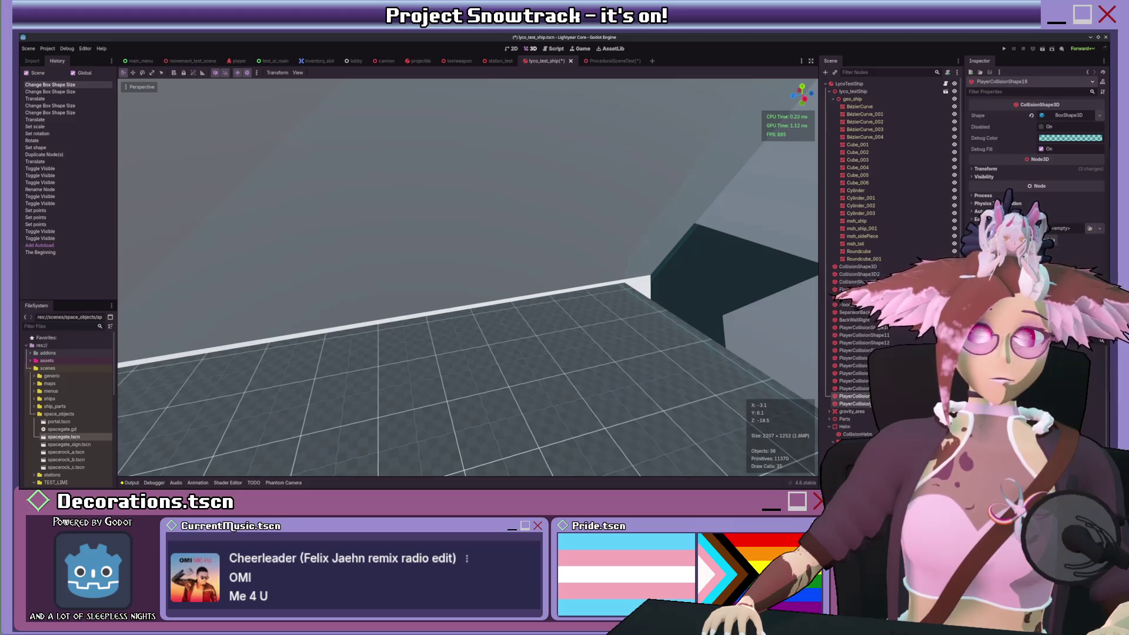
{"action": "key", "text": "Up"}
{"action": "mouse_move", "coordinate": [609, 249]}
{"action": "left_mouse_down"}
{"action": "mouse_move", "coordinate": [564, 285]}
{"action": "mouse_move", "coordinate": [529, 276]}
{"action": "mouse_move", "coordinate": [589, 253]}
{"action": "left_mouse_up"}
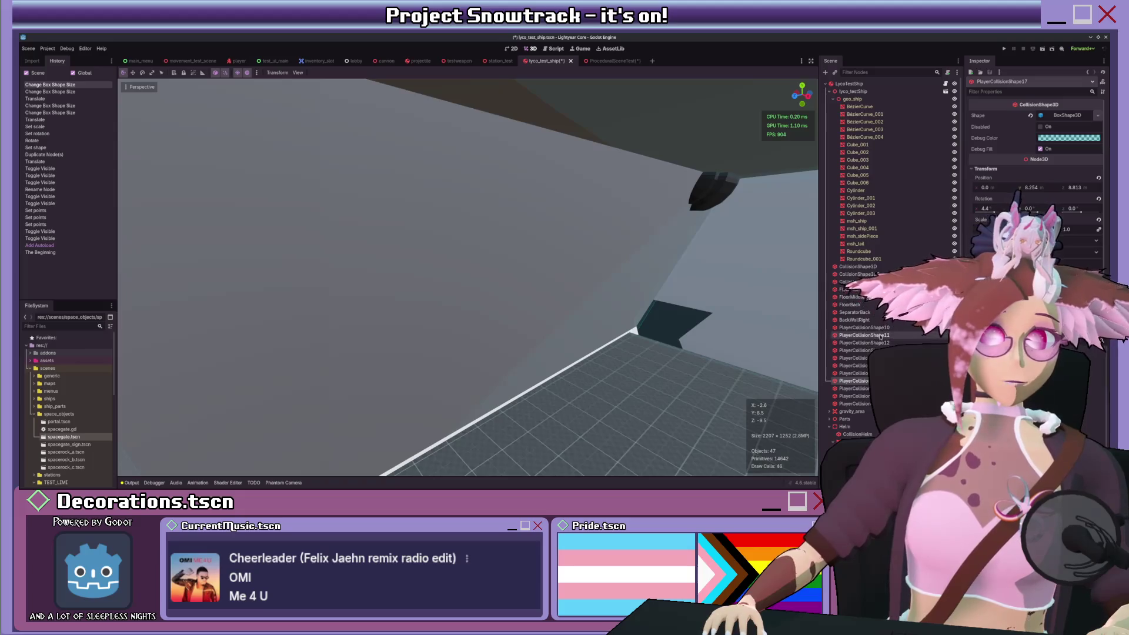
{"action": "key", "text": "Up"}
{"action": "key", "text": "Up"}
{"action": "key", "text": "Down"}
{"action": "key", "text": "Down"}
{"action": "key", "text": "Down"}
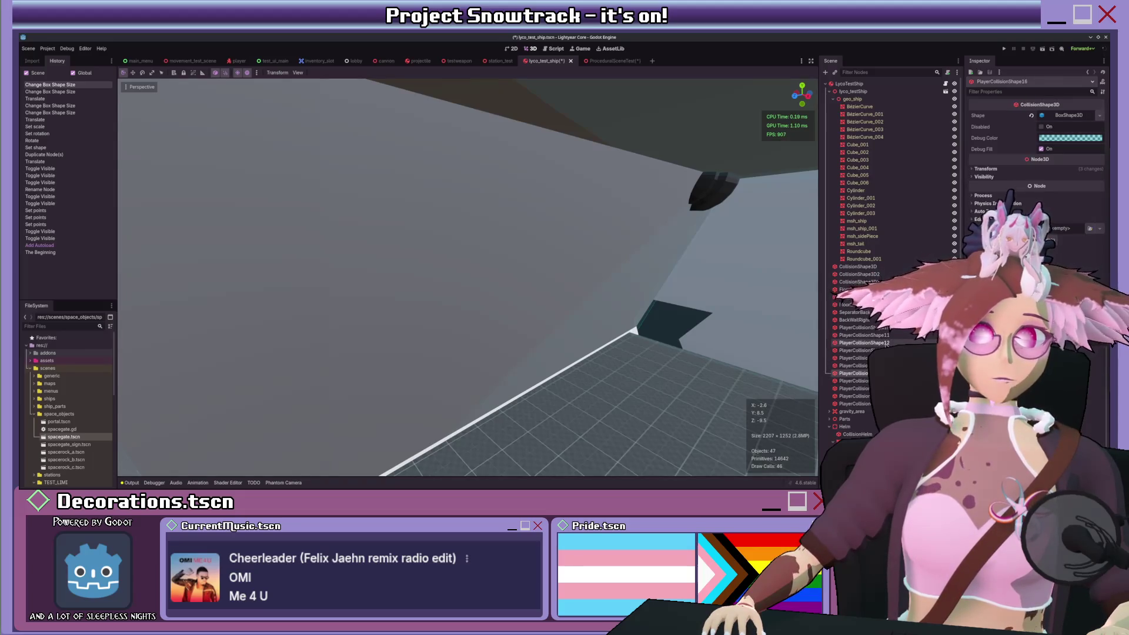
{"action": "mouse_move", "coordinate": [659, 247]}
{"action": "left_mouse_down"}
{"action": "mouse_move", "coordinate": [692, 224]}
{"action": "mouse_move", "coordinate": [641, 247]}
{"action": "left_mouse_up"}
{"action": "key", "text": "Down"}
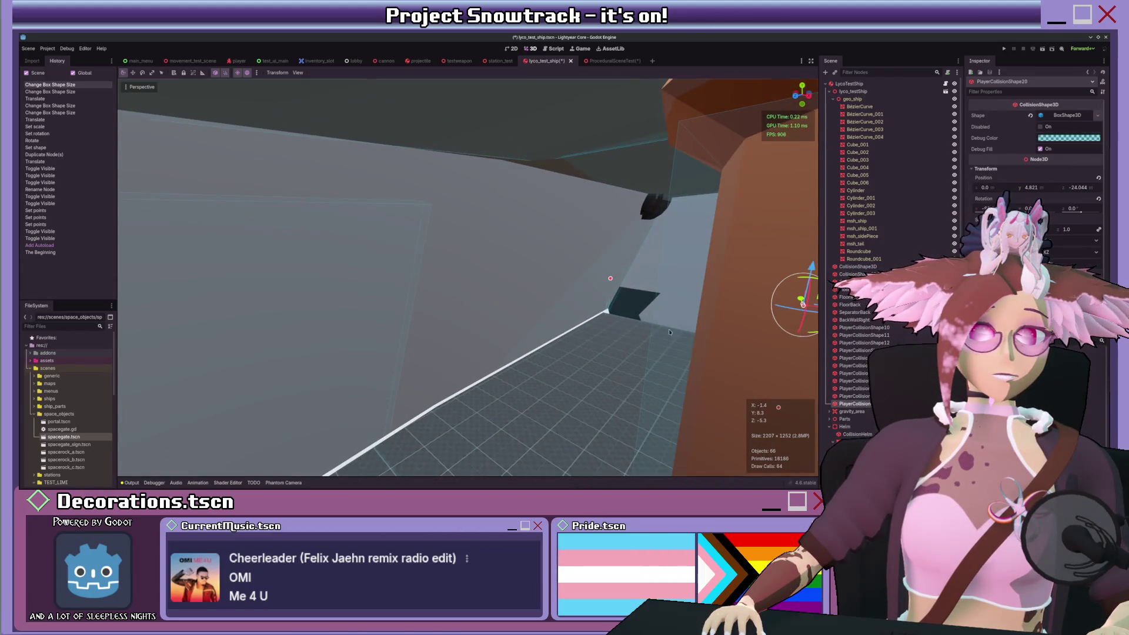
{"action": "scroll", "coordinate": [468, 277], "scroll_direction": "down", "scroll_amount": 2}
{"action": "key", "text": "Up"}
{"action": "key", "text": "Up"}
{"action": "key", "text": "Up"}
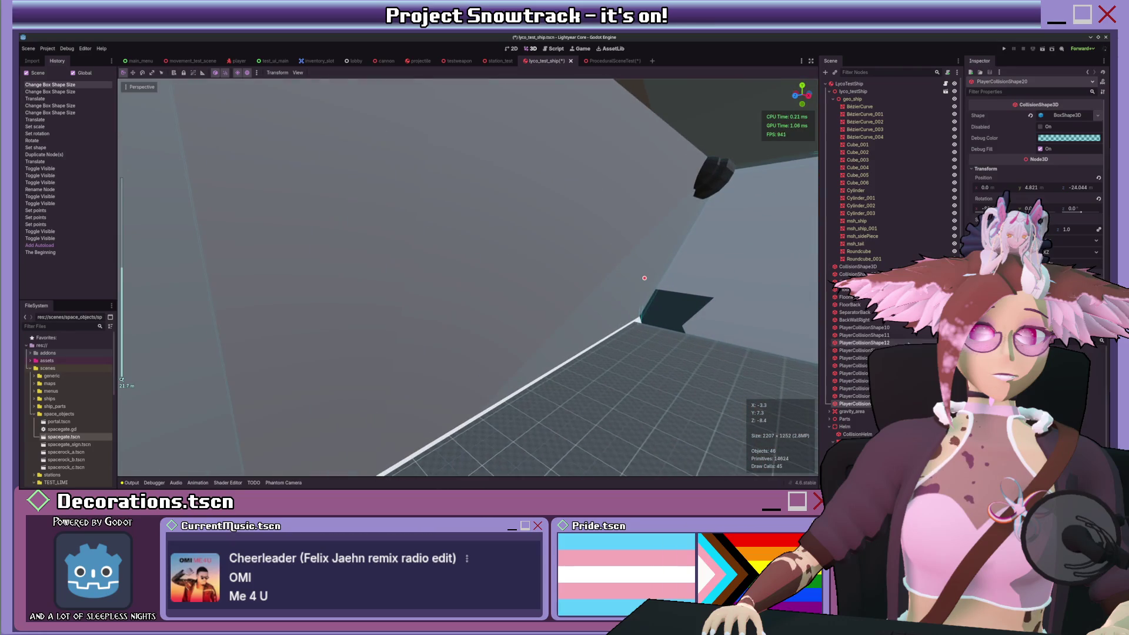
{"action": "left_click", "coordinate": [864, 268]}
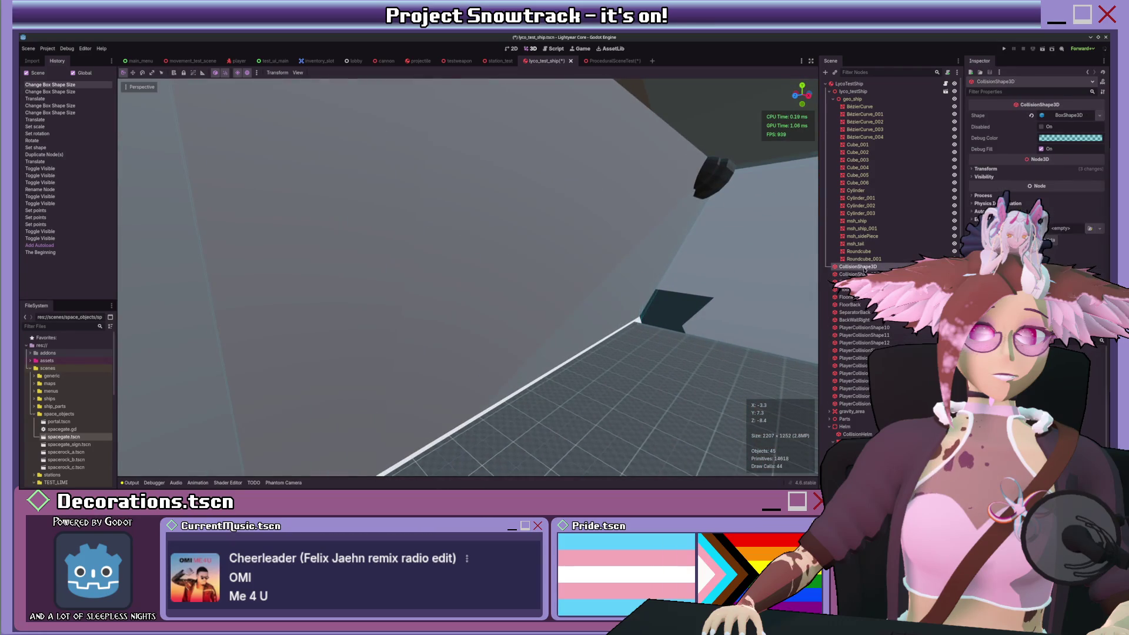
{"action": "scroll", "coordinate": [863, 268], "scroll_direction": "down", "scroll_amount": 1}
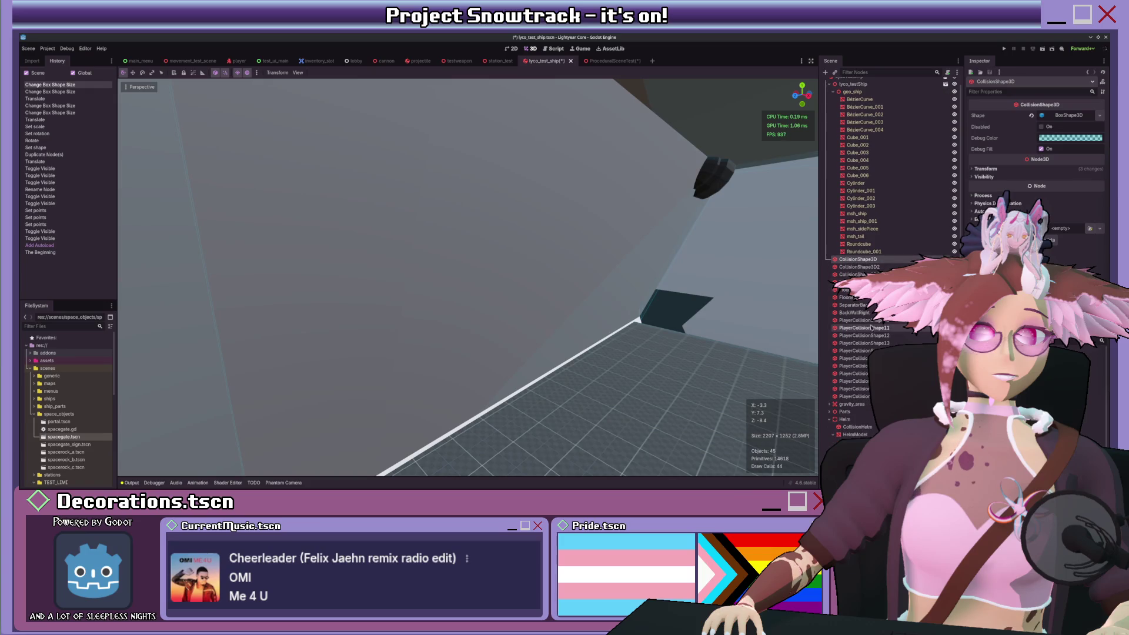
{"action": "left_click", "coordinate": [862, 297]}
{"action": "left_click", "coordinate": [865, 306]}
{"action": "left_click", "coordinate": [867, 313]}
{"action": "double_click", "coordinate": [863, 313]}
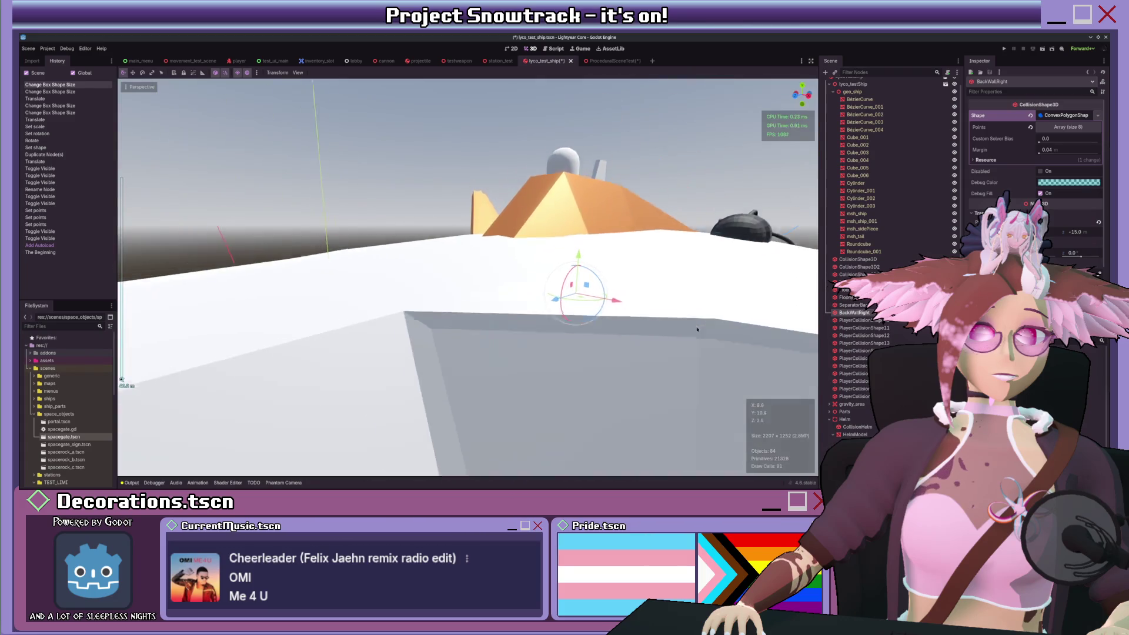
{"action": "mouse_move", "coordinate": [697, 330]}
{"action": "left_mouse_down"}
{"action": "mouse_move", "coordinate": [710, 346]}
{"action": "mouse_move", "coordinate": [690, 351]}
{"action": "left_mouse_up"}
{"action": "scroll", "coordinate": [690, 350], "scroll_direction": "up", "scroll_amount": 5}
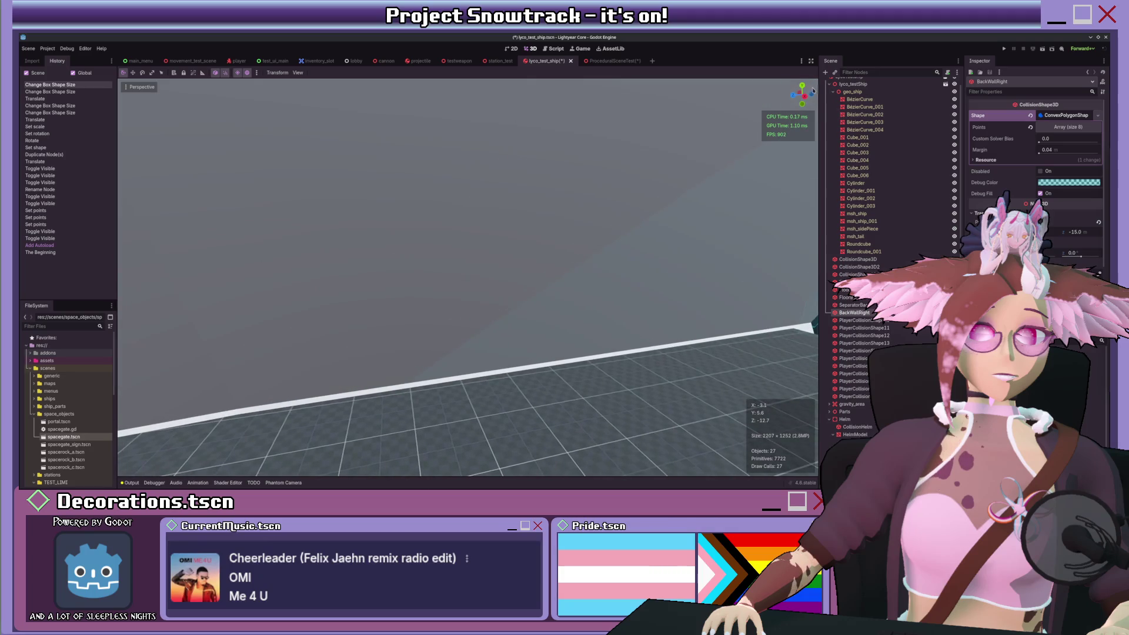
{"action": "left_click", "coordinate": [829, 89]}
{"action": "left_click", "coordinate": [859, 99]}
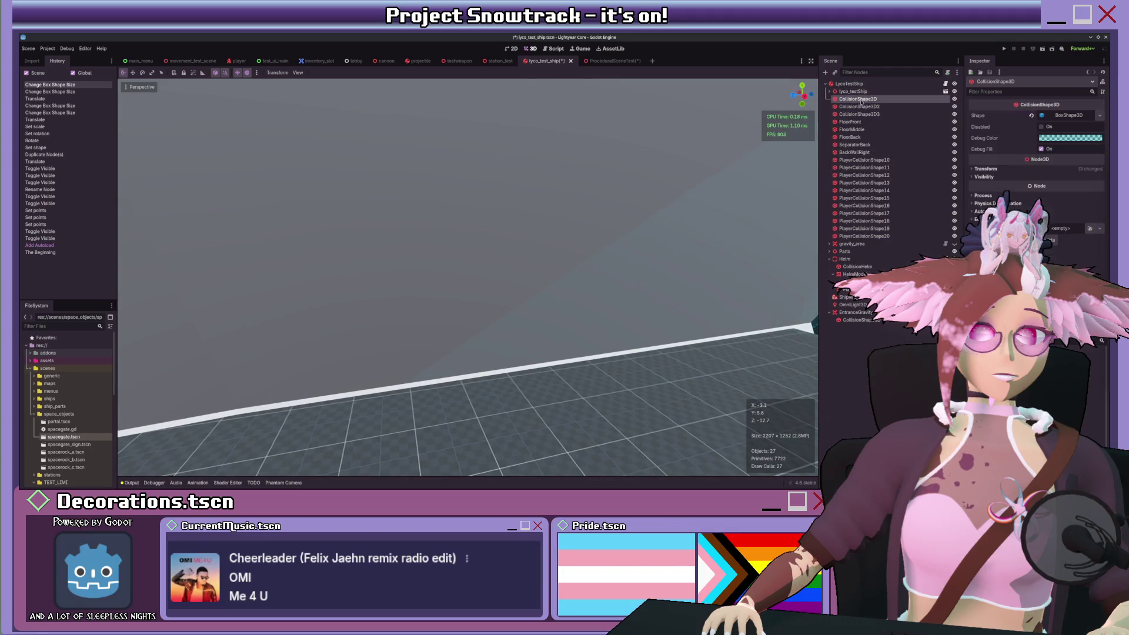
{"action": "scroll", "coordinate": [617, 237], "scroll_direction": "down", "scroll_amount": 2}
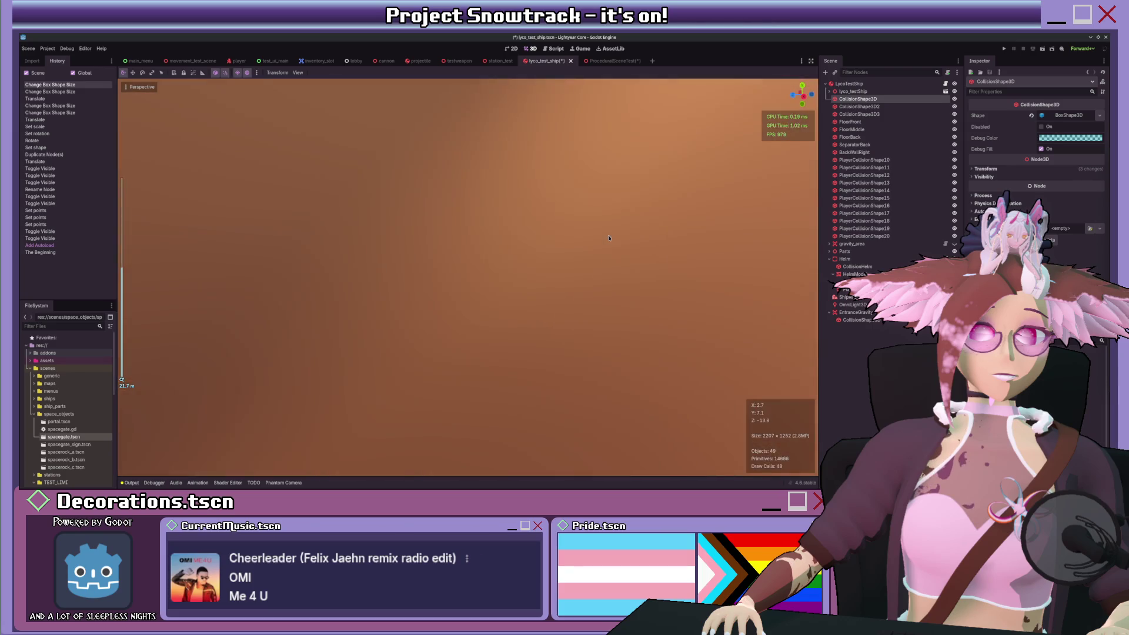
{"action": "scroll", "coordinate": [554, 243], "scroll_direction": "up", "scroll_amount": 3}
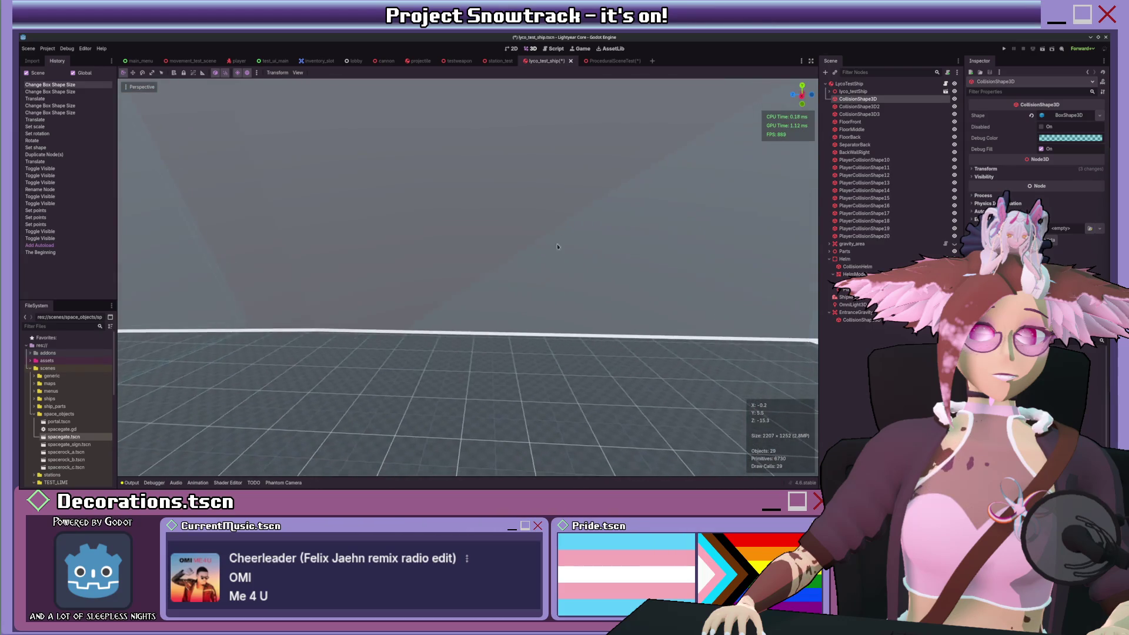
{"action": "left_click", "coordinate": [859, 122]}
{"action": "left_click", "coordinate": [855, 145]}
{"action": "left_click", "coordinate": [856, 152]}
{"action": "left_click", "coordinate": [865, 160]}
{"action": "left_click", "coordinate": [866, 168]}
{"action": "left_click", "coordinate": [868, 175]}
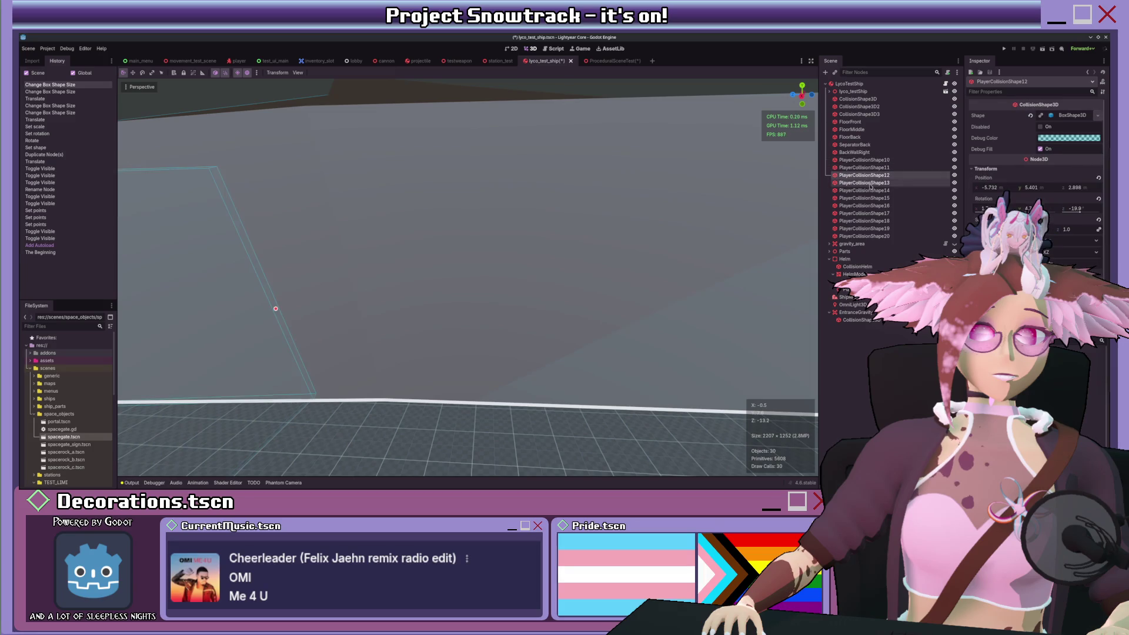
{"action": "left_click", "coordinate": [859, 183]}
{"action": "left_click", "coordinate": [860, 191]}
{"action": "left_click", "coordinate": [862, 198]}
{"action": "left_click", "coordinate": [863, 206]}
{"action": "left_click", "coordinate": [865, 213]}
{"action": "left_click", "coordinate": [866, 221]}
{"action": "left_click", "coordinate": [867, 228]}
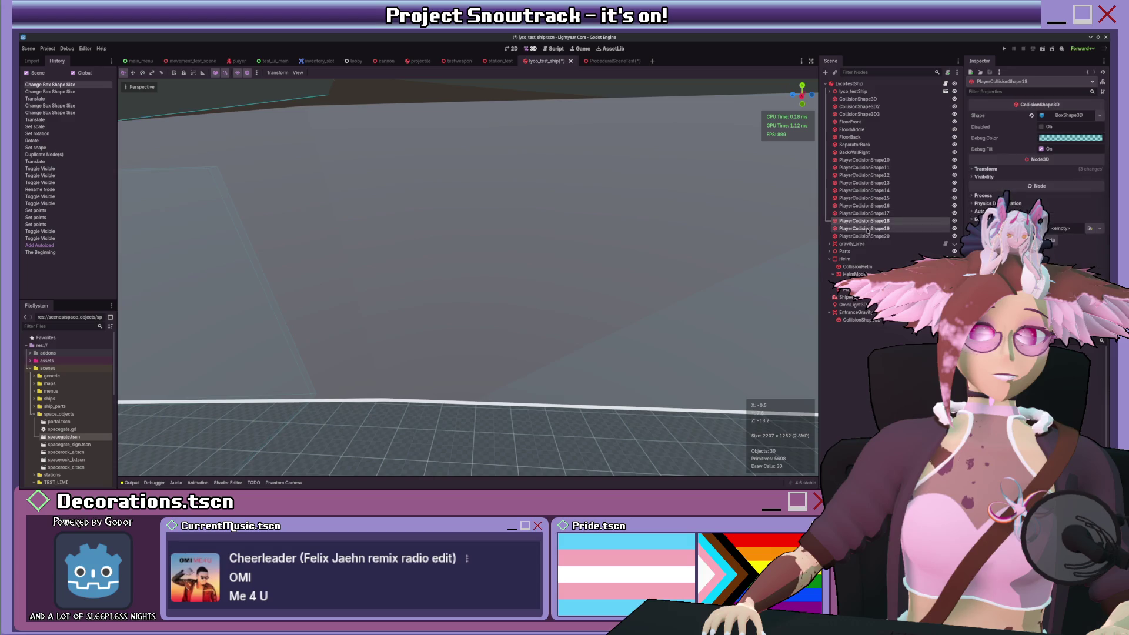
{"action": "scroll", "coordinate": [653, 238], "scroll_direction": "down", "scroll_amount": 3}
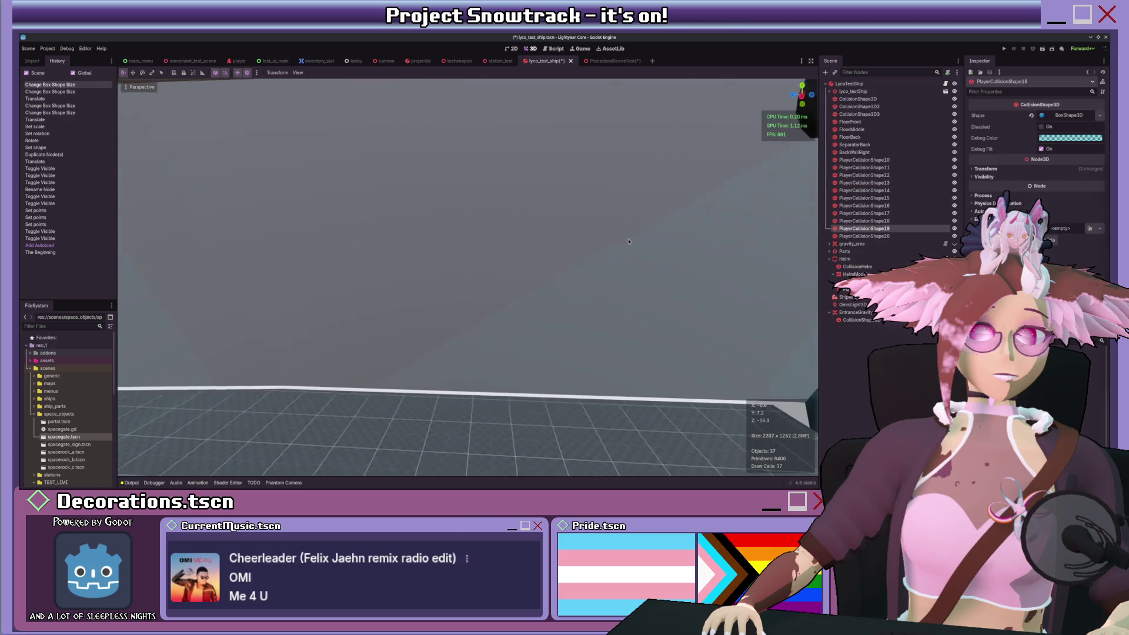
{"action": "left_click", "coordinate": [870, 237]}
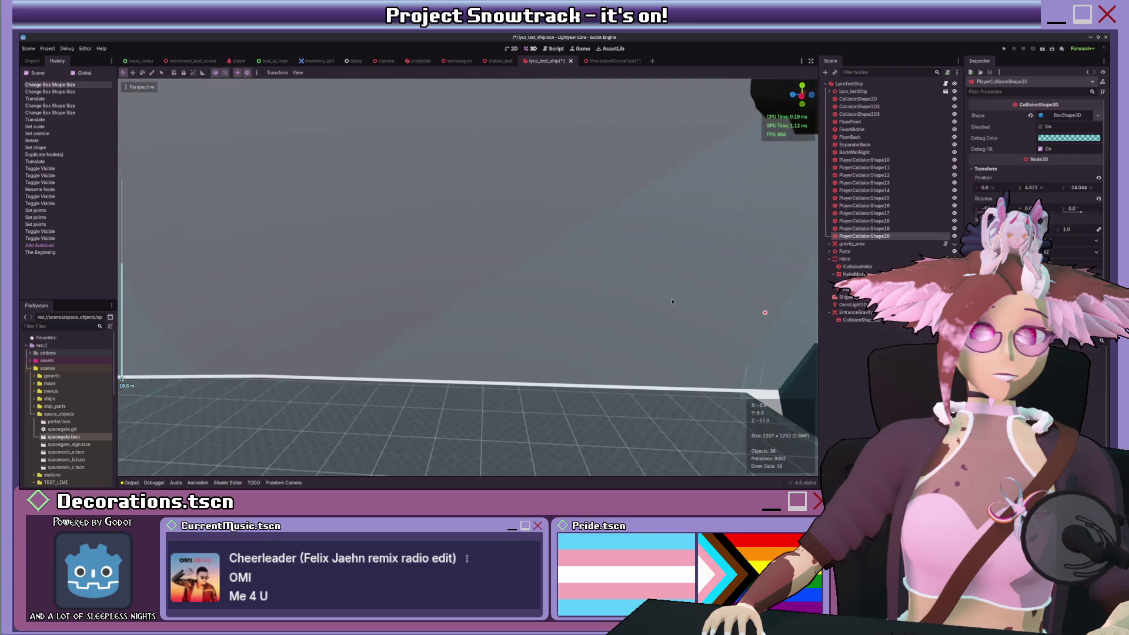
{"action": "scroll", "coordinate": [765, 312], "scroll_direction": "up", "scroll_amount": 3}
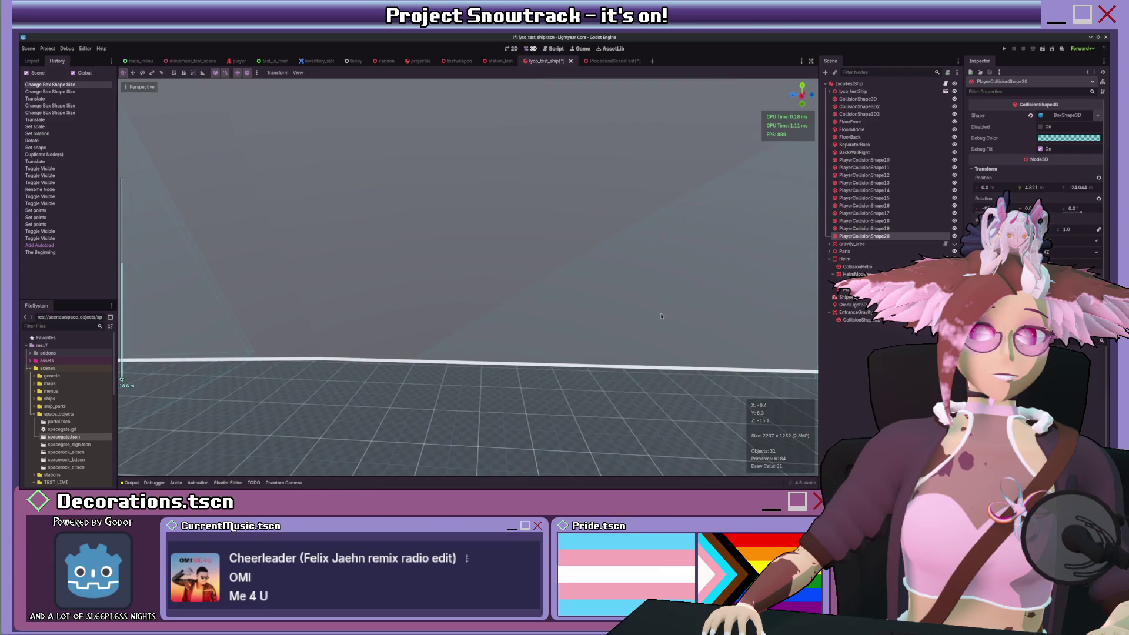
{"action": "left_click", "coordinate": [853, 320]}
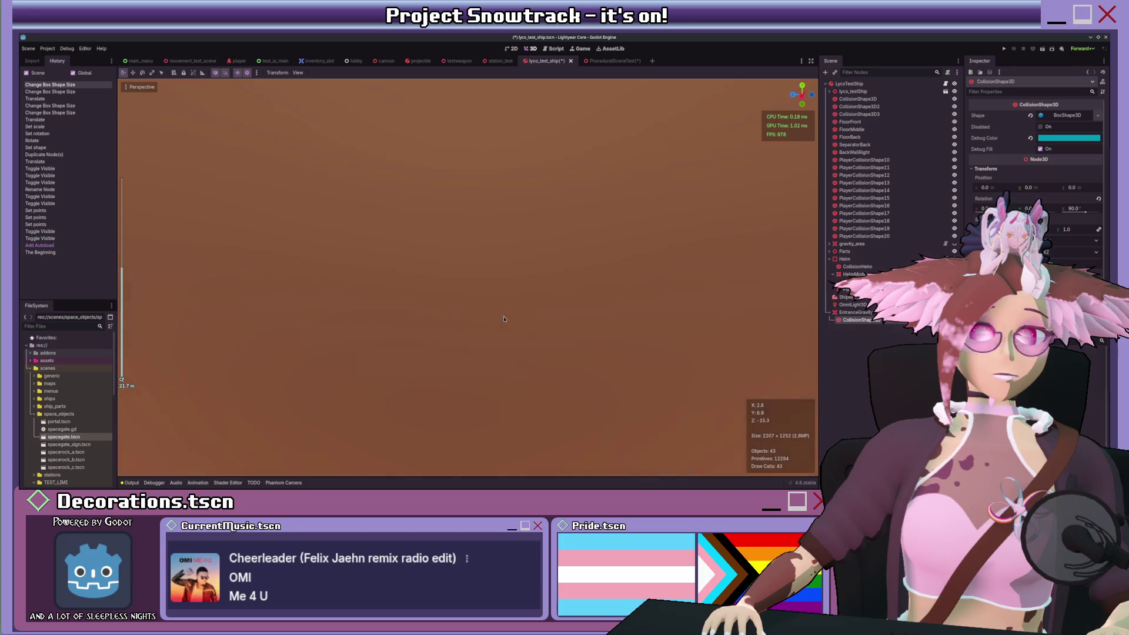
{"action": "left_click", "coordinate": [830, 251]}
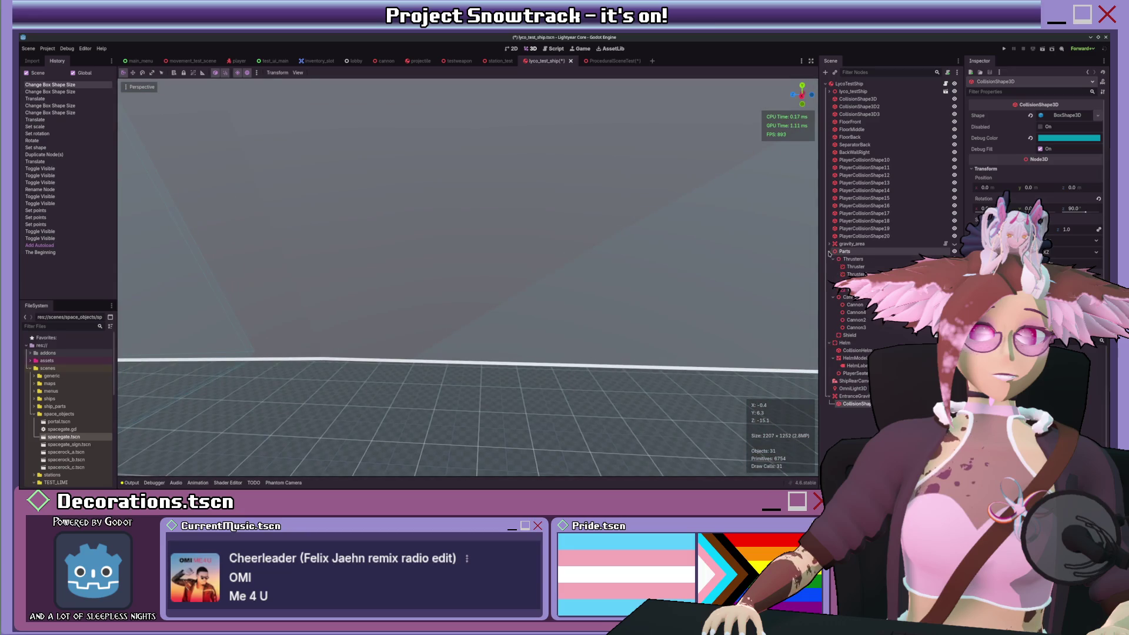
{"action": "left_click", "coordinate": [830, 252]}
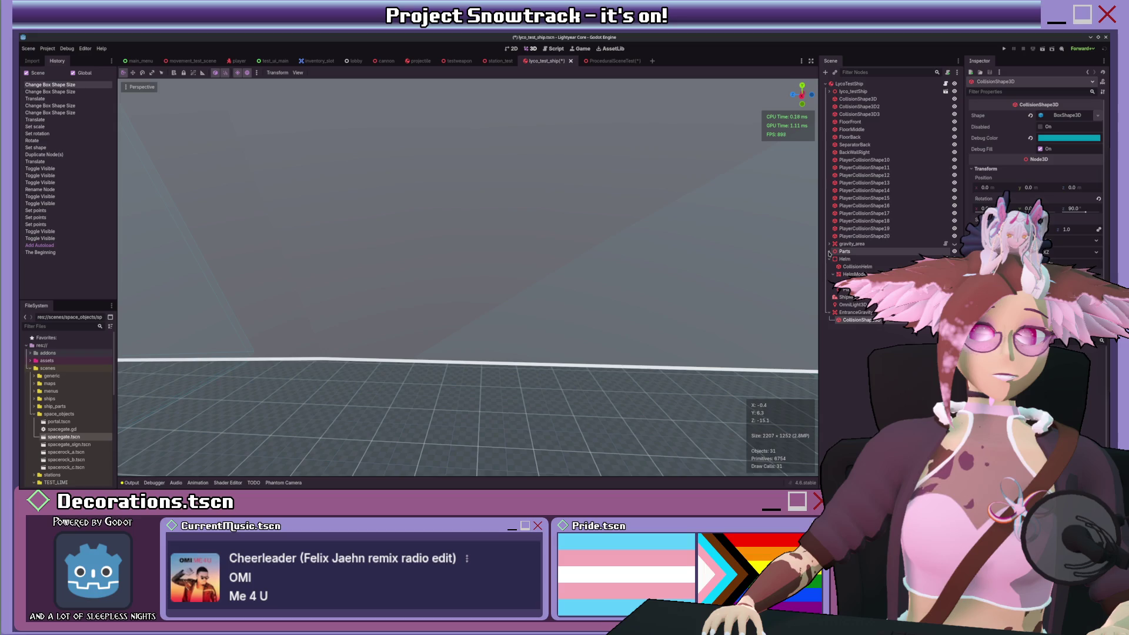
{"action": "key", "text": "alt+Tab"}
{"action": "key", "text": "alt+Tab"}
{"action": "key", "text": "alt+Tab"}
{"action": "key", "text": "alt+Tab"}
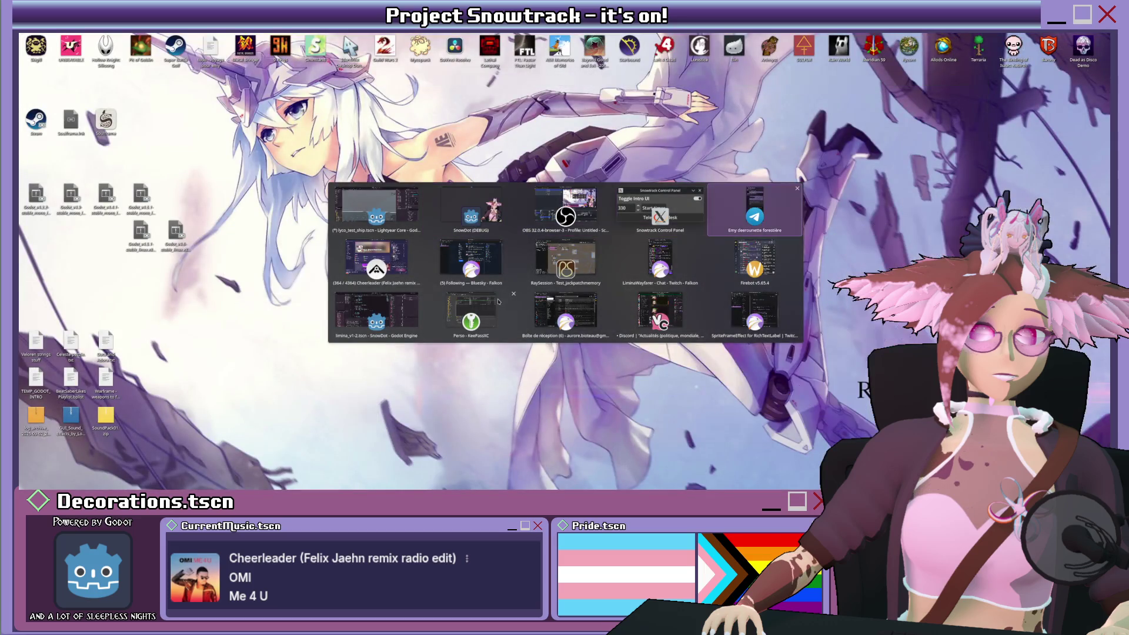
Scroll 3d_sub_notification.gd to the work() function flagged with the invalid 'user' access
{"action": "scroll", "coordinate": [411, 306], "scroll_direction": "up", "scroll_amount": 10}
{"action": "scroll", "coordinate": [411, 306], "scroll_direction": "down", "scroll_amount": 3}
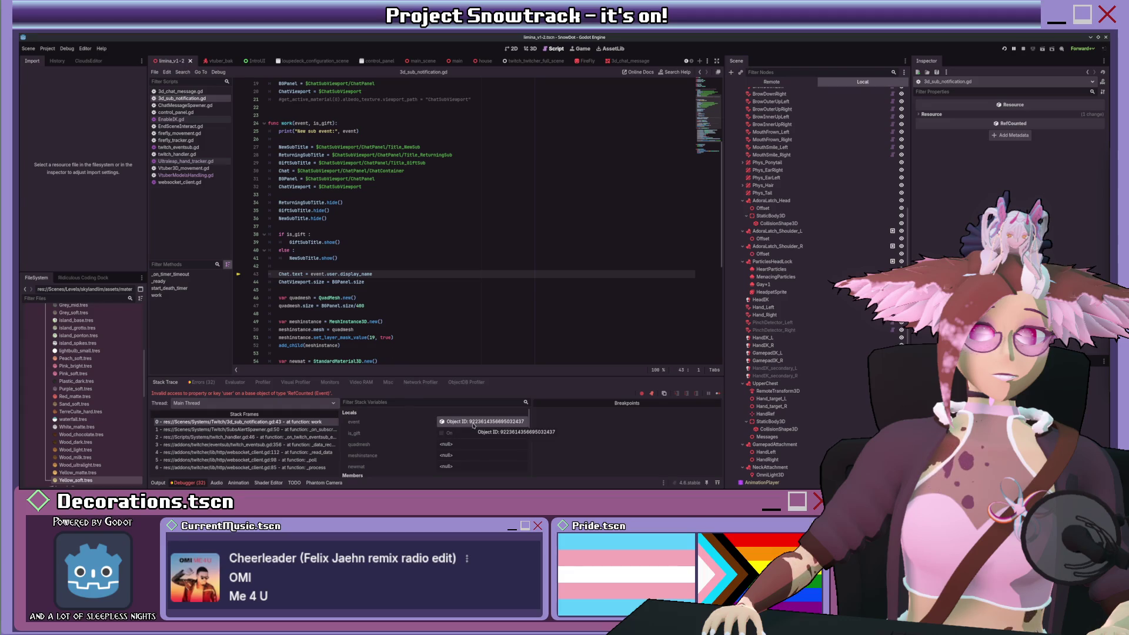
Open the event's subscription object, leaving only Scopes expanded to show channel:read:subscriptions
{"action": "left_click", "coordinate": [474, 423]}
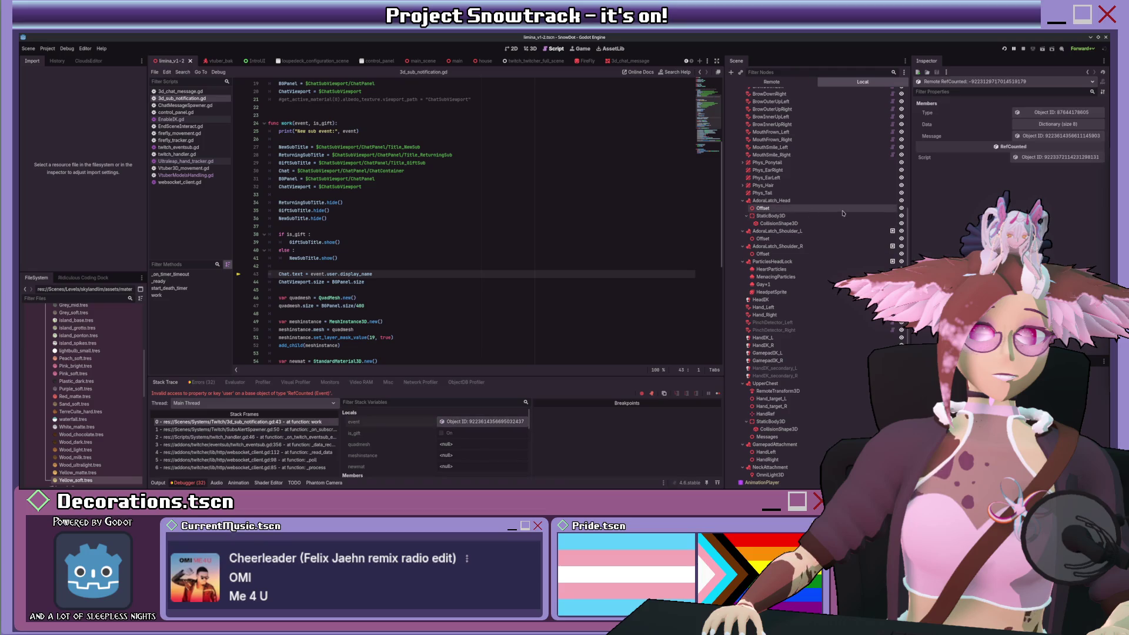
{"action": "left_click", "coordinate": [1033, 116]}
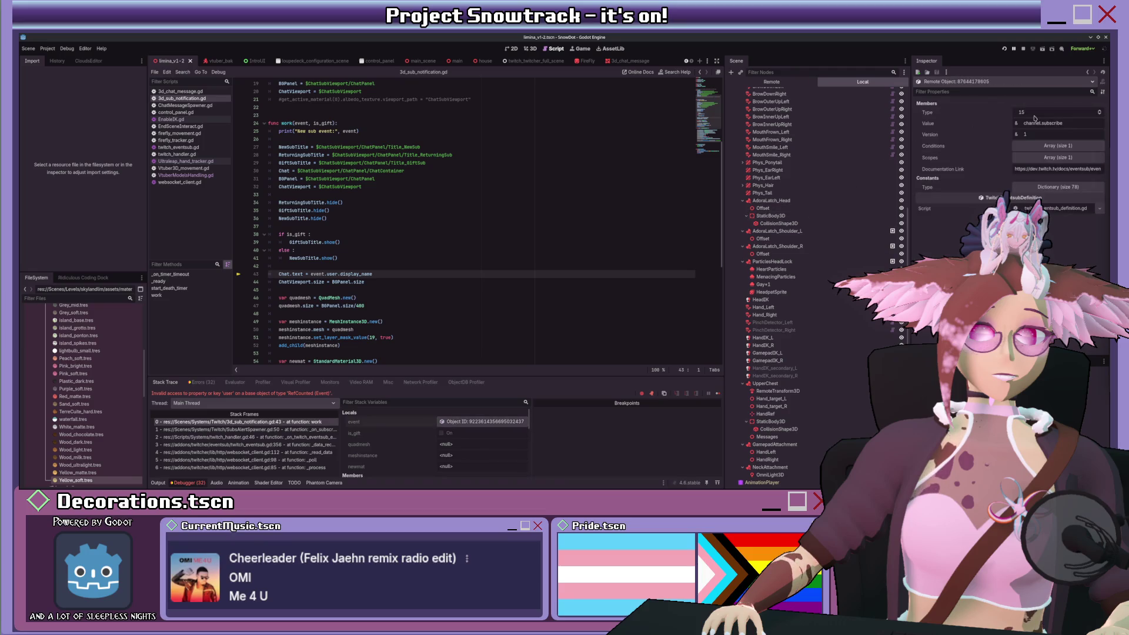
{"action": "left_click", "coordinate": [1069, 148]}
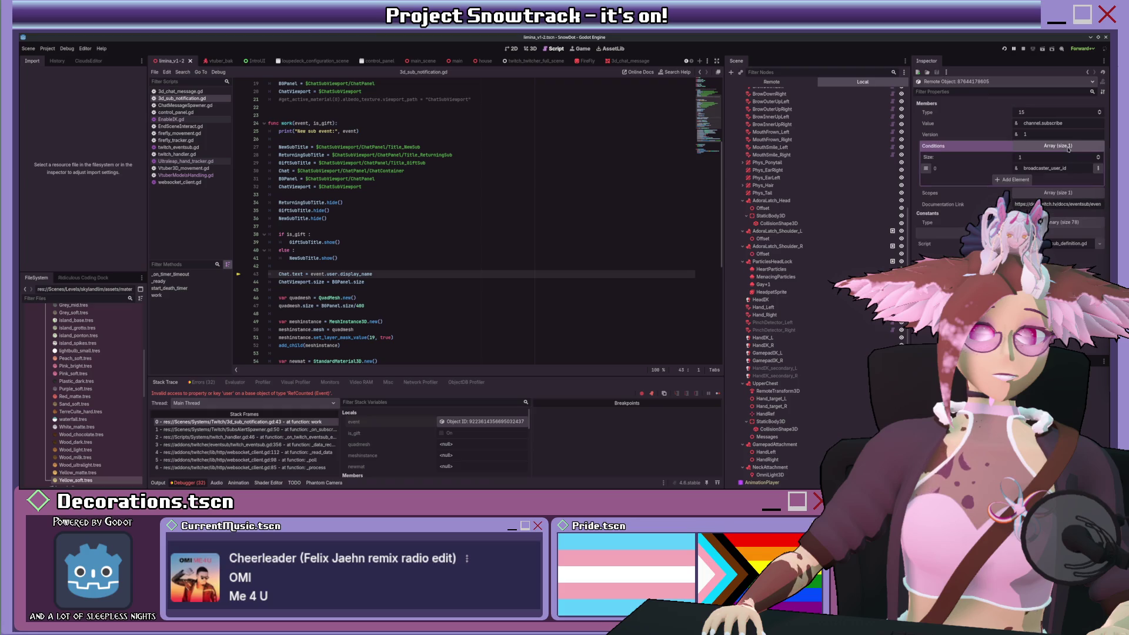
{"action": "left_click", "coordinate": [1058, 192]}
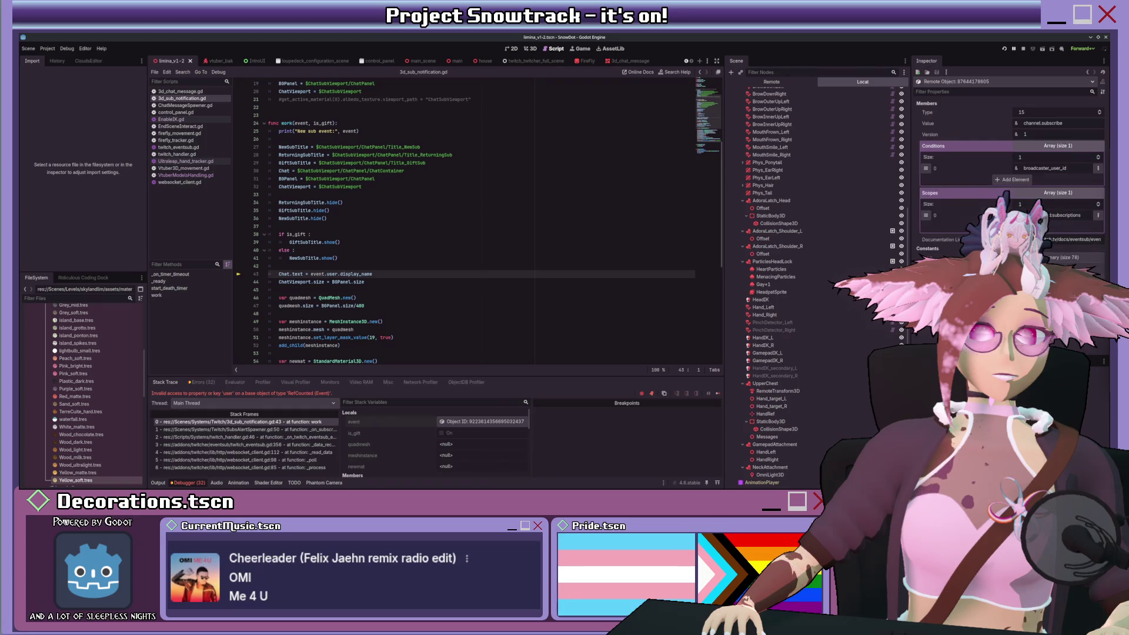
{"action": "left_click", "coordinate": [1056, 257]}
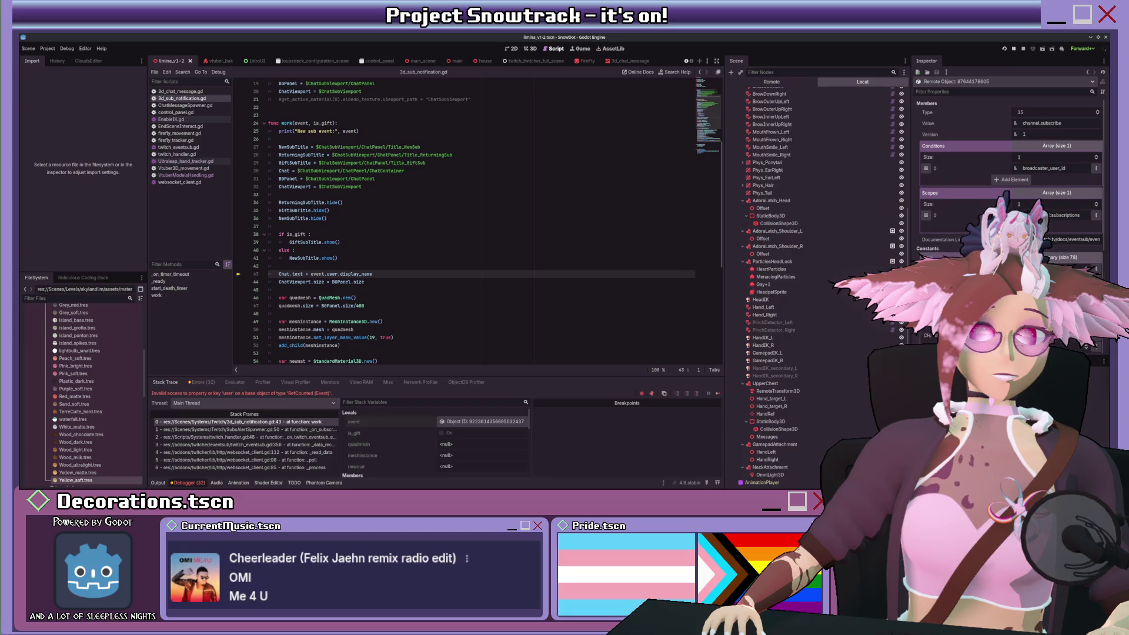
{"action": "left_click", "coordinate": [1055, 258]}
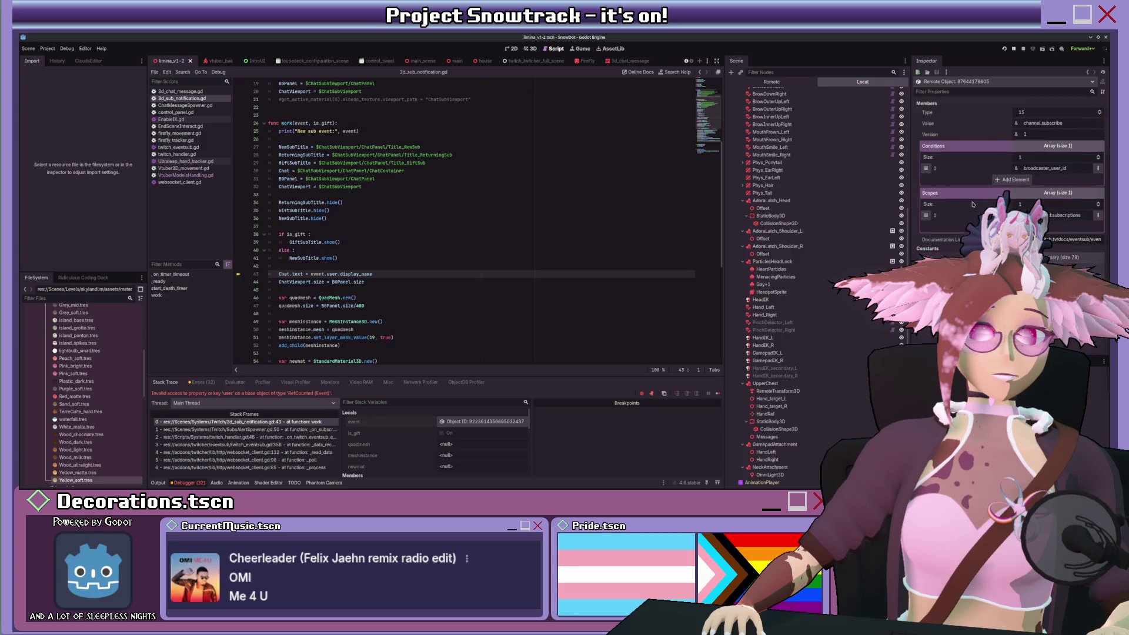
{"action": "left_click", "coordinate": [1051, 147]}
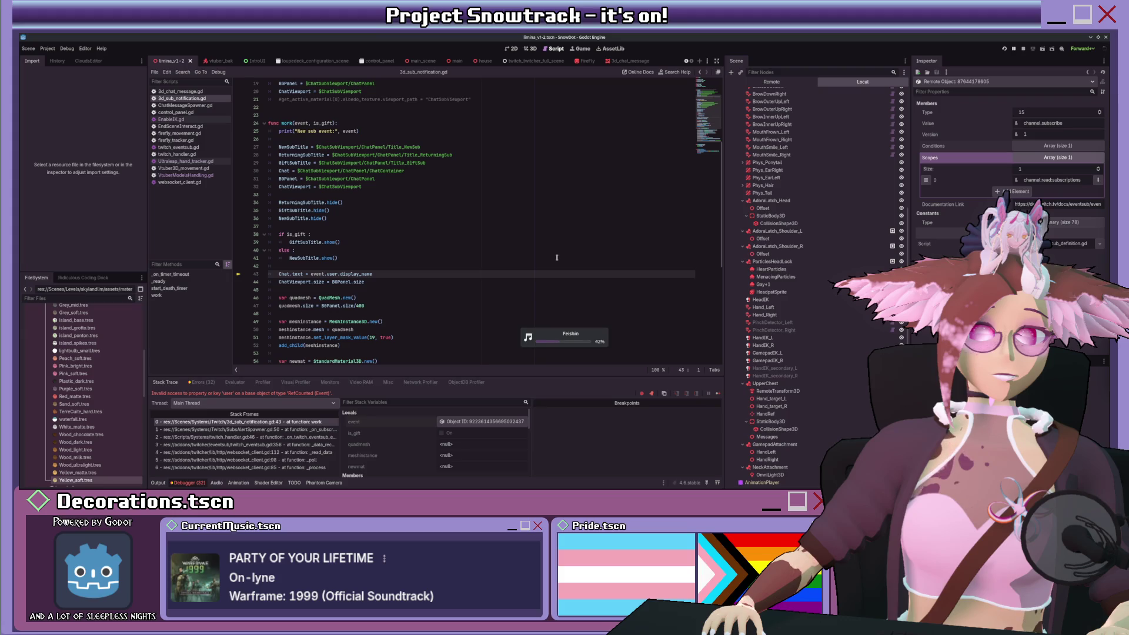
Re-check the subscription's Conditions and Scopes arrays, collapsing them afterwards
{"action": "scroll", "coordinate": [546, 269], "scroll_direction": "down", "scroll_amount": 2}
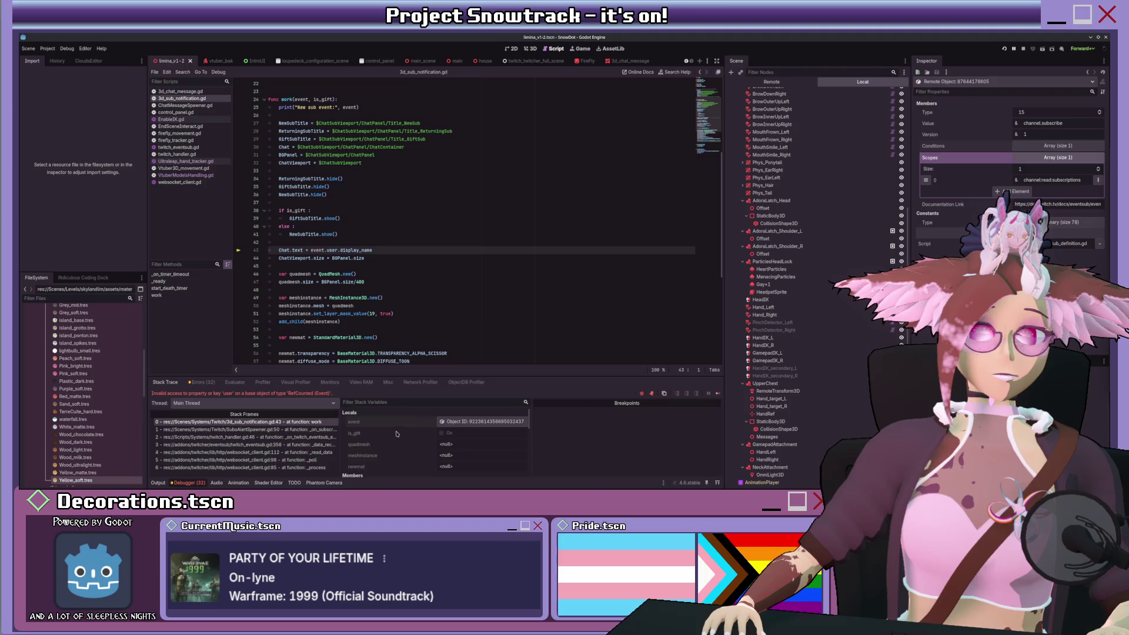
{"action": "scroll", "coordinate": [396, 434], "scroll_direction": "down", "scroll_amount": 3}
{"action": "scroll", "coordinate": [396, 434], "scroll_direction": "up", "scroll_amount": 3}
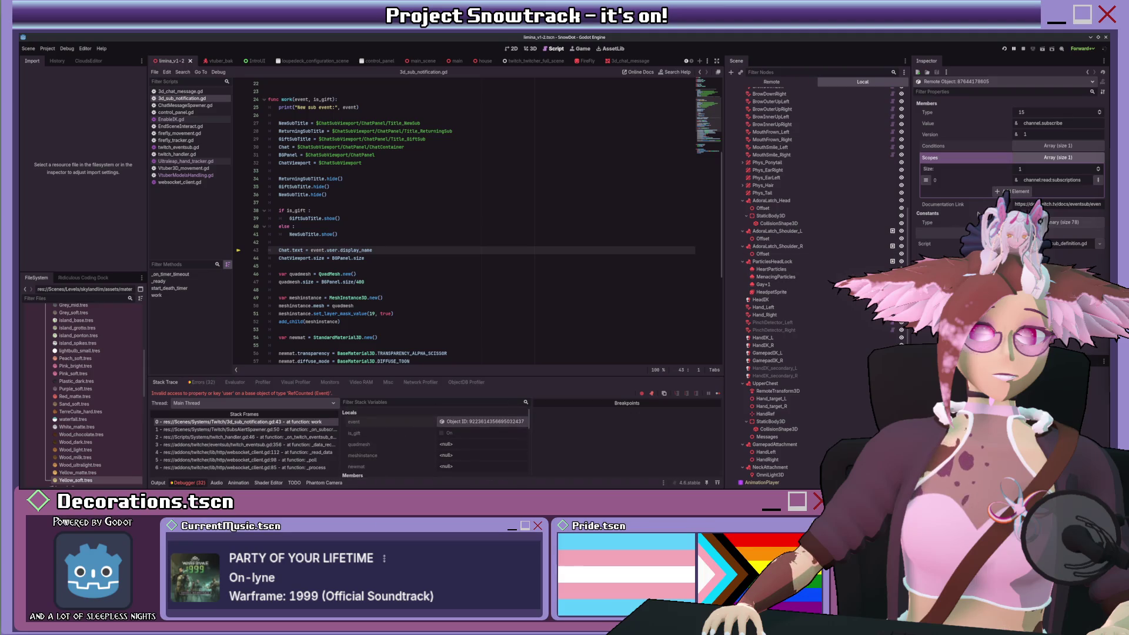
{"action": "left_click", "coordinate": [1060, 146]}
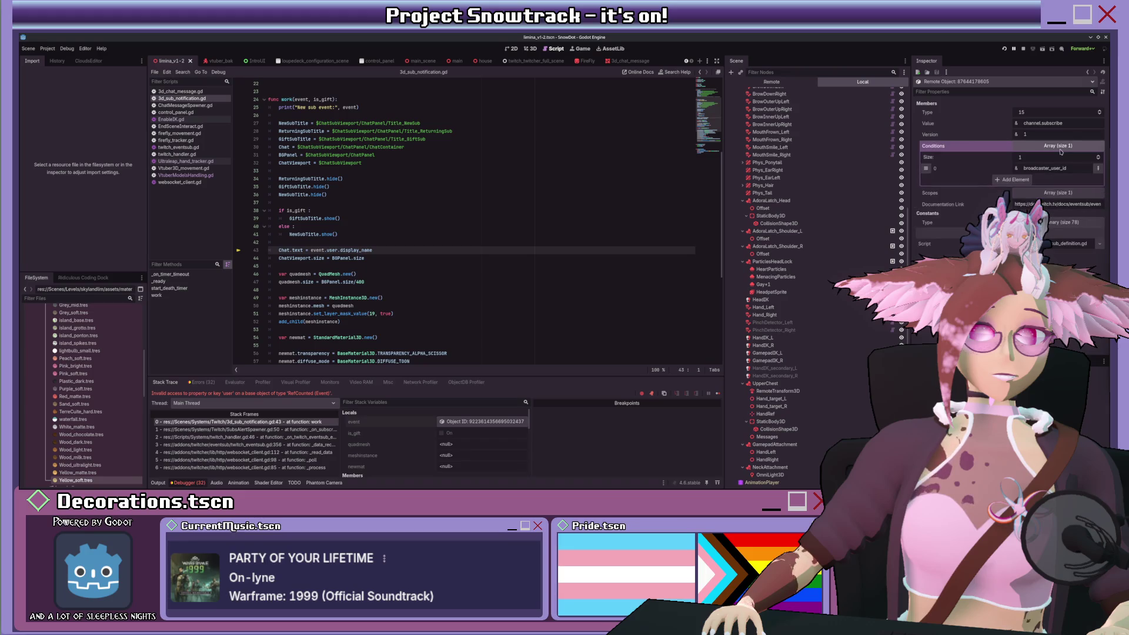
{"action": "left_click", "coordinate": [1060, 148]}
{"action": "left_click", "coordinate": [1060, 147]}
{"action": "left_click", "coordinate": [1060, 147]}
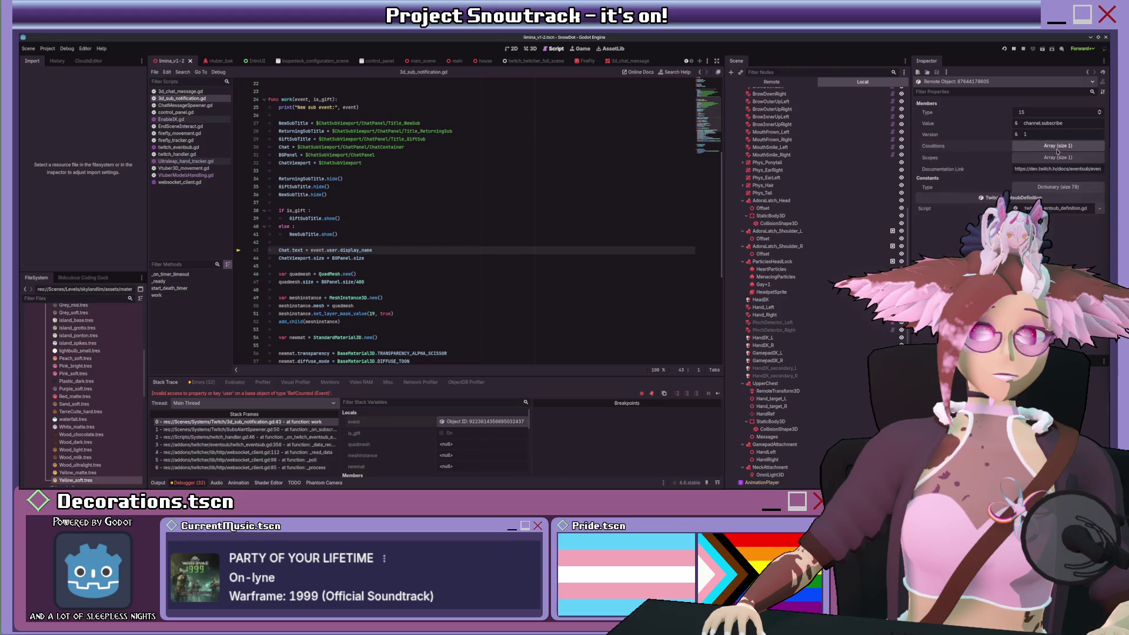
{"action": "left_click", "coordinate": [1055, 159]}
{"action": "left_click", "coordinate": [1055, 158]}
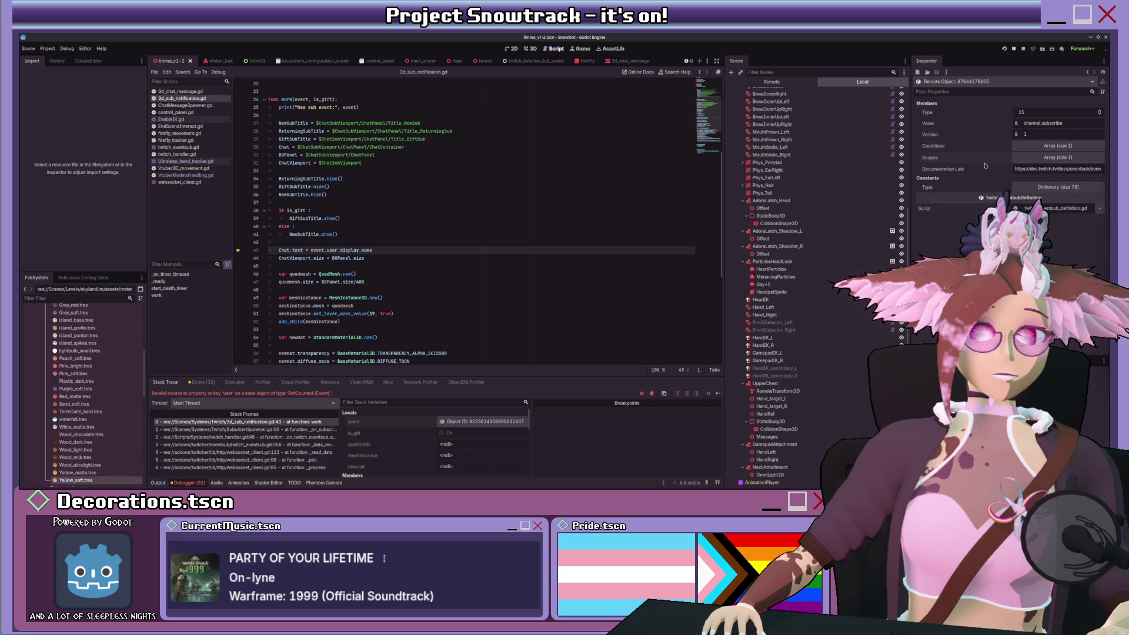
Follow stack frames 1 and 2 from SubsAlertSpawner.gd up to twitch_handler.gd
{"action": "scroll", "coordinate": [520, 300], "scroll_direction": "up", "scroll_amount": 6}
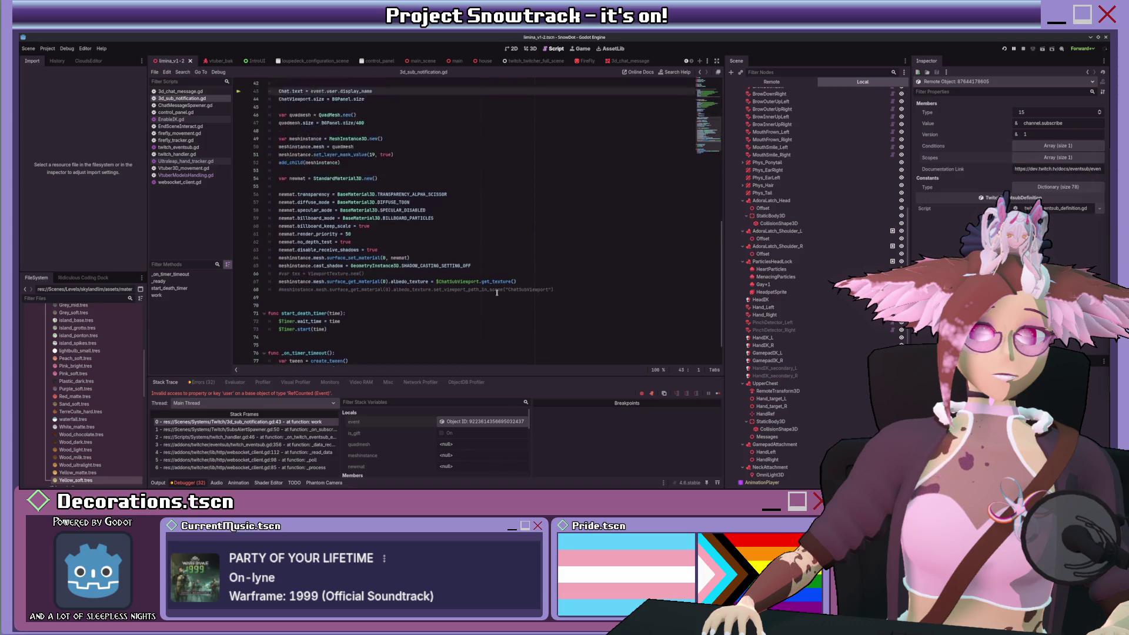
{"action": "left_click", "coordinate": [244, 429]}
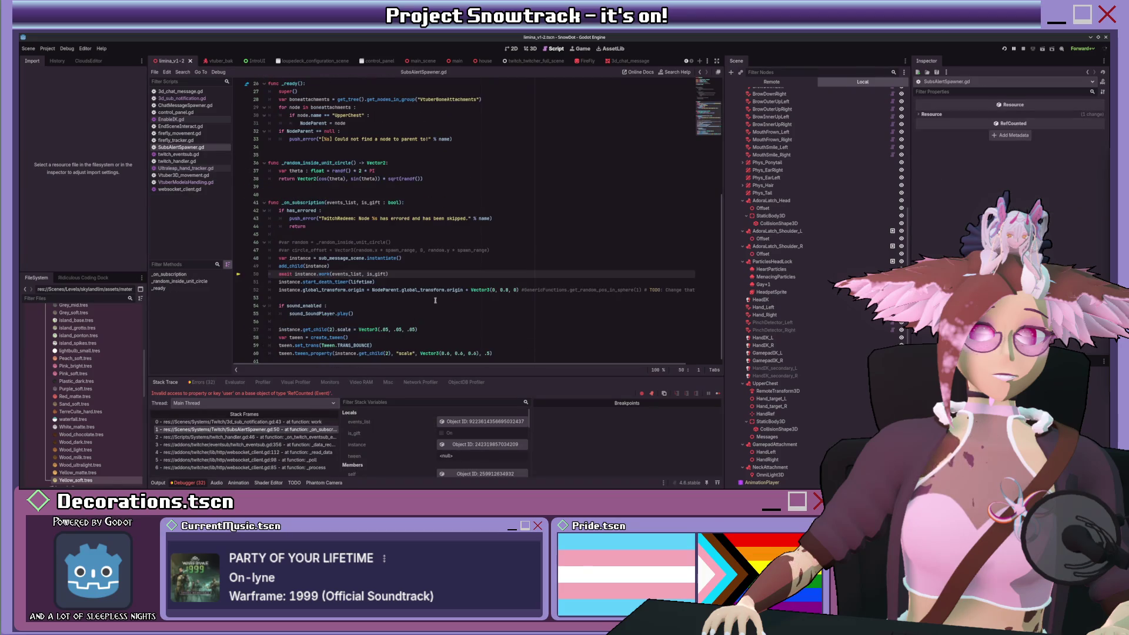
{"action": "scroll", "coordinate": [434, 302], "scroll_direction": "up", "scroll_amount": 1}
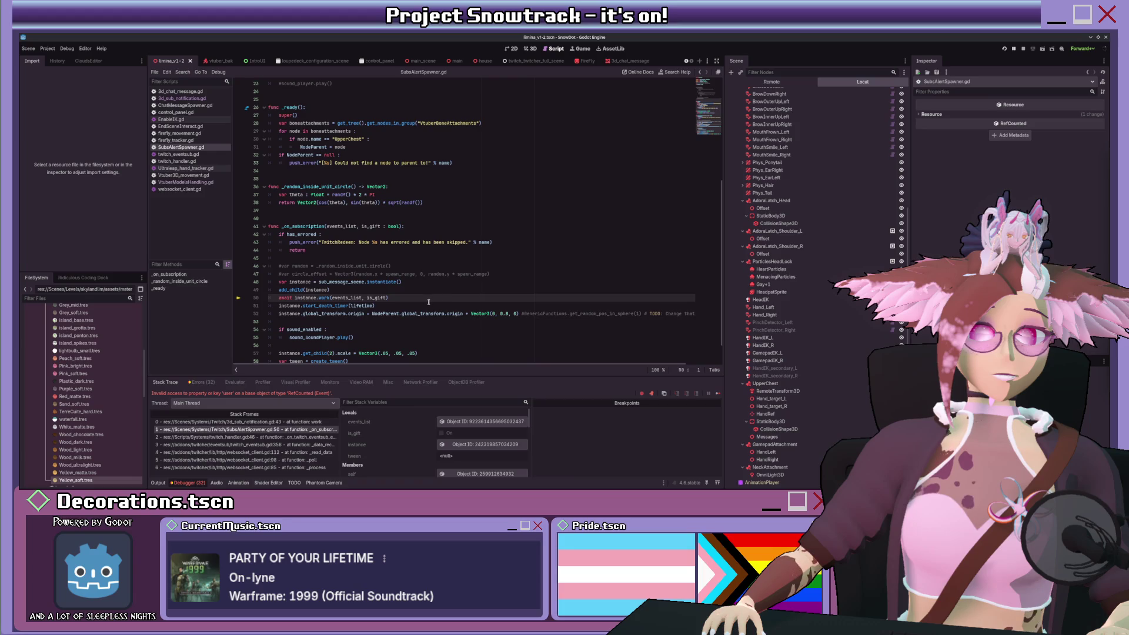
{"action": "left_click", "coordinate": [297, 439]}
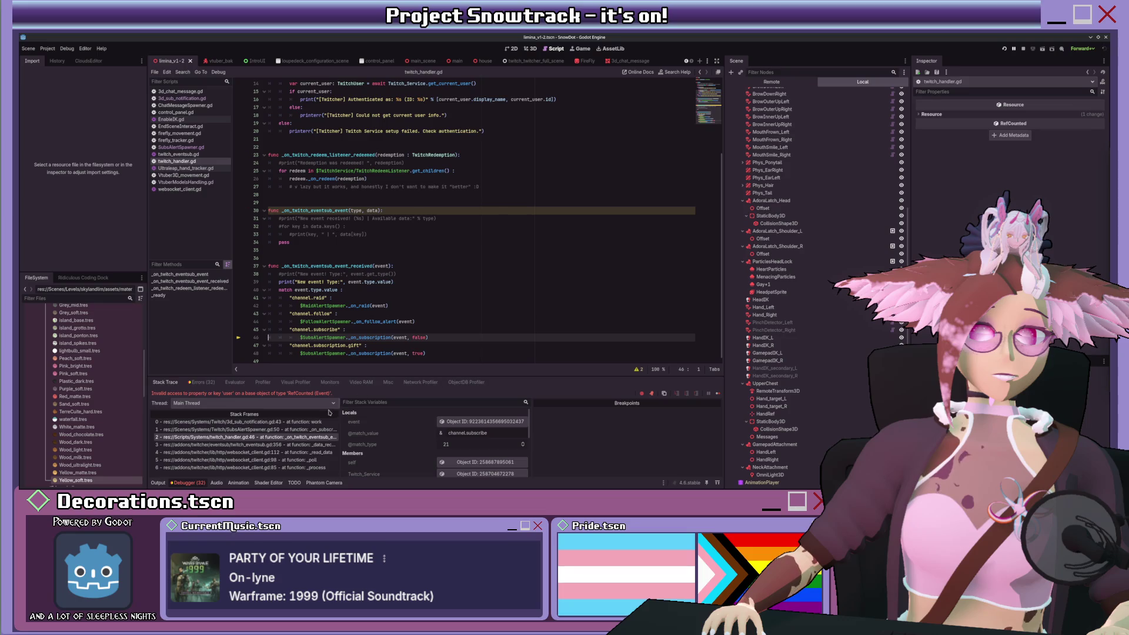
Inspect the event's Data dictionary (user_id, user_name), then return to the SubsAlertSpawner.gd frame
{"action": "left_click", "coordinate": [454, 421]}
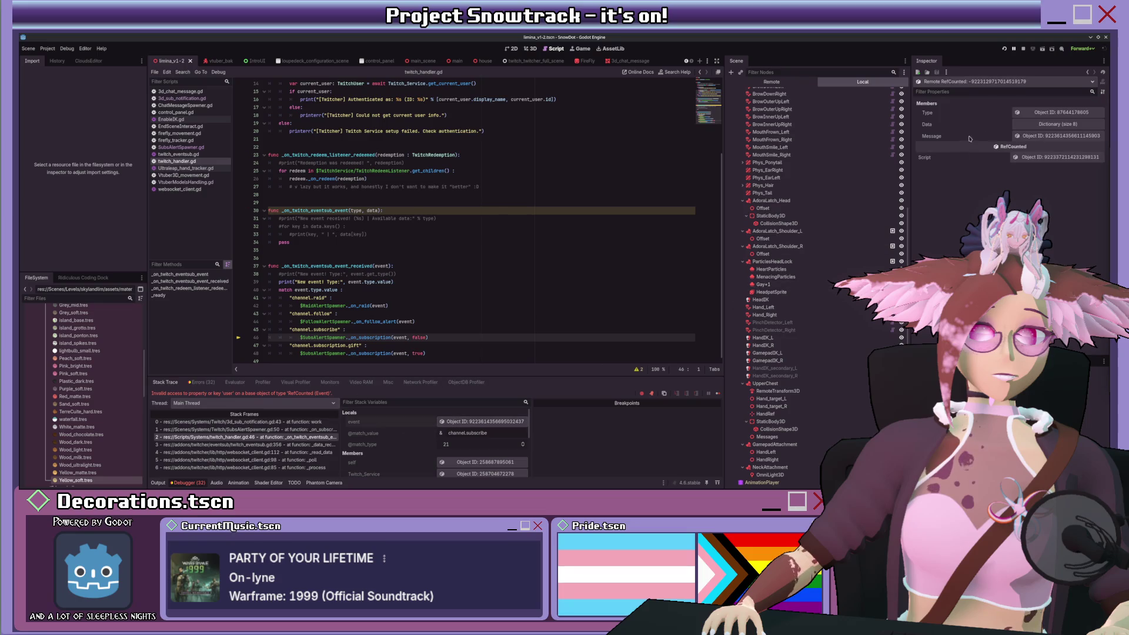
{"action": "left_click", "coordinate": [1048, 125]}
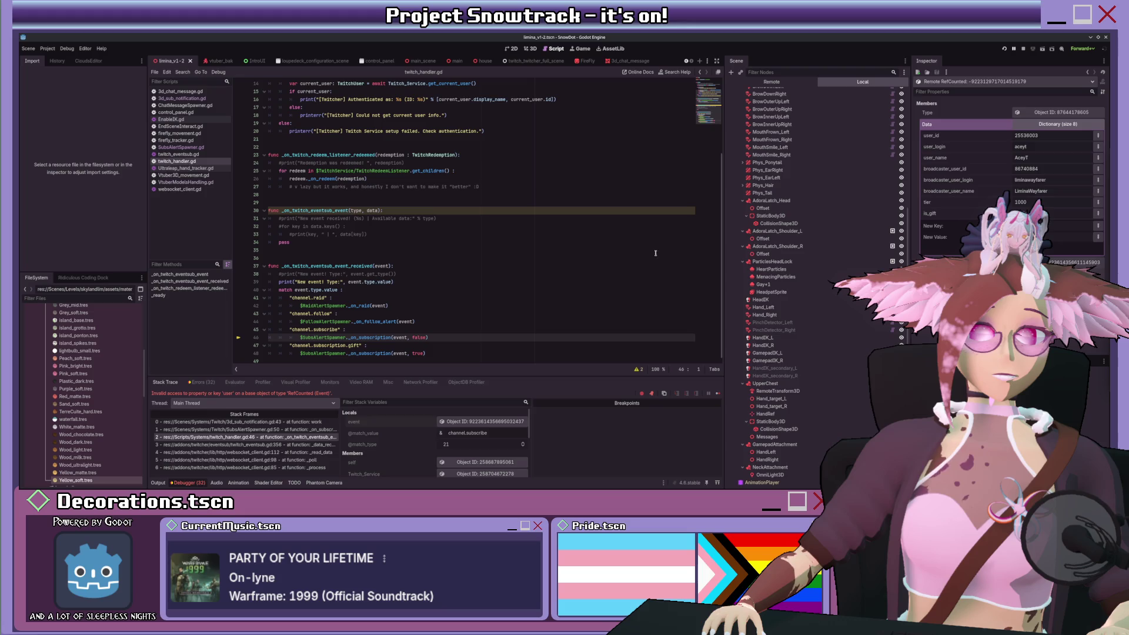
{"action": "left_click", "coordinate": [248, 429]}
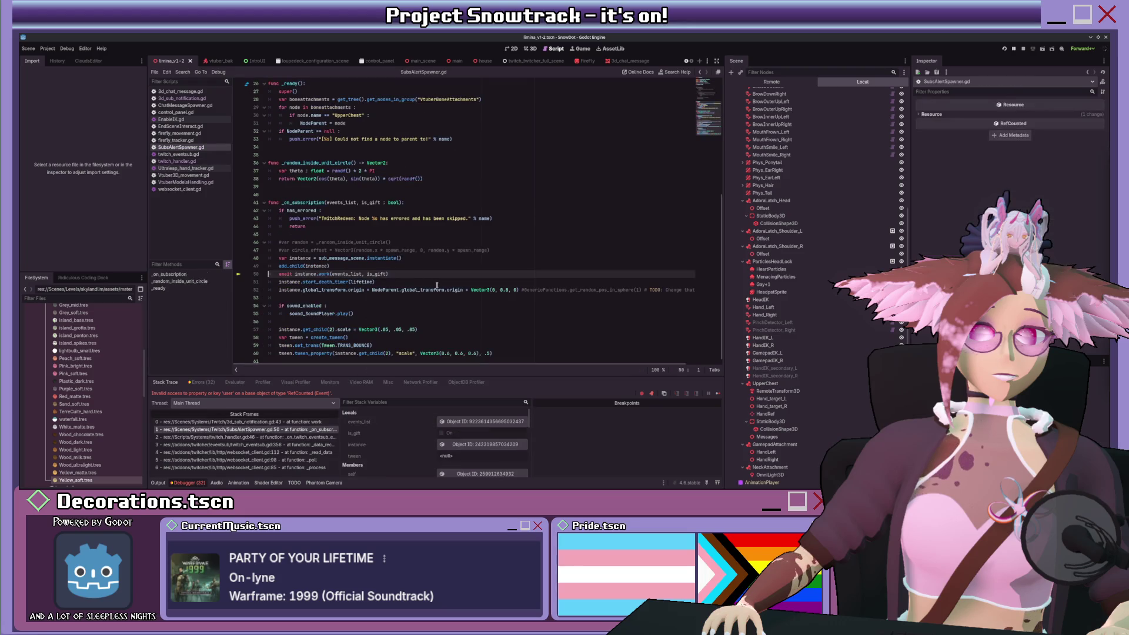
Change line 43 of 3d_sub_notification.gd from event.user.display_name to event.data.user_name
{"action": "left_click", "coordinate": [329, 422]}
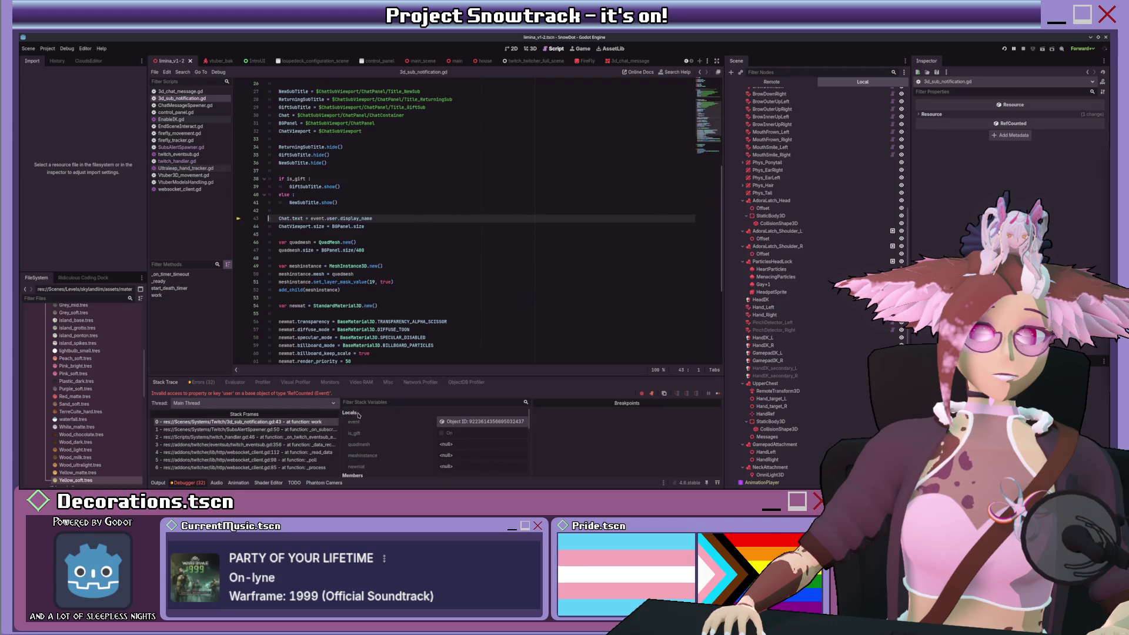
{"action": "left_click", "coordinate": [483, 422]}
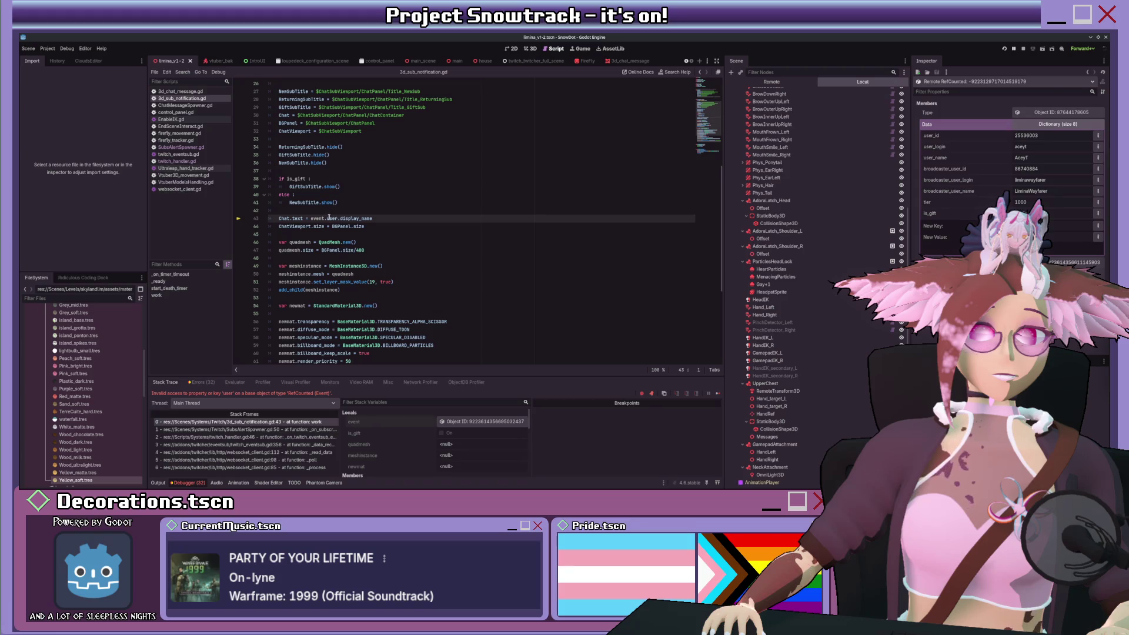
{"action": "double_click", "coordinate": [329, 218]}
{"action": "type", "text": "data"}
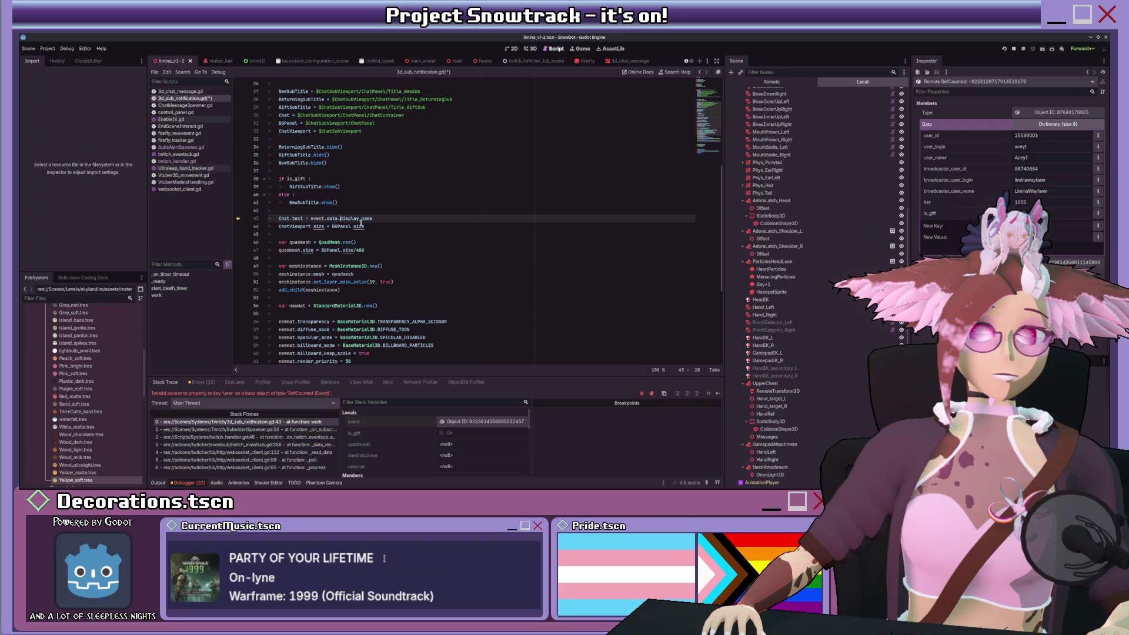
{"action": "key", "text": "ctrl+Delete"}
{"action": "type", "text": "user_name"}
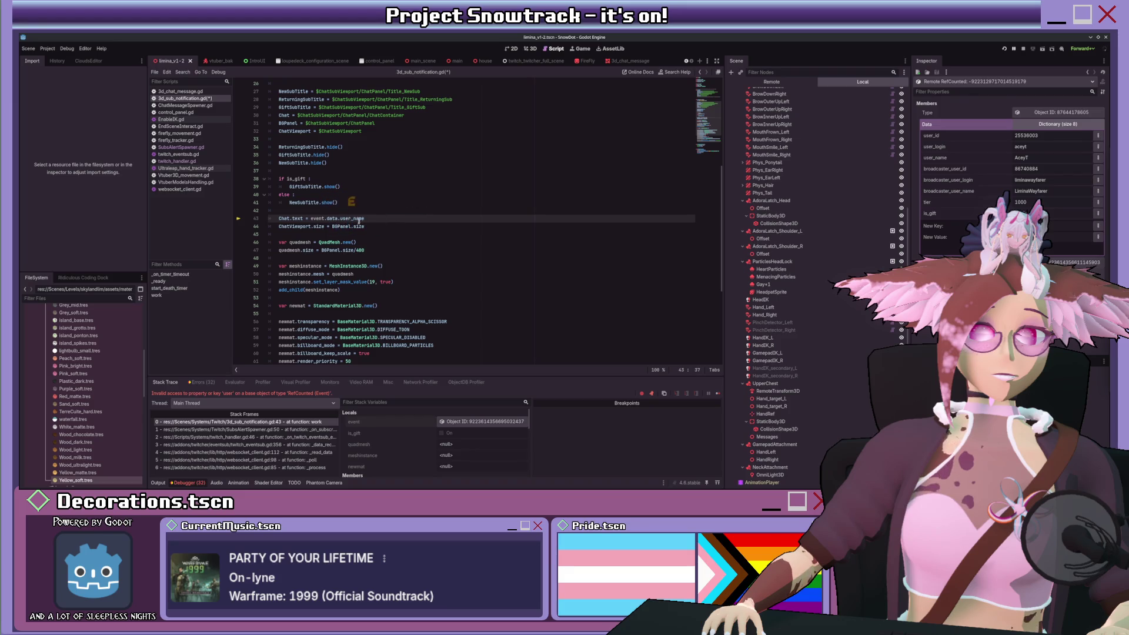
Review the edited script, save it with Ctrl+S, and resume the game to test the fix
{"action": "scroll", "coordinate": [425, 229], "scroll_direction": "up", "scroll_amount": 2}
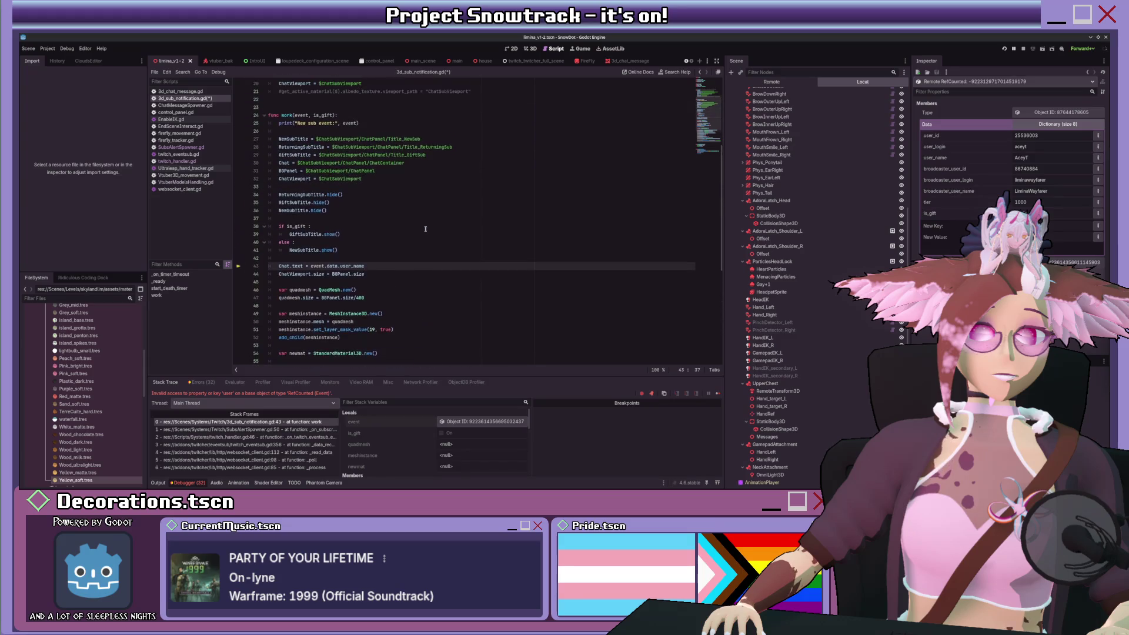
{"action": "scroll", "coordinate": [426, 226], "scroll_direction": "down", "scroll_amount": 8}
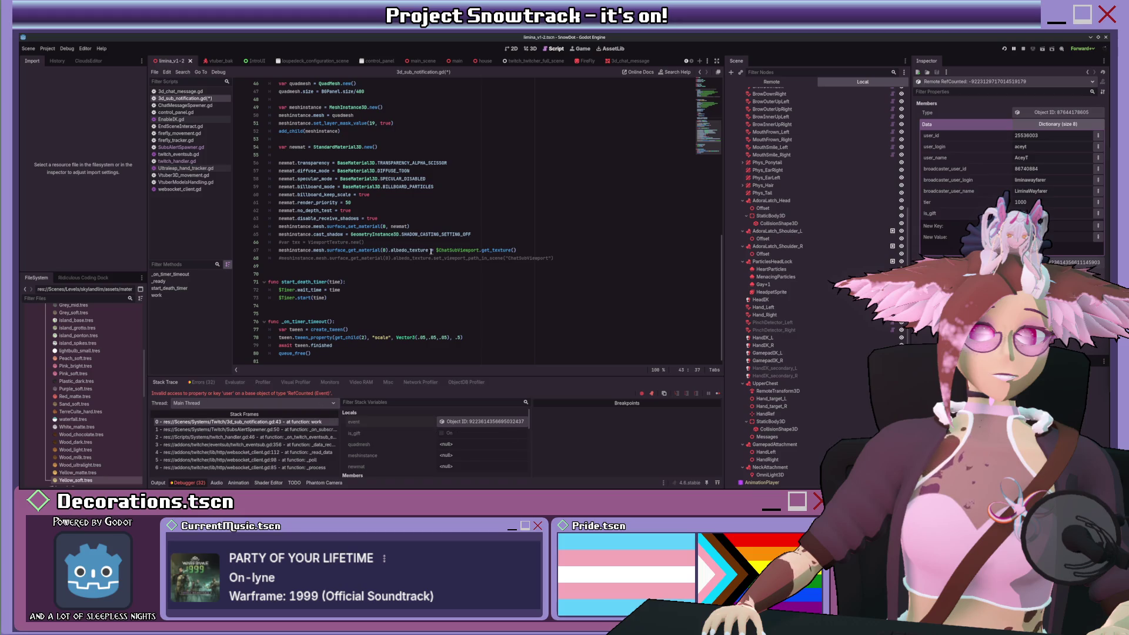
{"action": "scroll", "coordinate": [428, 247], "scroll_direction": "up", "scroll_amount": 4}
{"action": "scroll", "coordinate": [429, 250], "scroll_direction": "up", "scroll_amount": 5}
{"action": "left_click", "coordinate": [323, 273]}
{"action": "scroll", "coordinate": [382, 258], "scroll_direction": "down", "scroll_amount": 8}
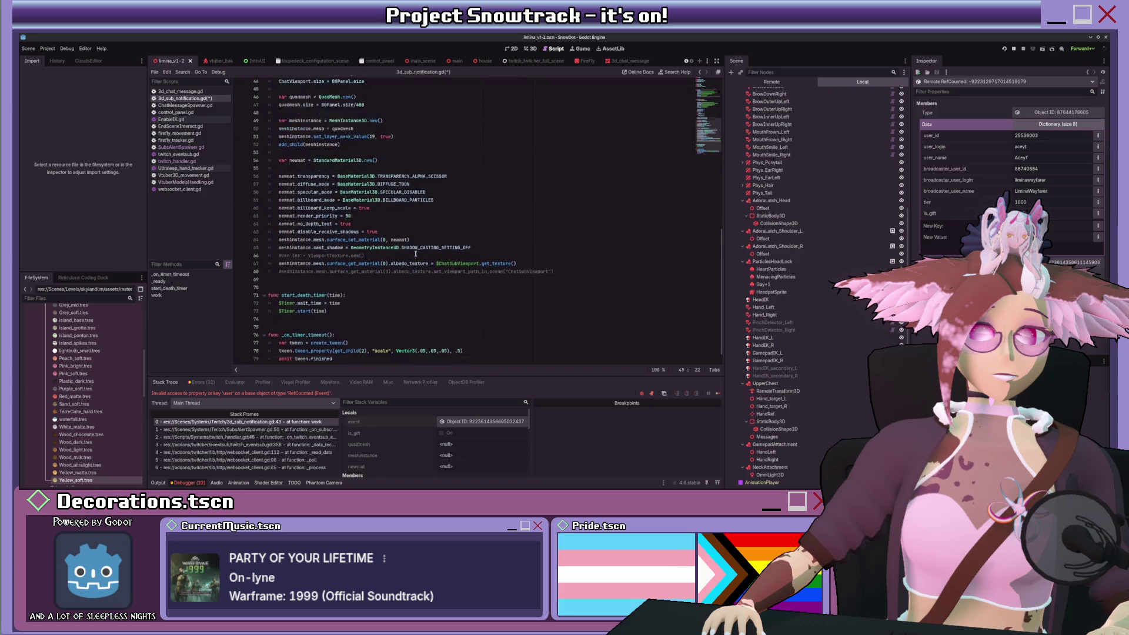
{"action": "scroll", "coordinate": [416, 254], "scroll_direction": "up", "scroll_amount": 7}
{"action": "scroll", "coordinate": [416, 254], "scroll_direction": "down", "scroll_amount": 3}
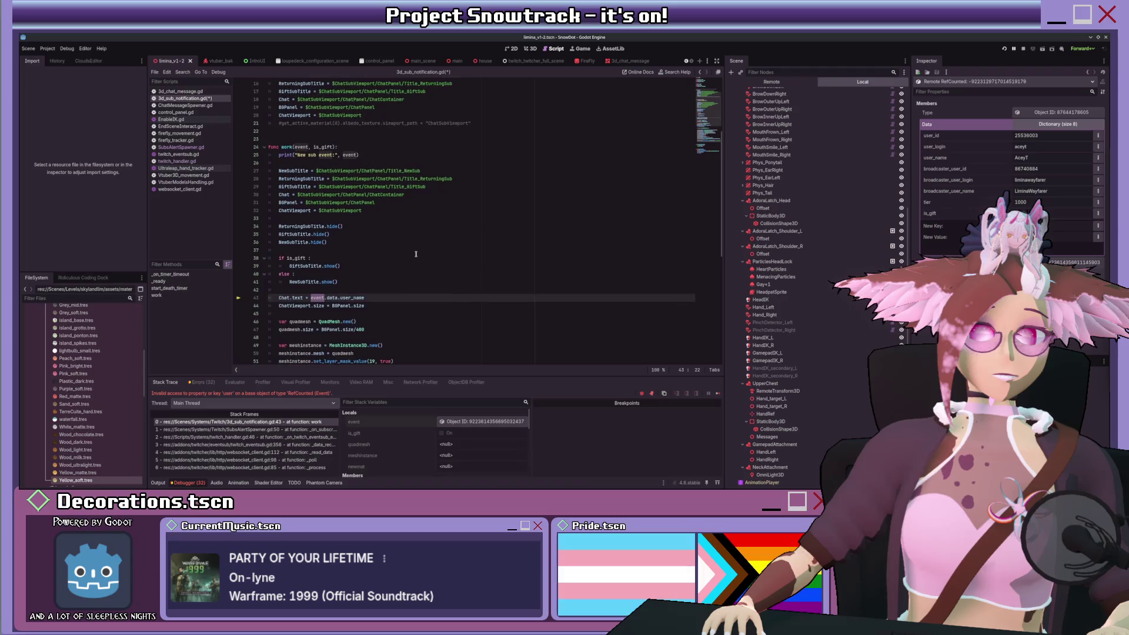
{"action": "left_click", "coordinate": [418, 246]}
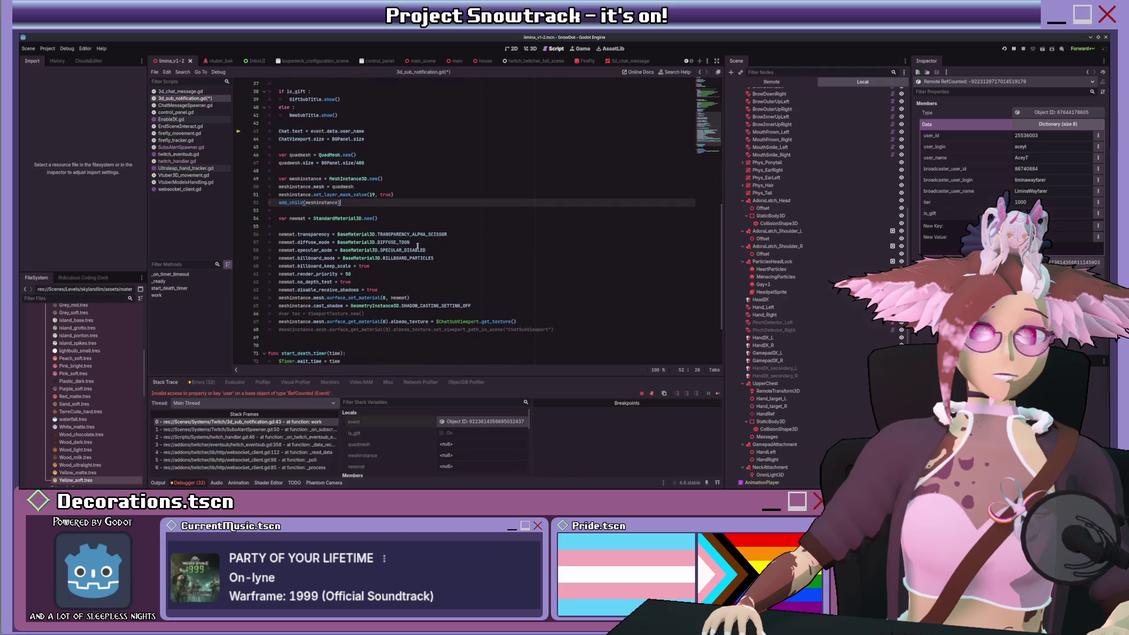
{"action": "key", "text": "ctrl+s"}
{"action": "scroll", "coordinate": [418, 246], "scroll_direction": "down", "scroll_amount": 3}
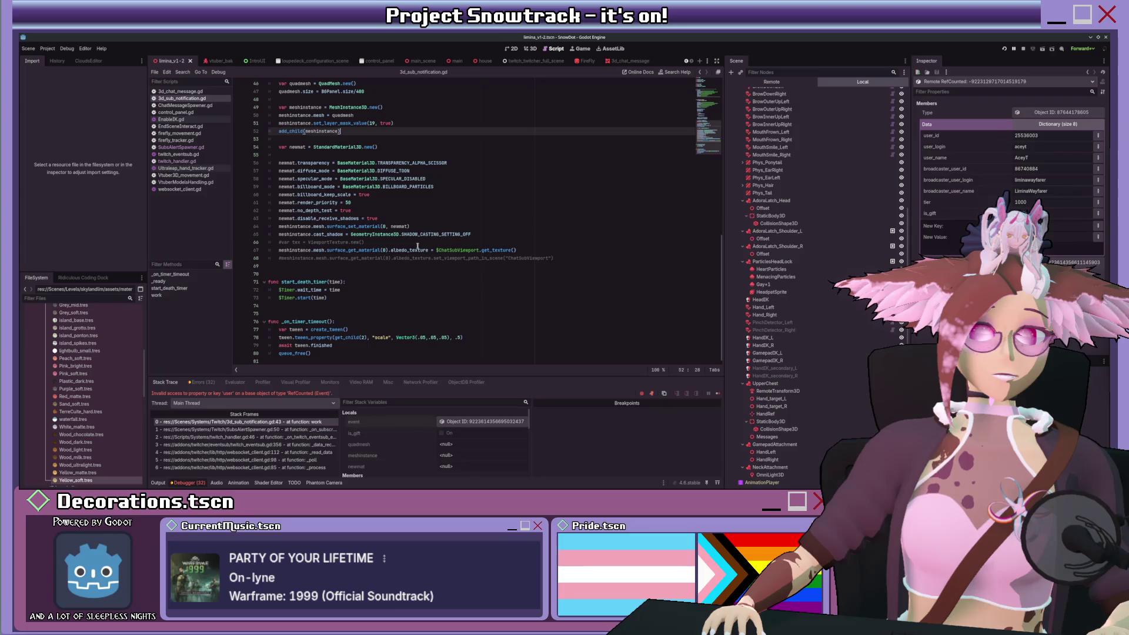
{"action": "left_click", "coordinate": [718, 393]}
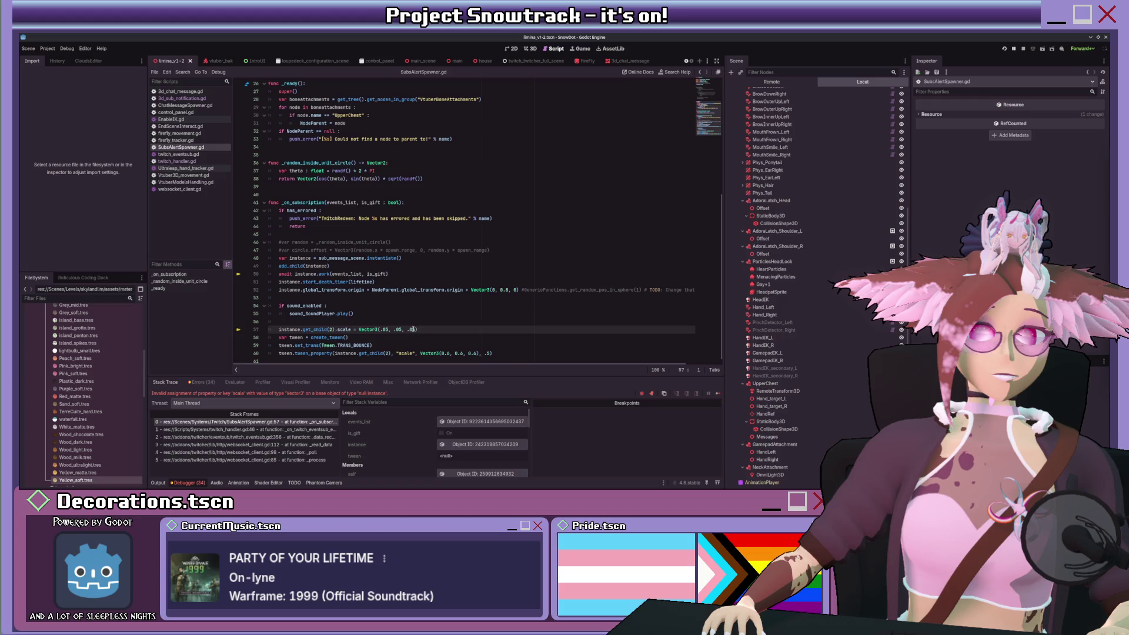
{"action": "left_click", "coordinate": [719, 393]}
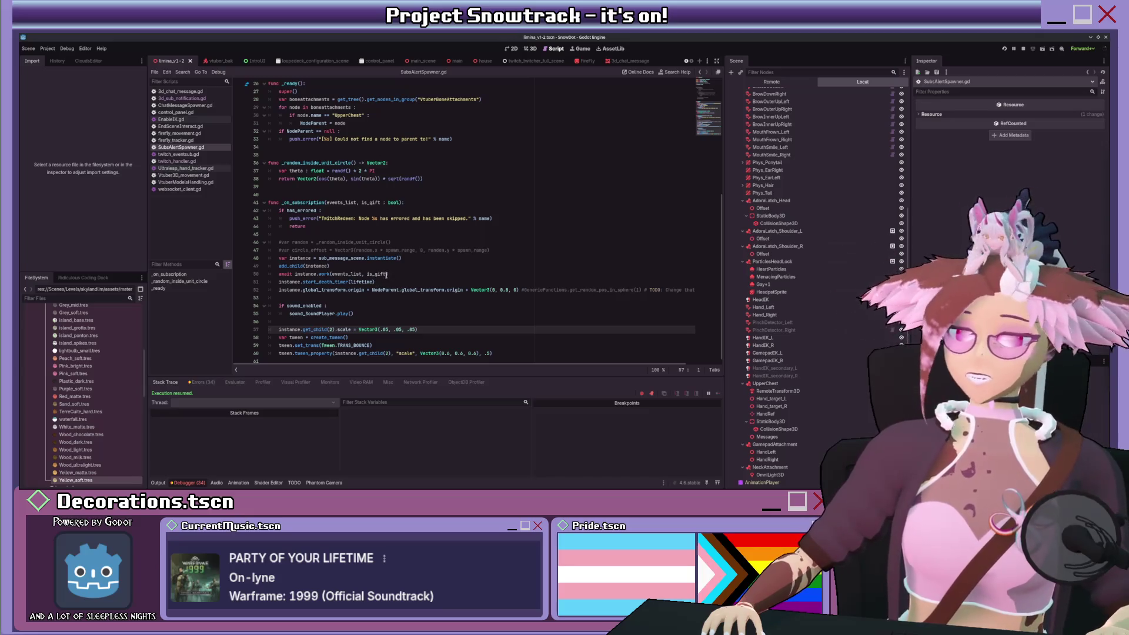
{"action": "scroll", "coordinate": [386, 275], "scroll_direction": "up", "scroll_amount": 3}
{"action": "scroll", "coordinate": [385, 274], "scroll_direction": "down", "scroll_amount": 3}
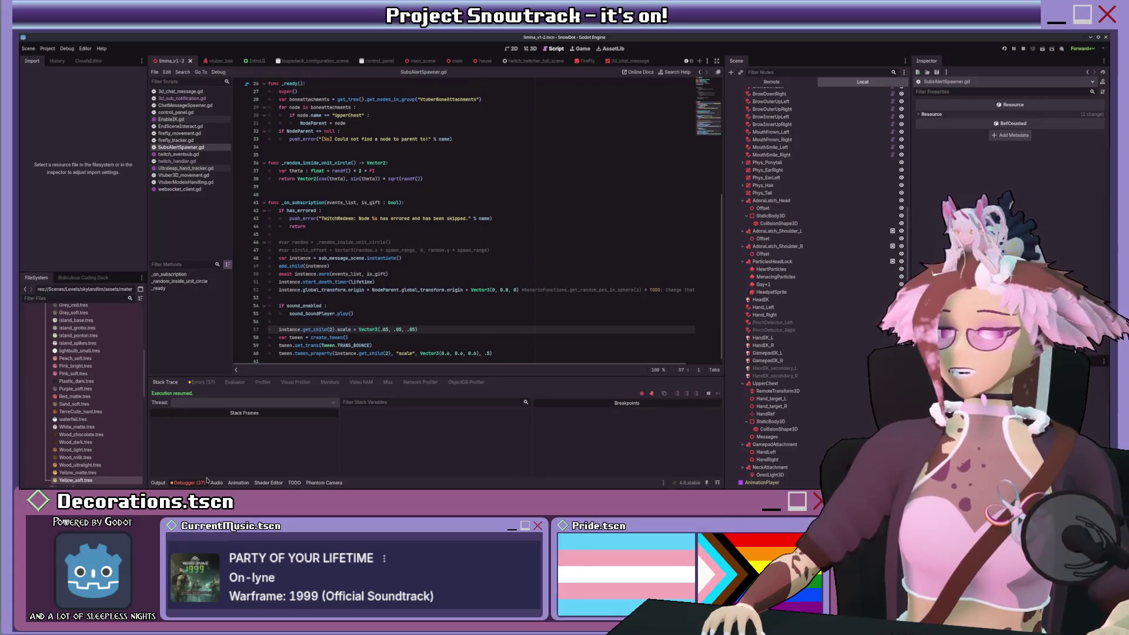
{"action": "left_click", "coordinate": [208, 382]}
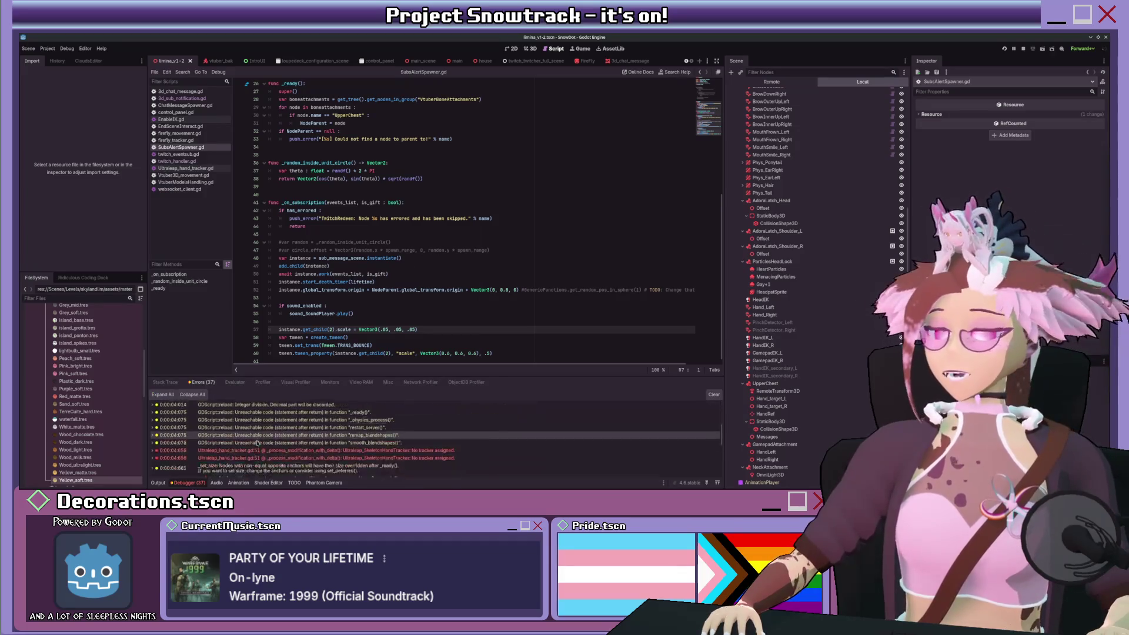
{"action": "mouse_move", "coordinate": [235, 452]}
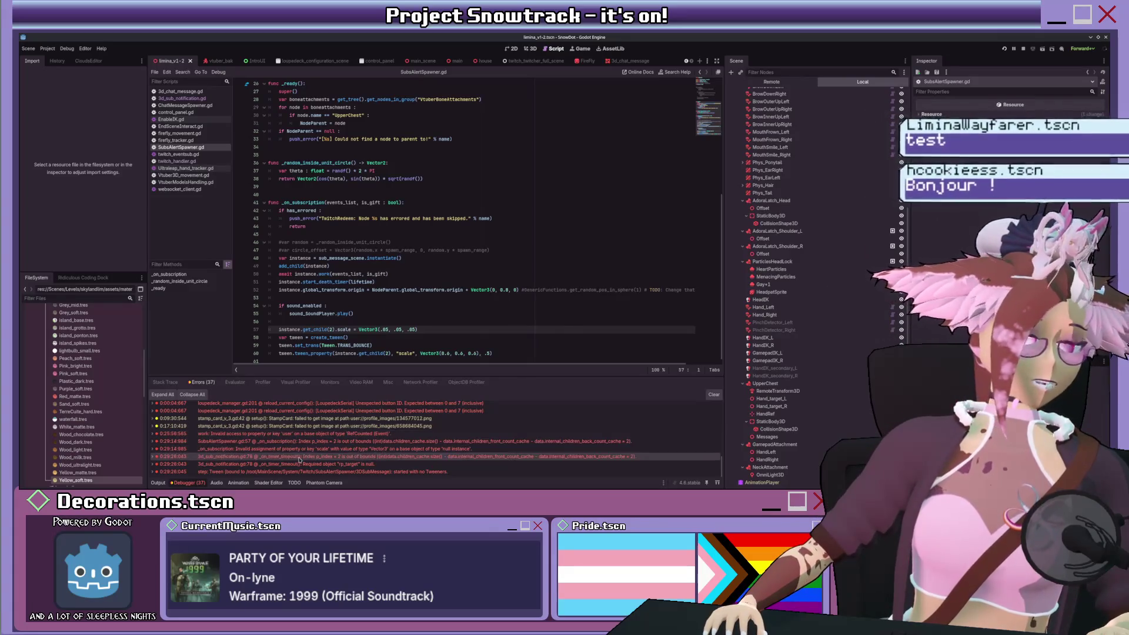
{"action": "left_click", "coordinate": [159, 483]}
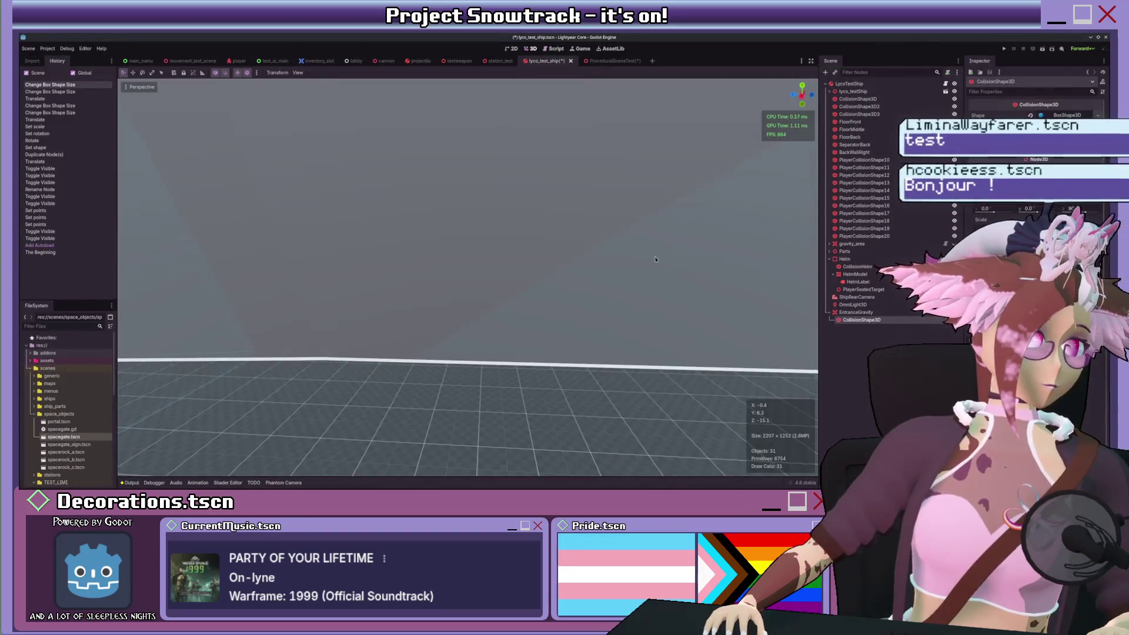
{"action": "left_click_drag", "start_coordinate": [655, 260], "coordinate": [584, 286]}
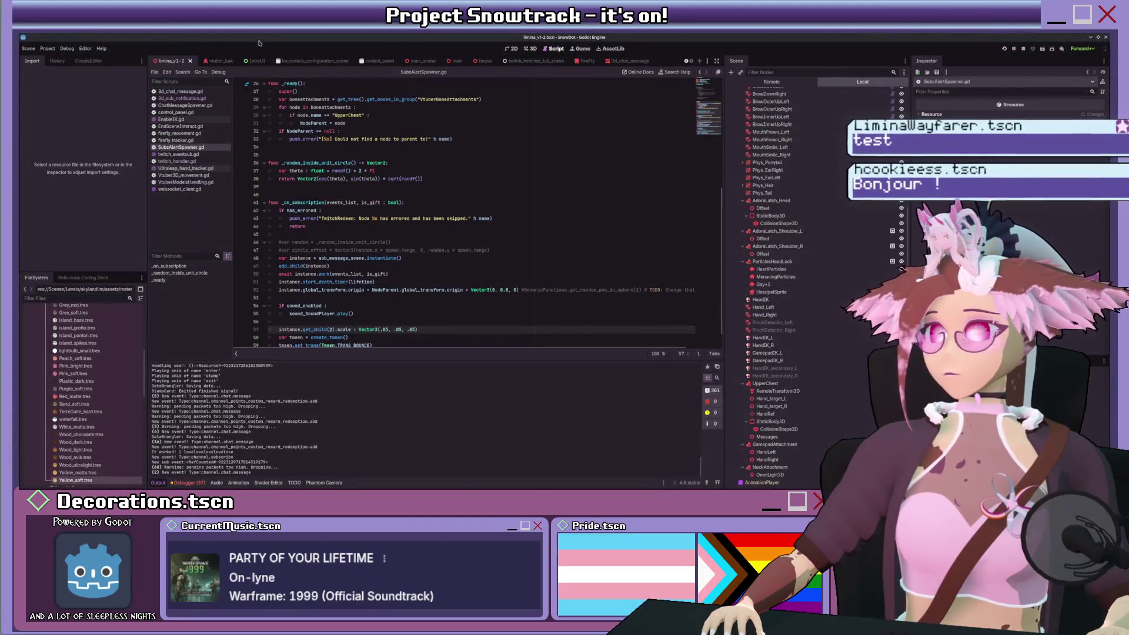
Open the follow notification scene from FollowAlertSpawner's Chat Message Scene property
{"action": "left_click", "coordinate": [520, 61]}
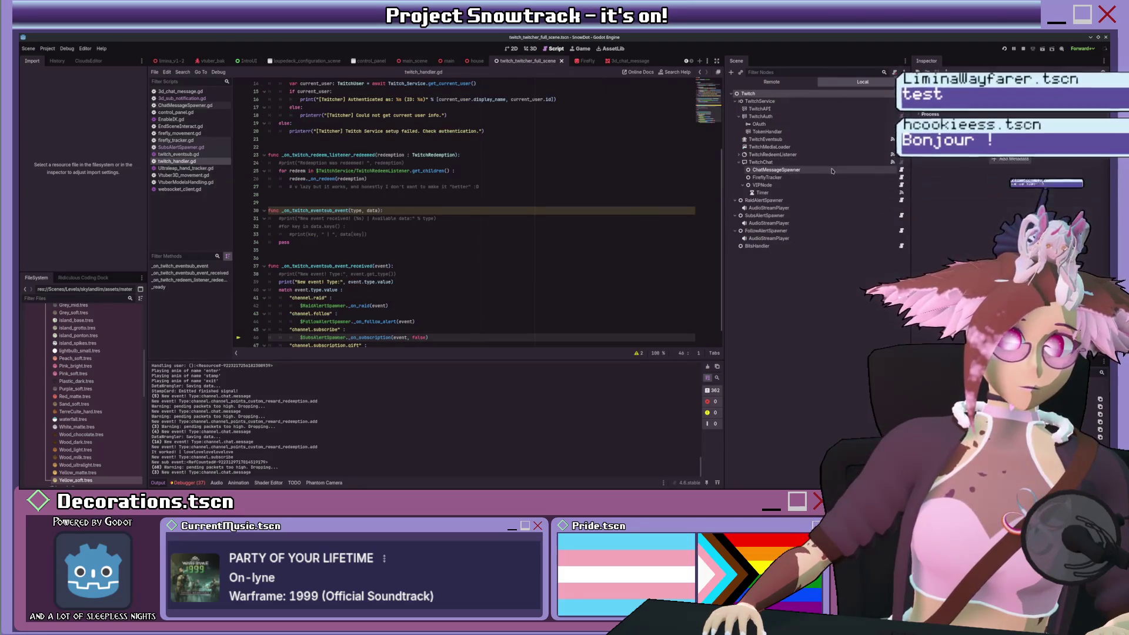
{"action": "left_click", "coordinate": [901, 230]}
{"action": "scroll", "coordinate": [465, 195], "scroll_direction": "down", "scroll_amount": 5}
{"action": "scroll", "coordinate": [465, 195], "scroll_direction": "down", "scroll_amount": 4}
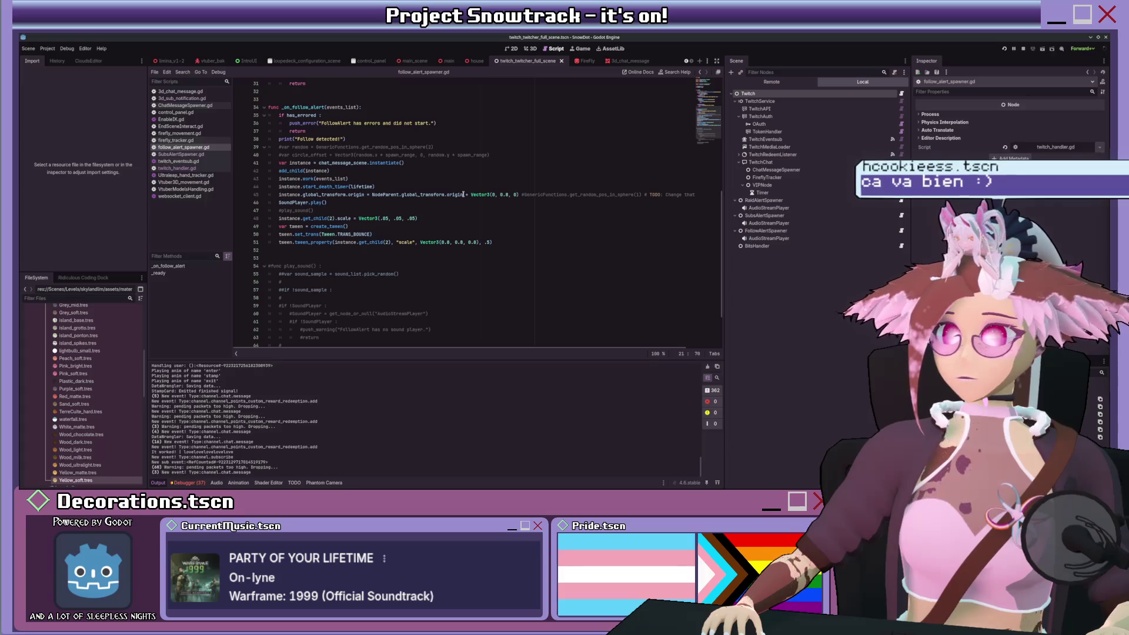
{"action": "scroll", "coordinate": [463, 194], "scroll_direction": "up", "scroll_amount": 3}
{"action": "left_click", "coordinate": [855, 230]}
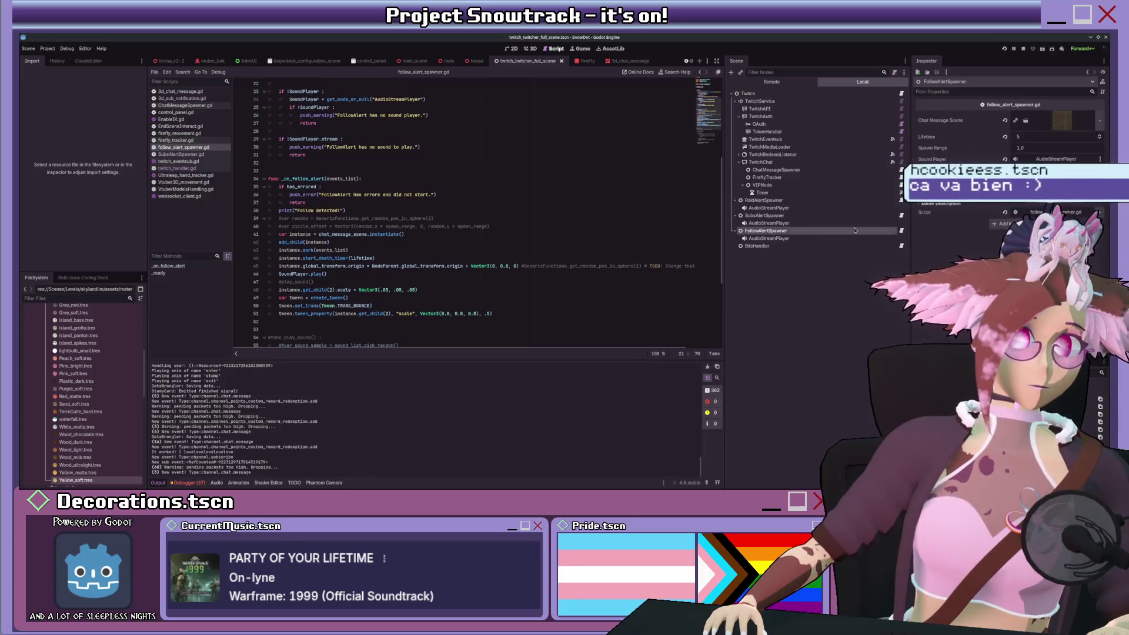
{"action": "left_click", "coordinate": [1069, 120]}
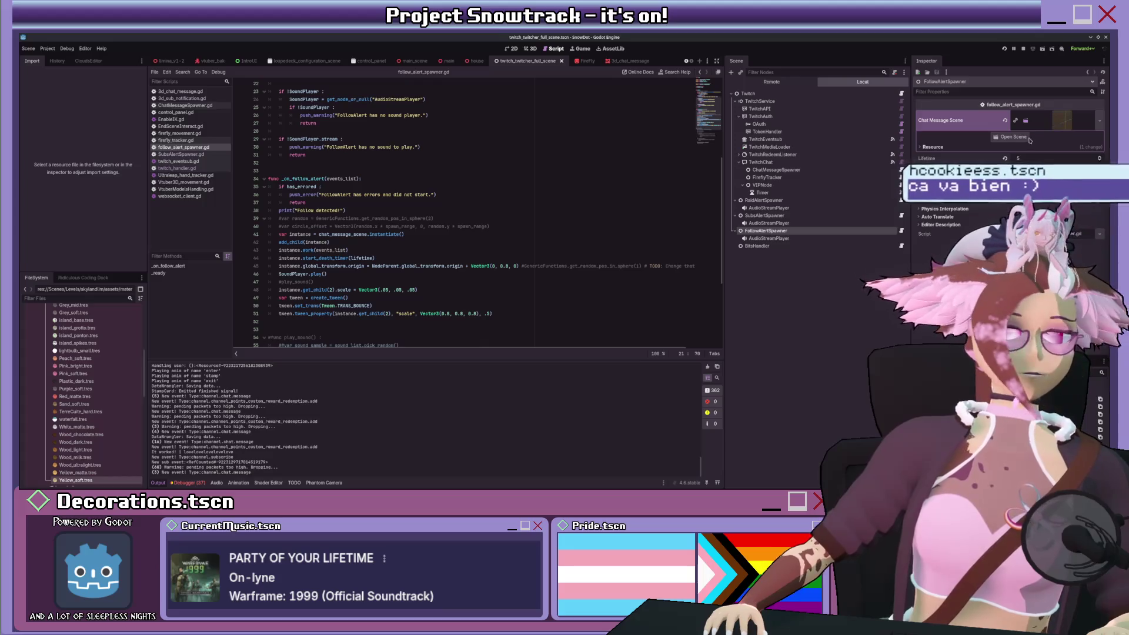
{"action": "left_click", "coordinate": [1030, 139]}
{"action": "scroll", "coordinate": [376, 198], "scroll_direction": "down", "scroll_amount": 2}
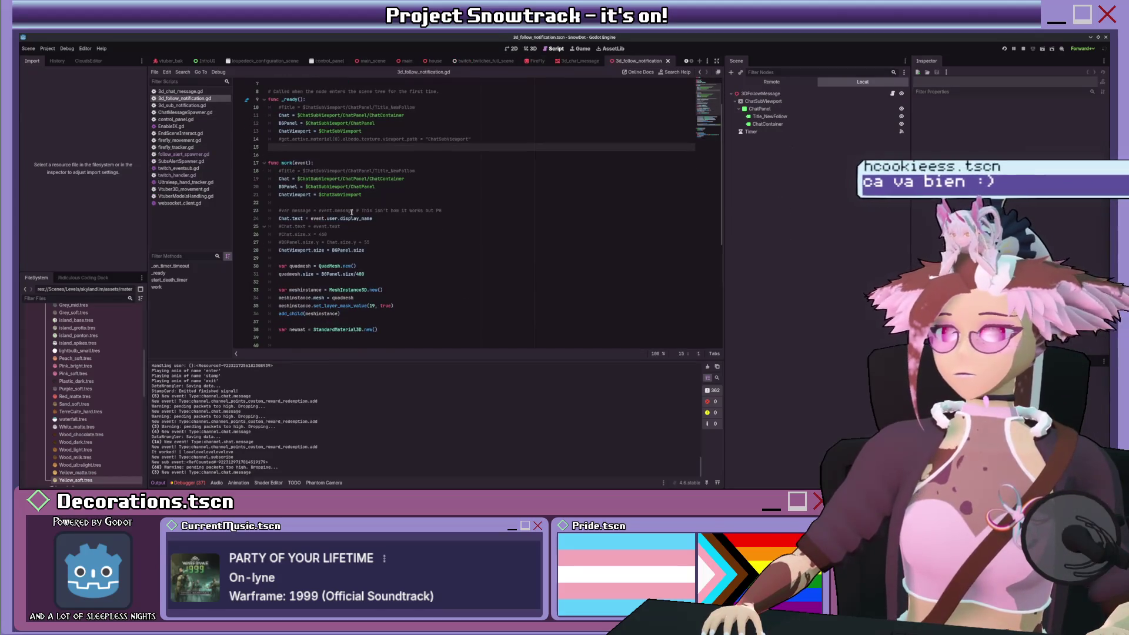
Copy event.data.user_name from 3d_sub_notification.gd over the follow script's event.user.display_name
{"action": "double_click", "coordinate": [331, 219]}
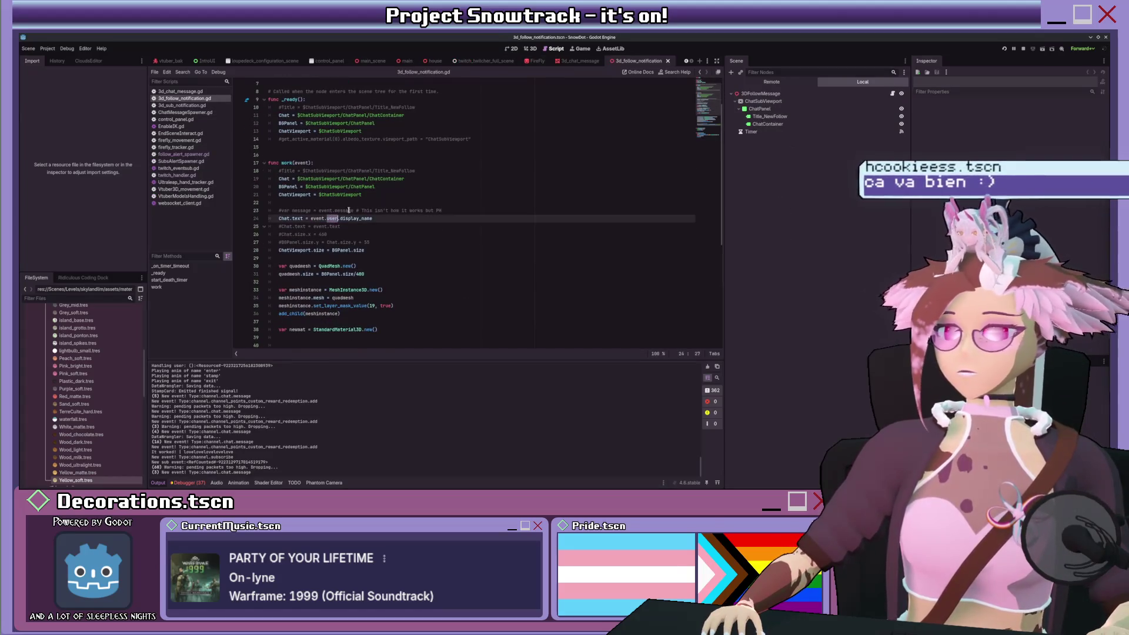
{"action": "left_click", "coordinate": [206, 93]}
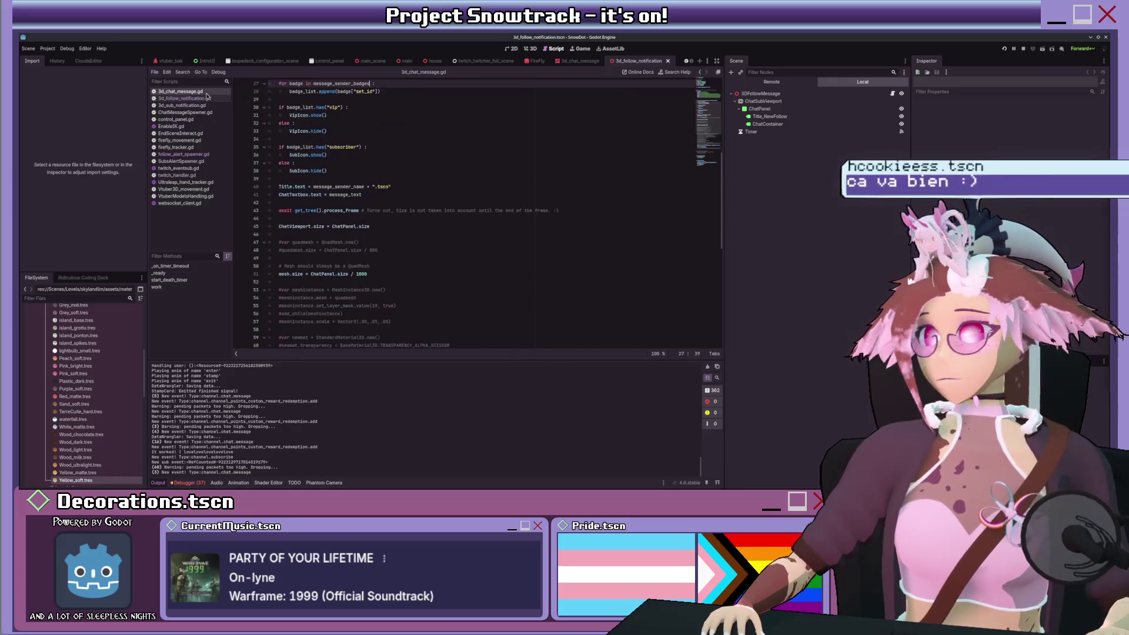
{"action": "left_click", "coordinate": [203, 106]}
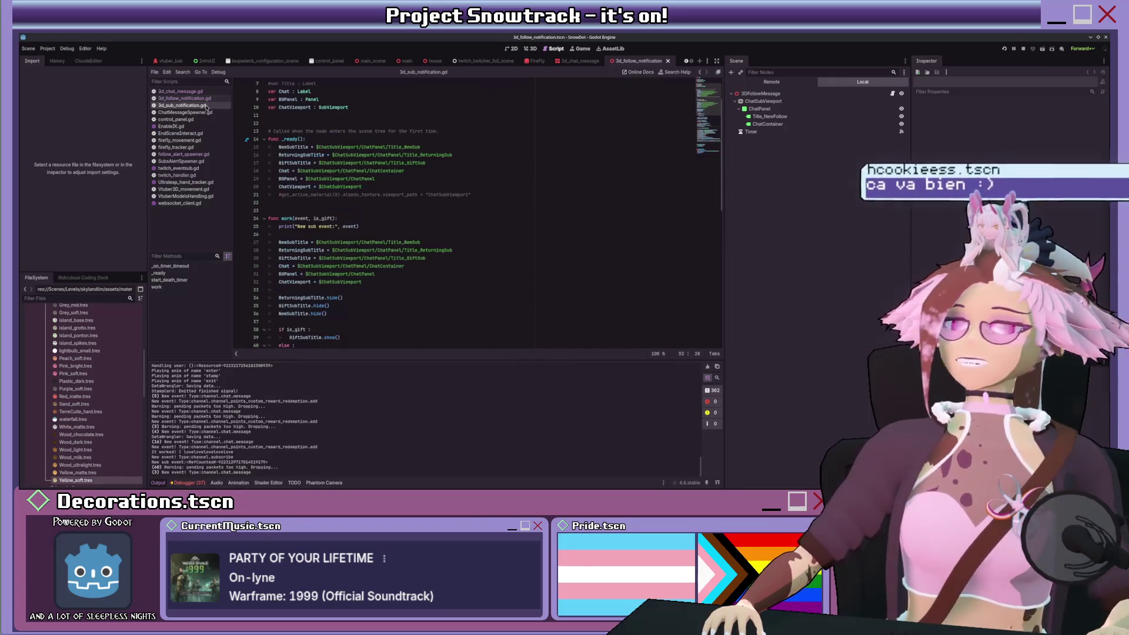
{"action": "scroll", "coordinate": [373, 225], "scroll_direction": "down", "scroll_amount": 6}
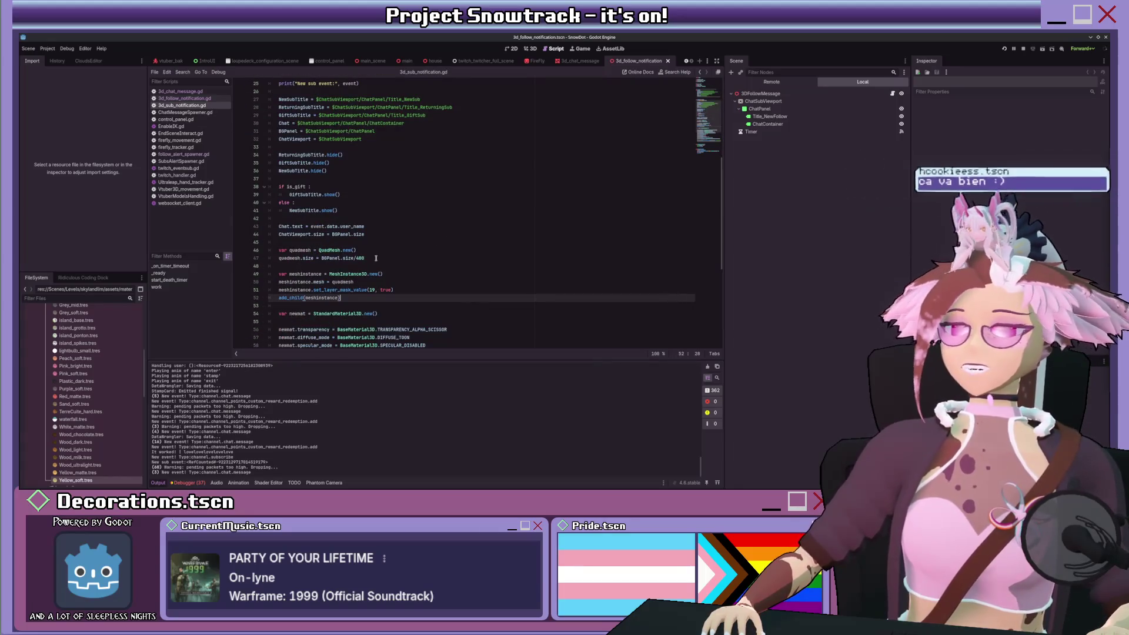
{"action": "left_click_drag", "start_coordinate": [373, 224], "coordinate": [314, 219]}
{"action": "key", "text": "ctrl+c"}
{"action": "left_click", "coordinate": [201, 99]}
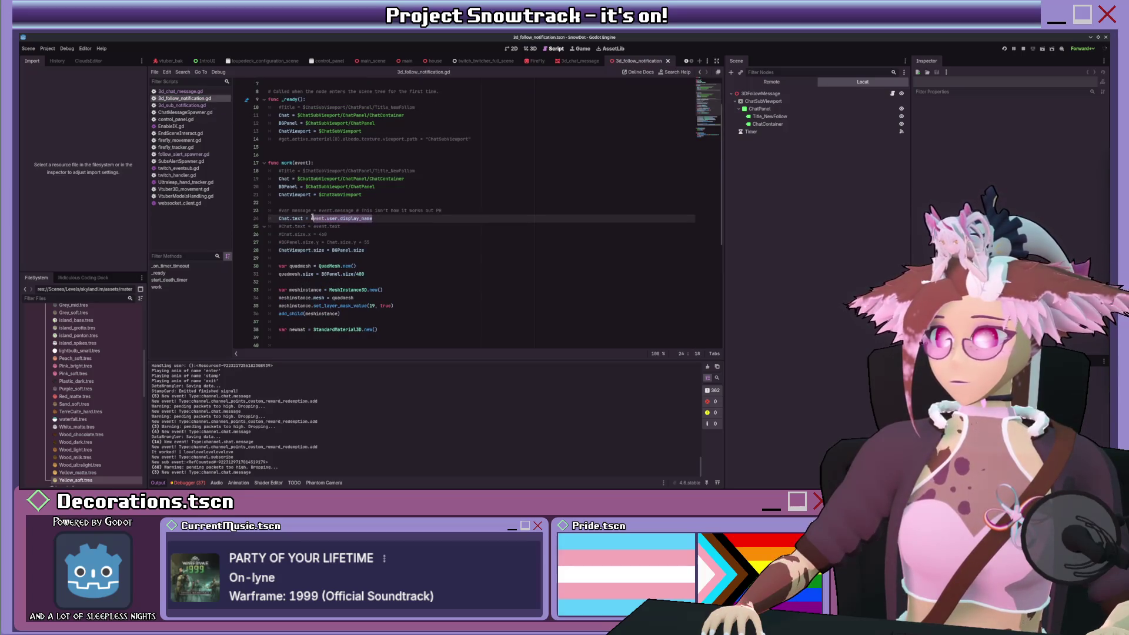
{"action": "key", "text": "ctrl+v"}
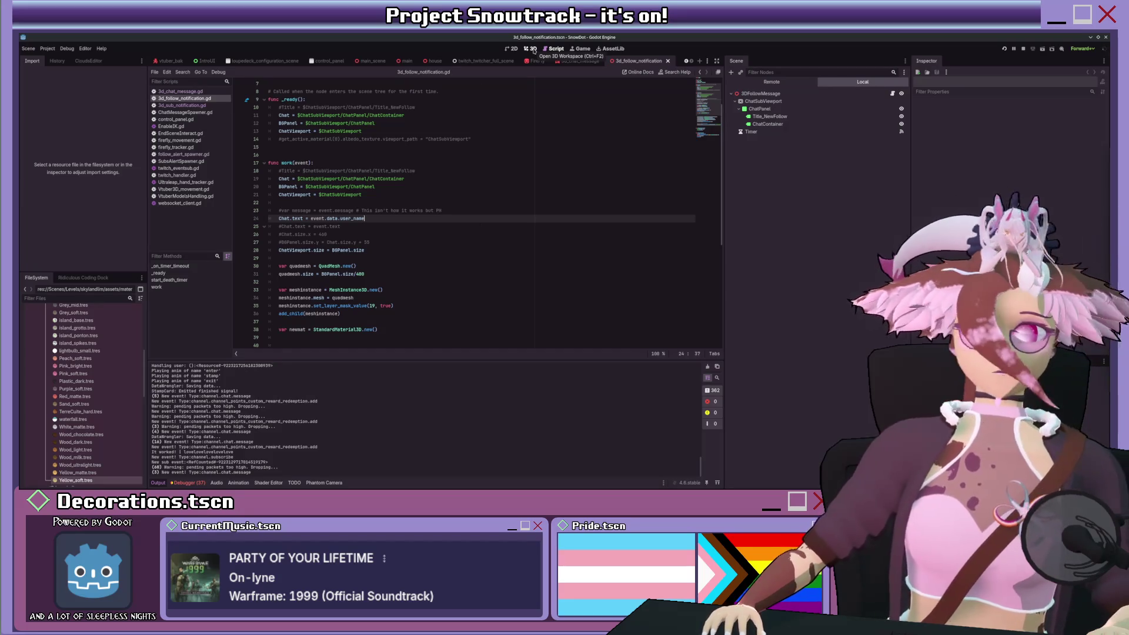
{"action": "left_click", "coordinate": [479, 60]}
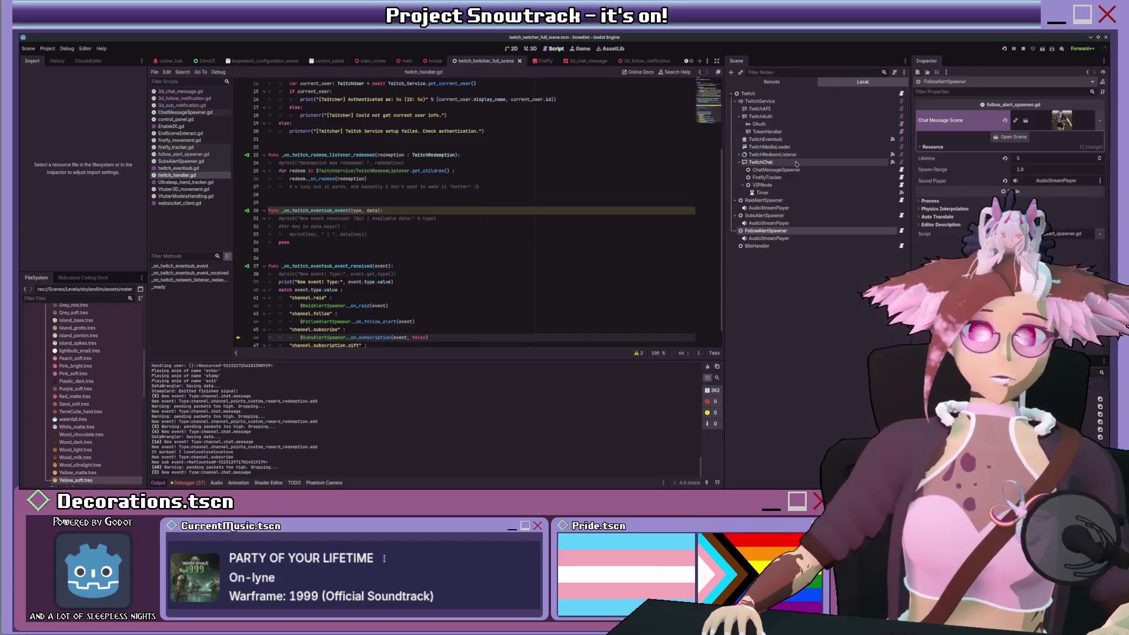
Check the secondary raid scene's DieOnSignal.gd script, then open 3d_raid_main_notification from RaidAlertSpawner
{"action": "left_click", "coordinate": [827, 201]}
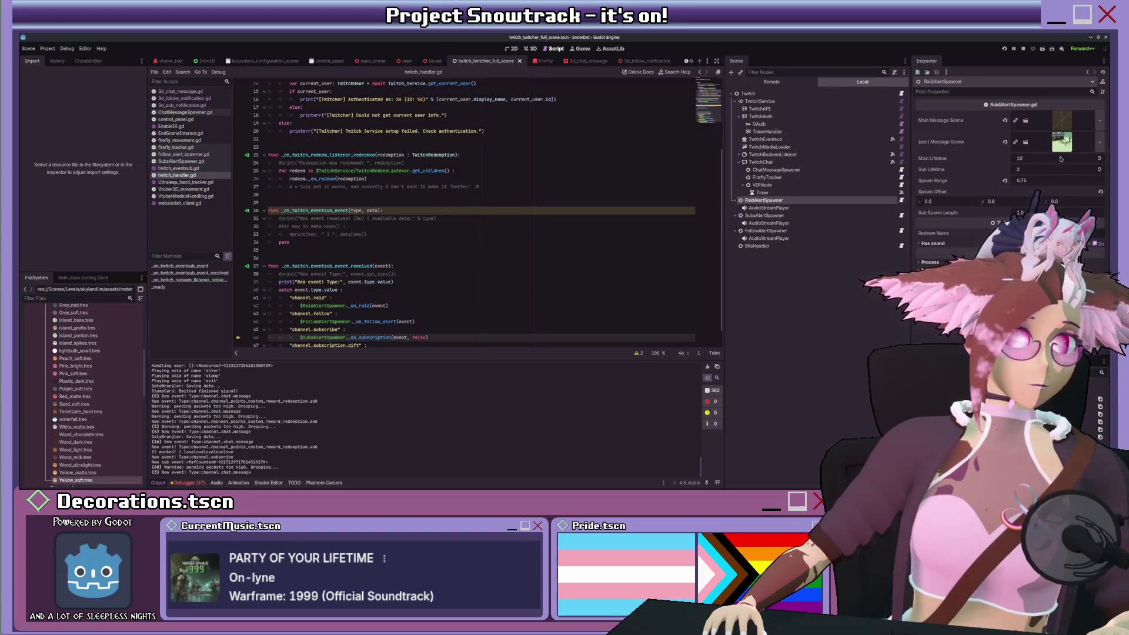
{"action": "left_click", "coordinate": [1014, 158]}
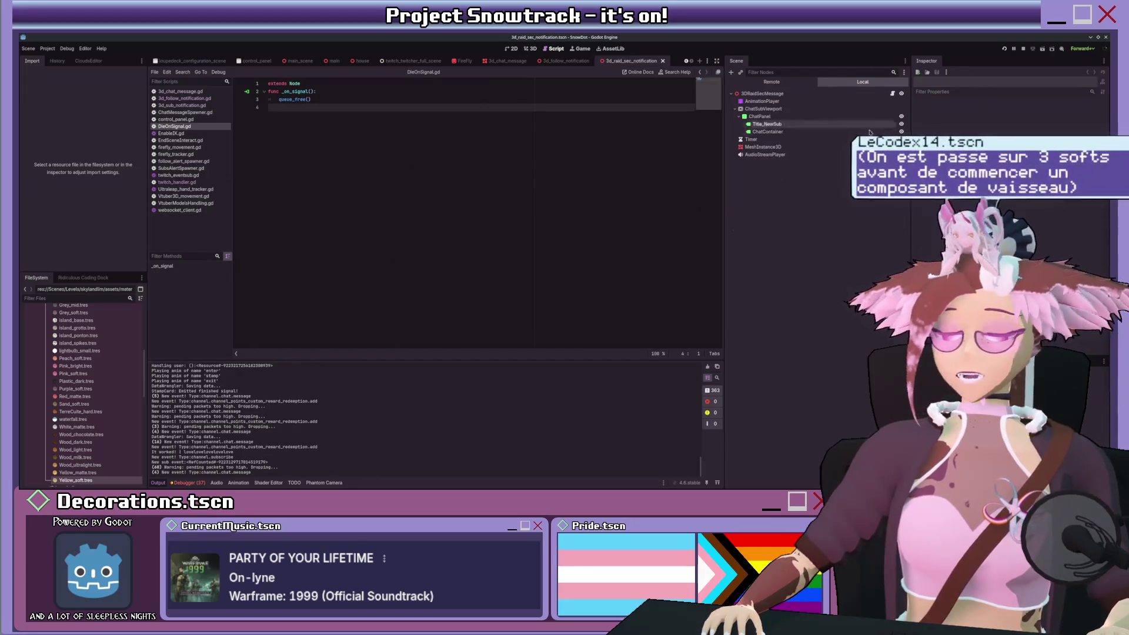
{"action": "left_click", "coordinate": [863, 94]}
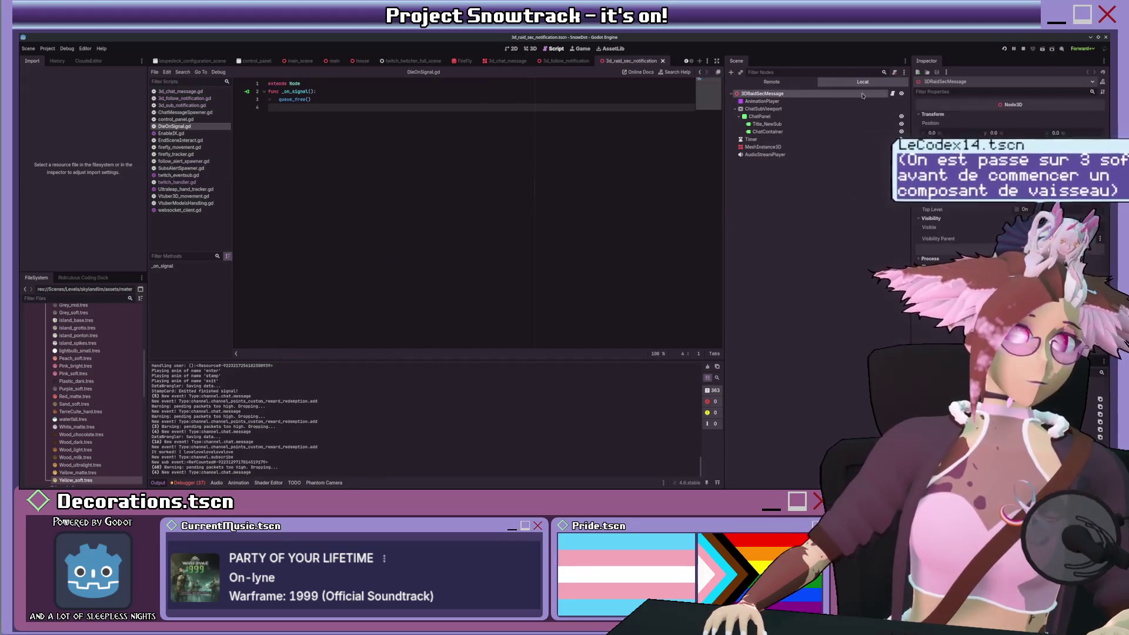
{"action": "left_click", "coordinate": [893, 94]}
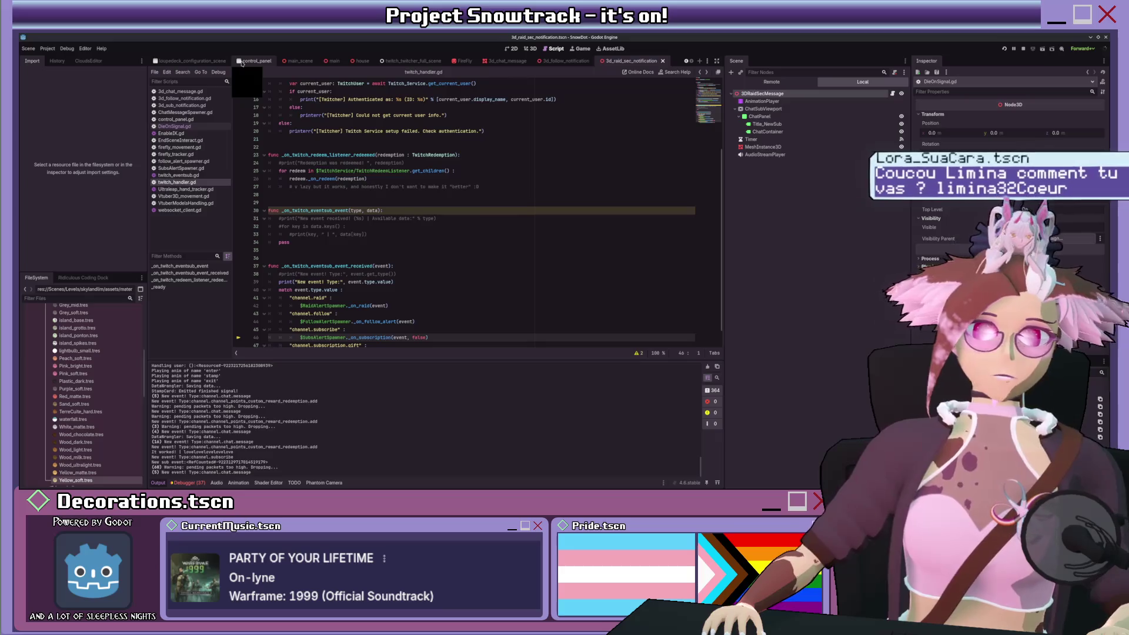
{"action": "left_click", "coordinate": [412, 60]}
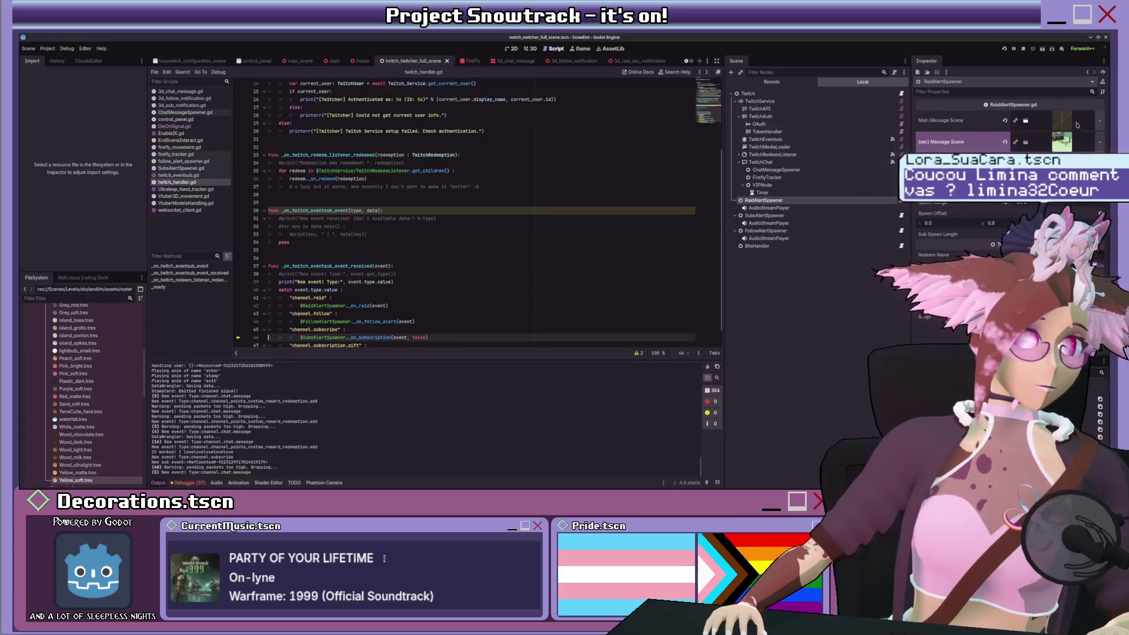
{"action": "left_click", "coordinate": [1010, 137]}
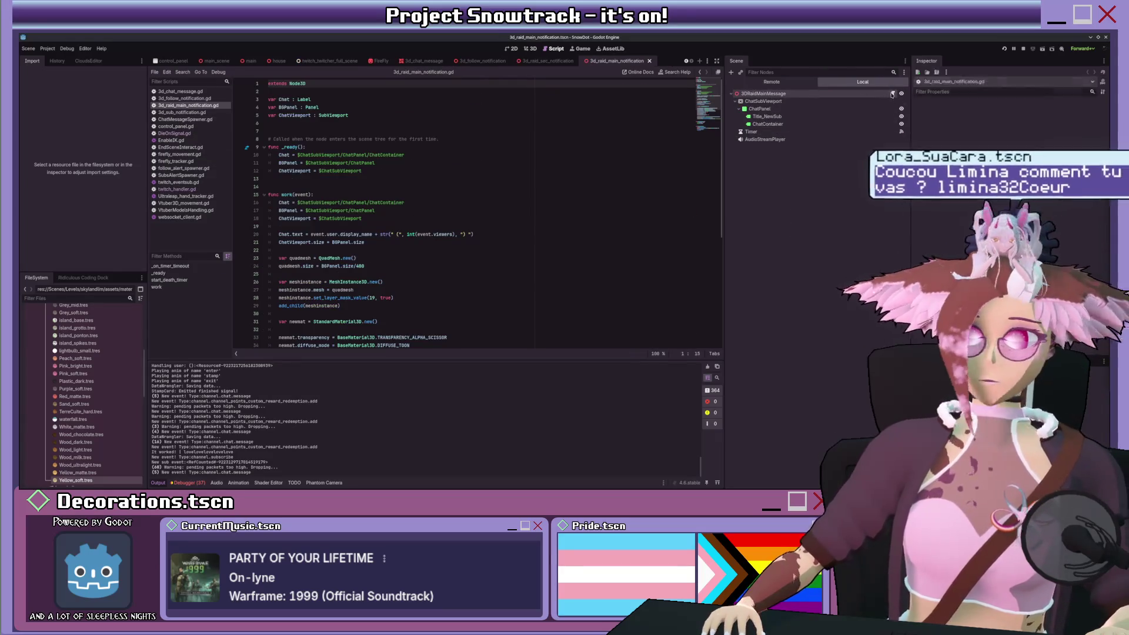
Replace event.user.display_name on line 20 of 3d_raid_main_notification.gd with event.data.user_name
{"action": "scroll", "coordinate": [417, 205], "scroll_direction": "down", "scroll_amount": 1}
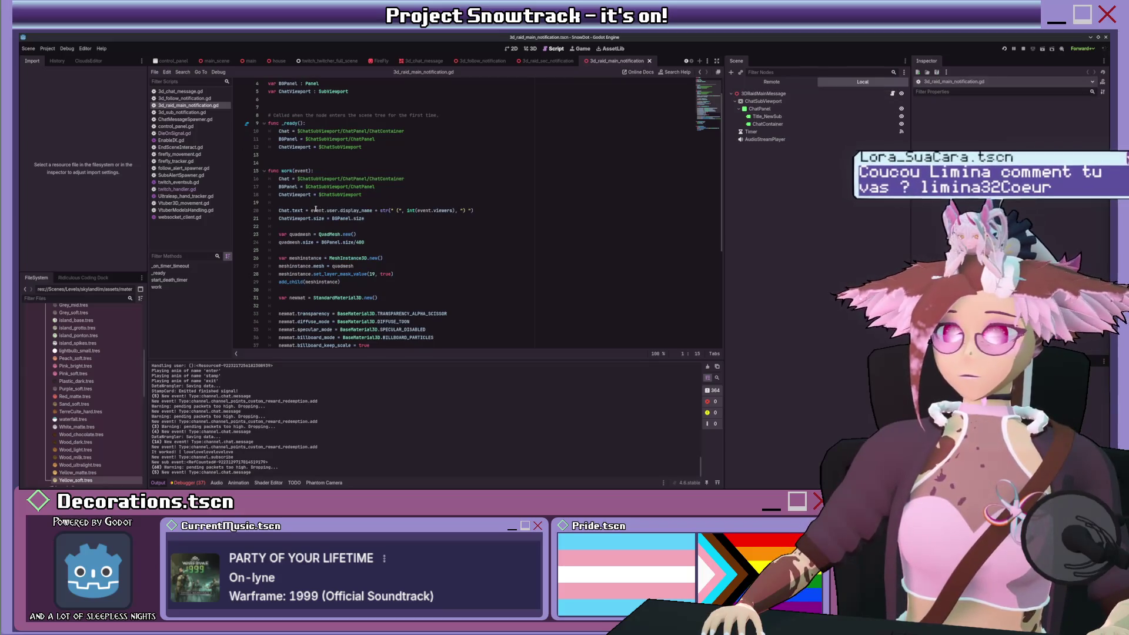
{"action": "left_click_drag", "start_coordinate": [310, 210], "coordinate": [377, 211]}
{"action": "key", "text": "ctrl+v"}
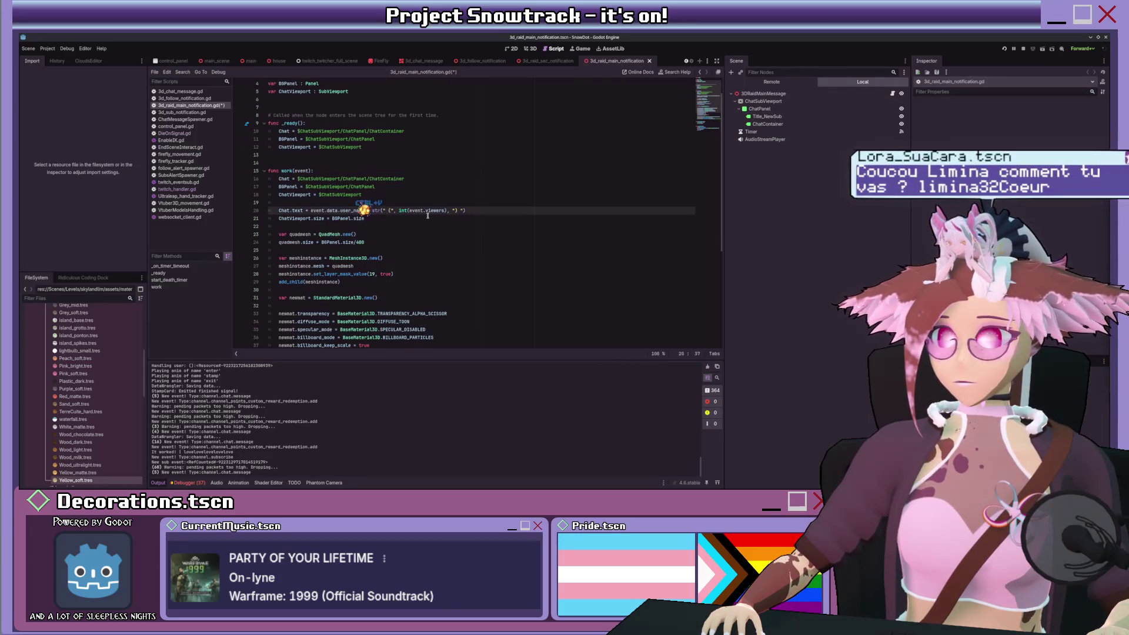
{"action": "double_click", "coordinate": [317, 210]}
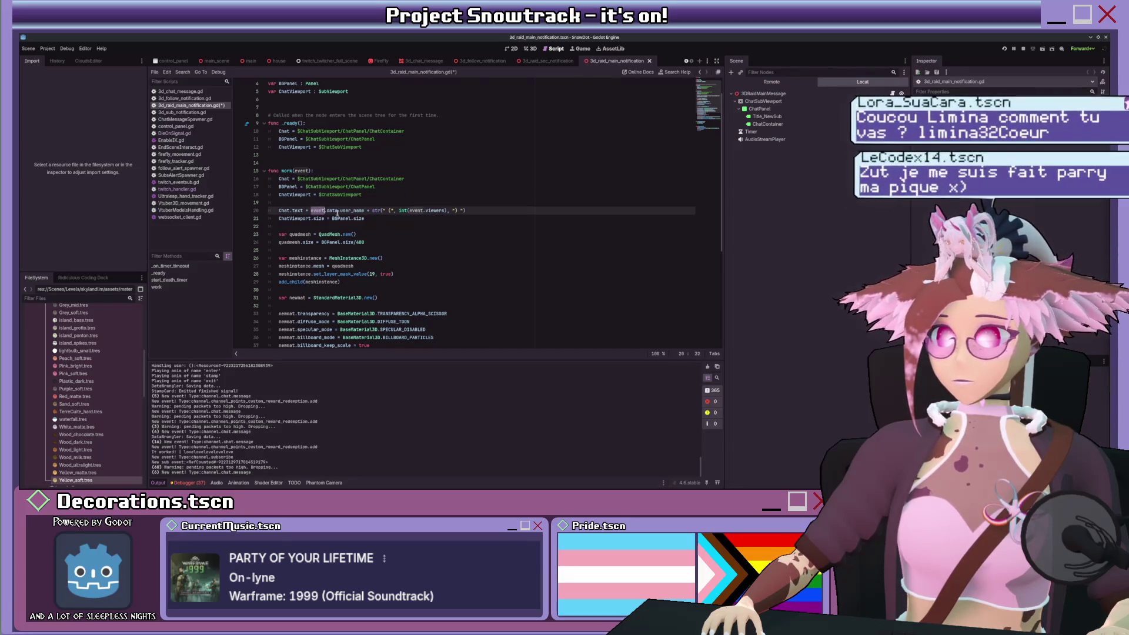
{"action": "mouse_move", "coordinate": [411, 210]}
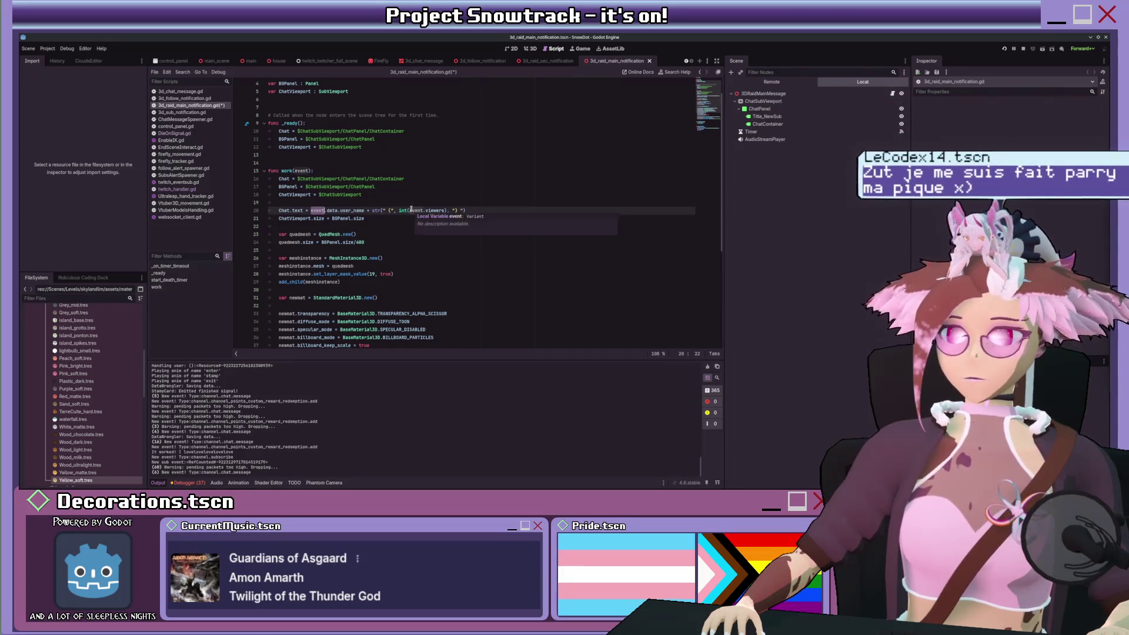
{"action": "scroll", "coordinate": [360, 186], "scroll_direction": "down", "scroll_amount": 4}
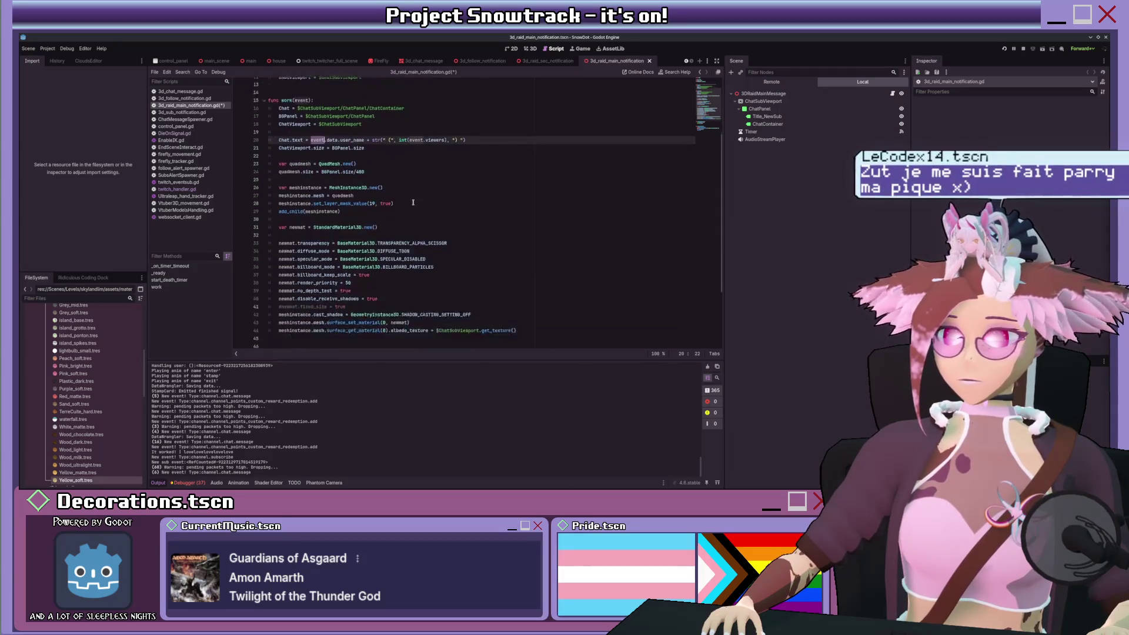
{"action": "scroll", "coordinate": [413, 202], "scroll_direction": "up", "scroll_amount": 3}
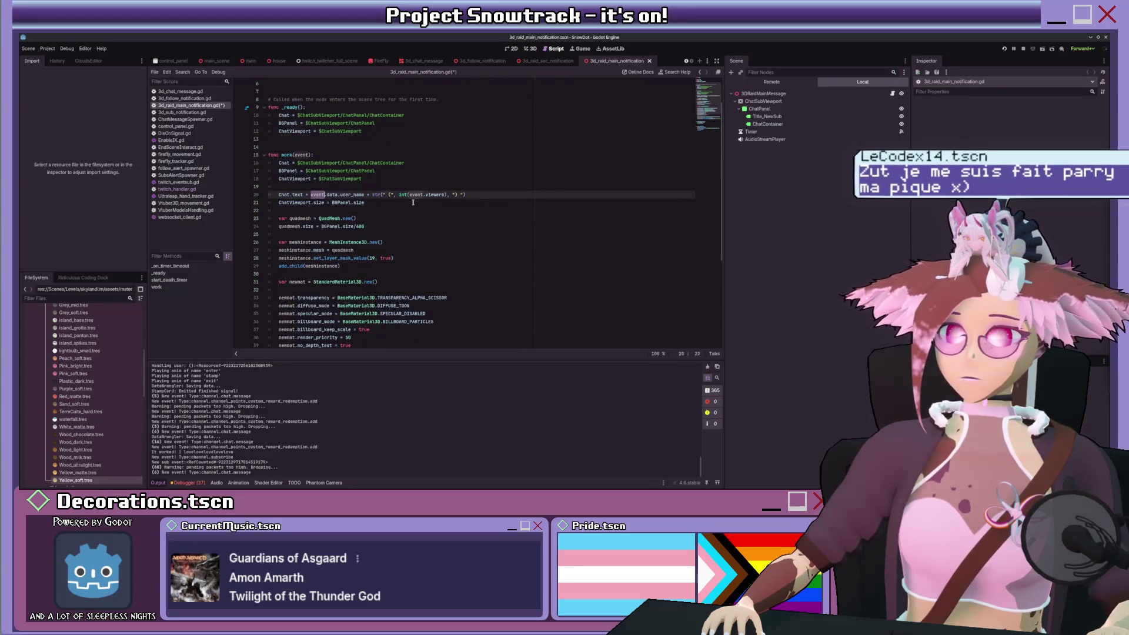
{"action": "left_click", "coordinate": [414, 189]}
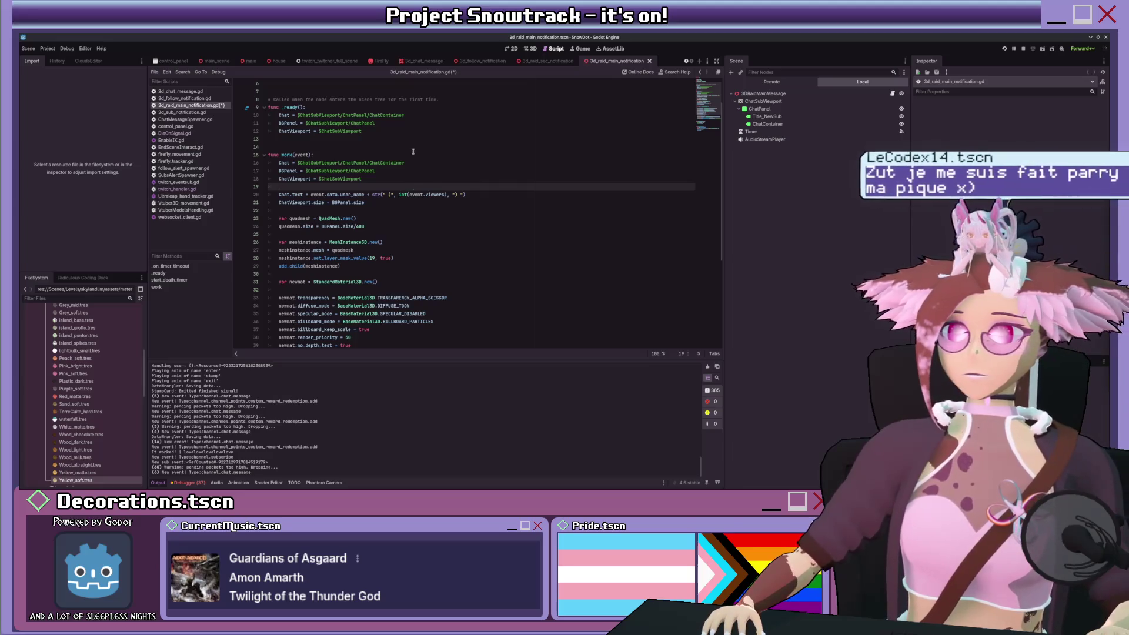
{"action": "scroll", "coordinate": [413, 151], "scroll_direction": "up", "scroll_amount": 2}
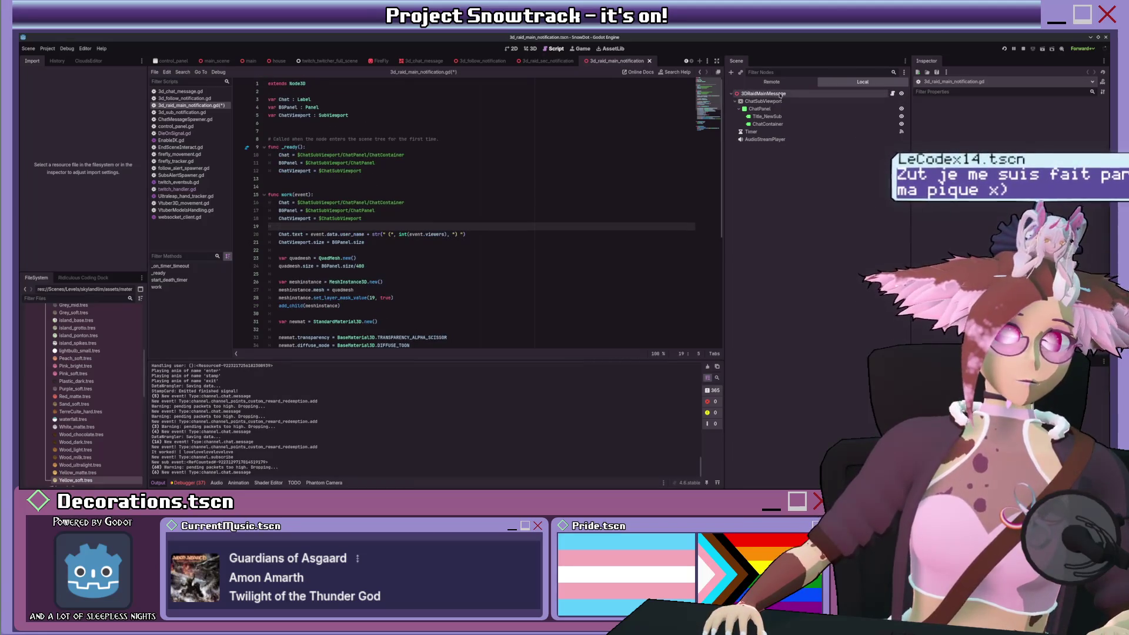
Save the raid main notification script
{"action": "left_click", "coordinate": [780, 94]}
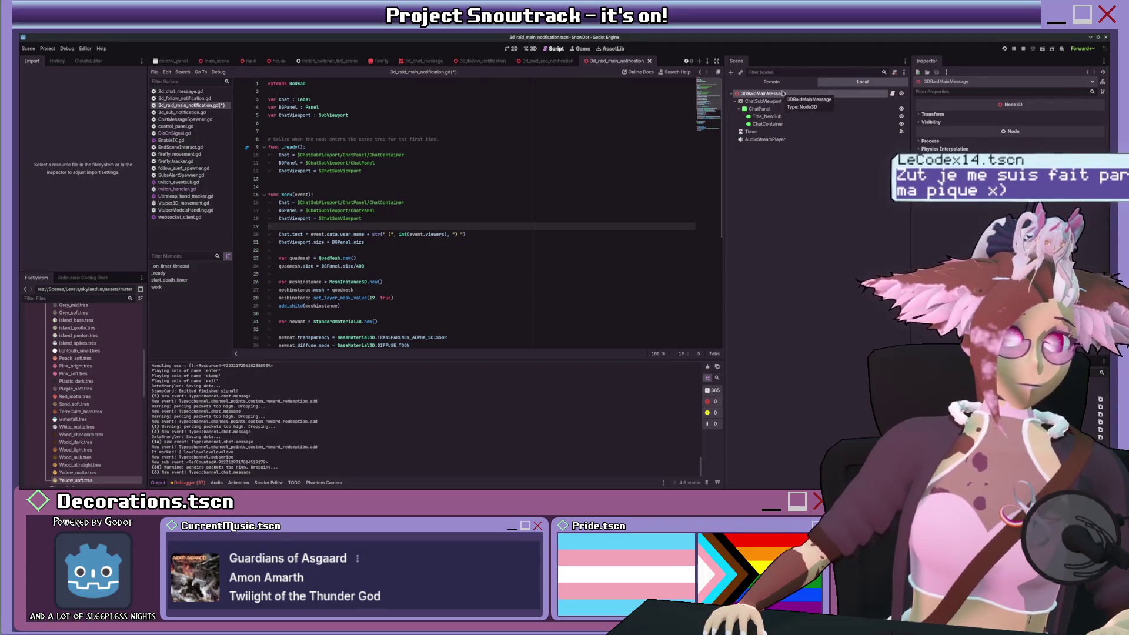
{"action": "key", "text": "ctrl+s"}
{"action": "left_click", "coordinate": [331, 61]}
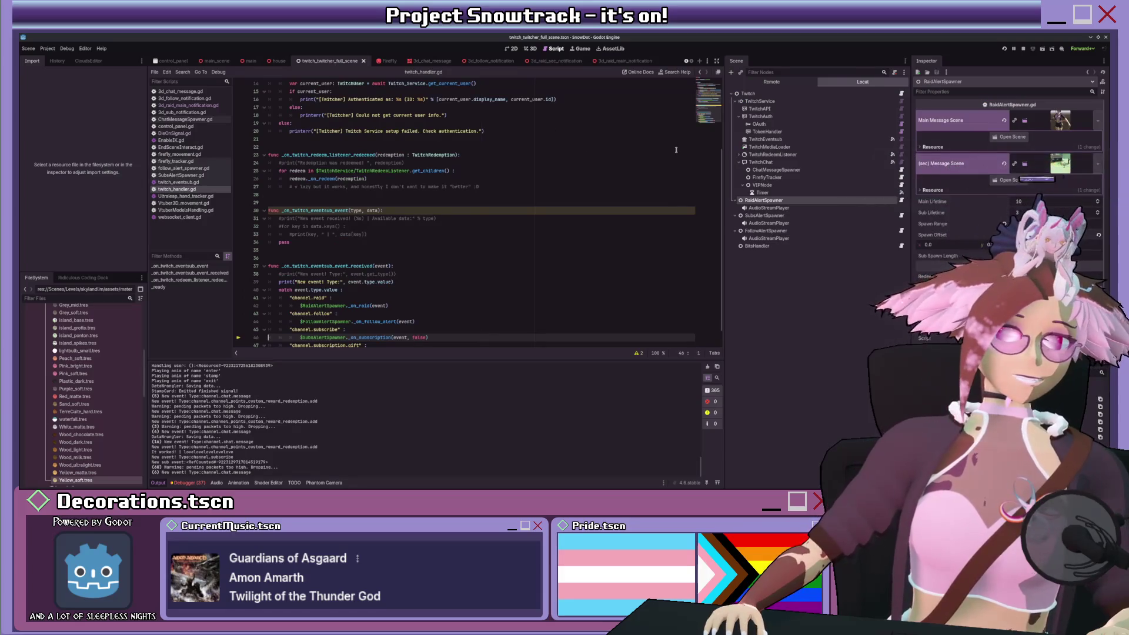
Open RaidAlertSpawner.gd and review how _on_raid loops over events_list
{"action": "left_click", "coordinate": [902, 201]}
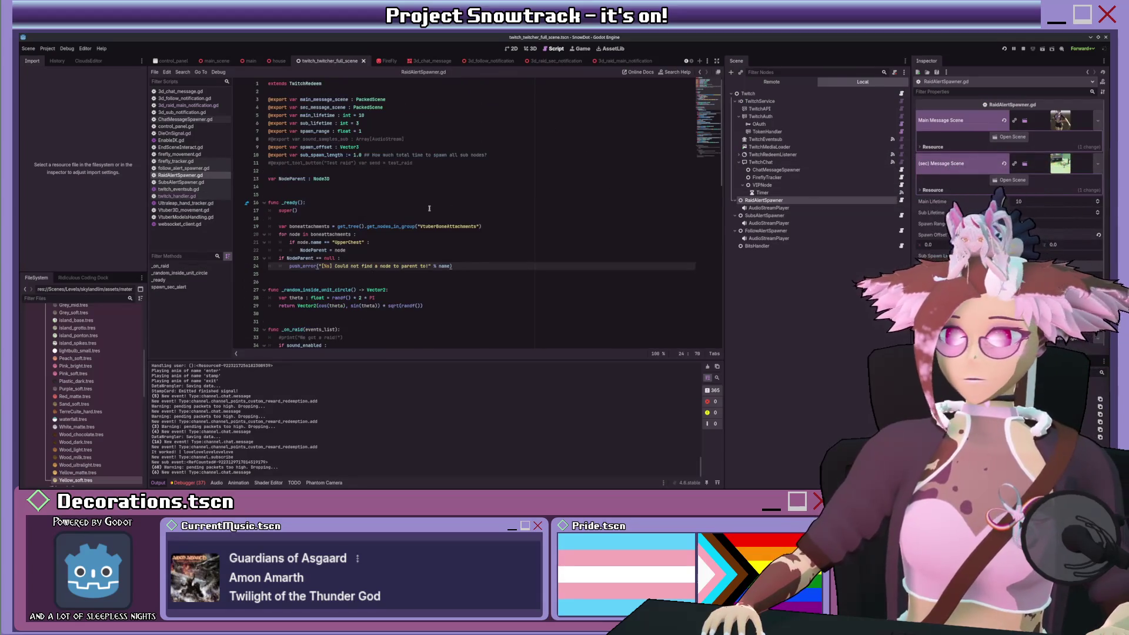
{"action": "scroll", "coordinate": [424, 201], "scroll_direction": "down", "scroll_amount": 8}
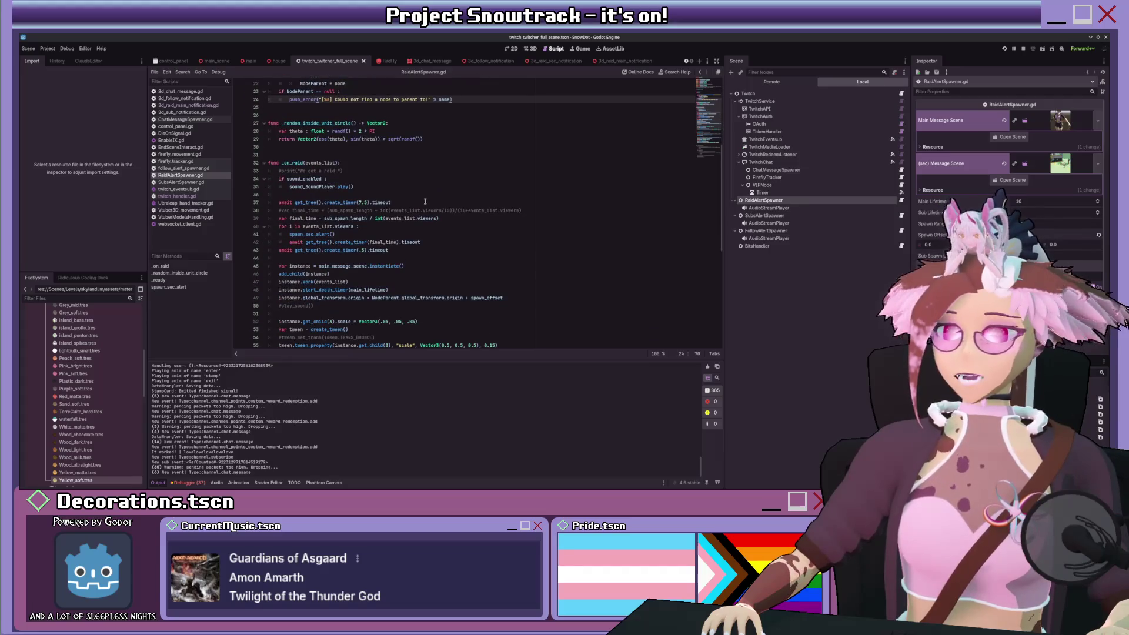
{"action": "scroll", "coordinate": [426, 201], "scroll_direction": "up", "scroll_amount": 4}
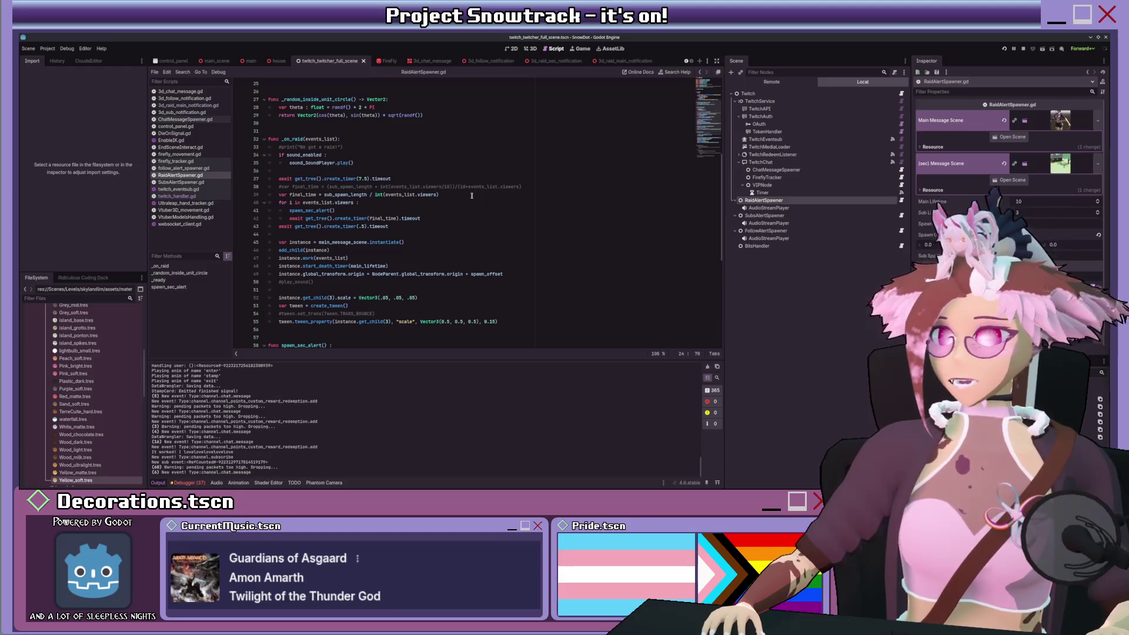
{"action": "double_click", "coordinate": [318, 203]}
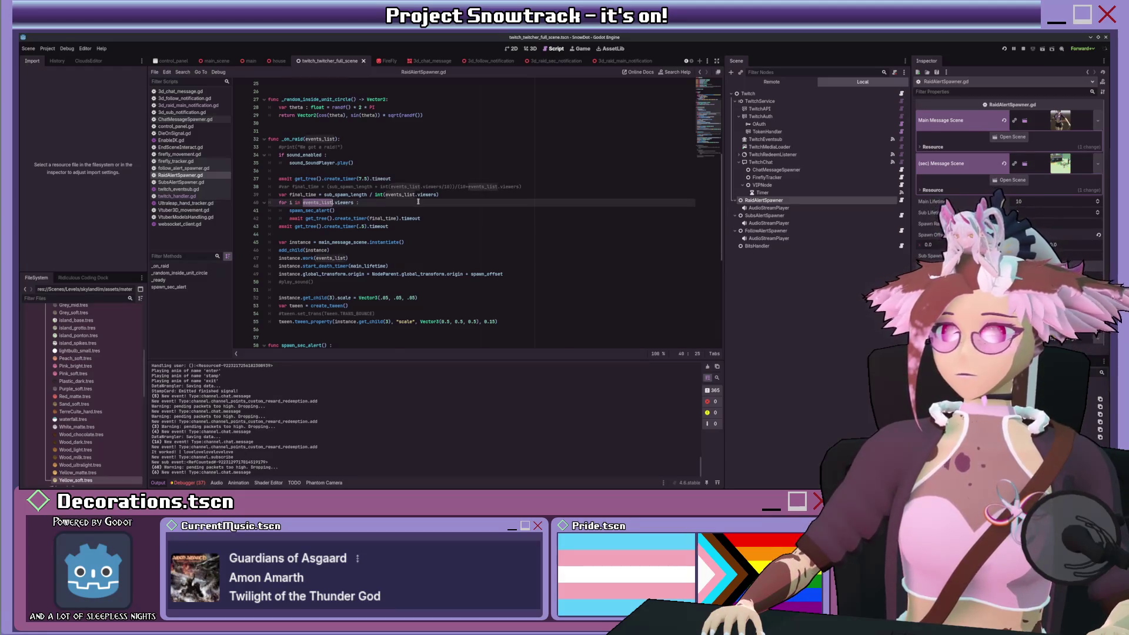
{"action": "scroll", "coordinate": [418, 201], "scroll_direction": "up", "scroll_amount": 2}
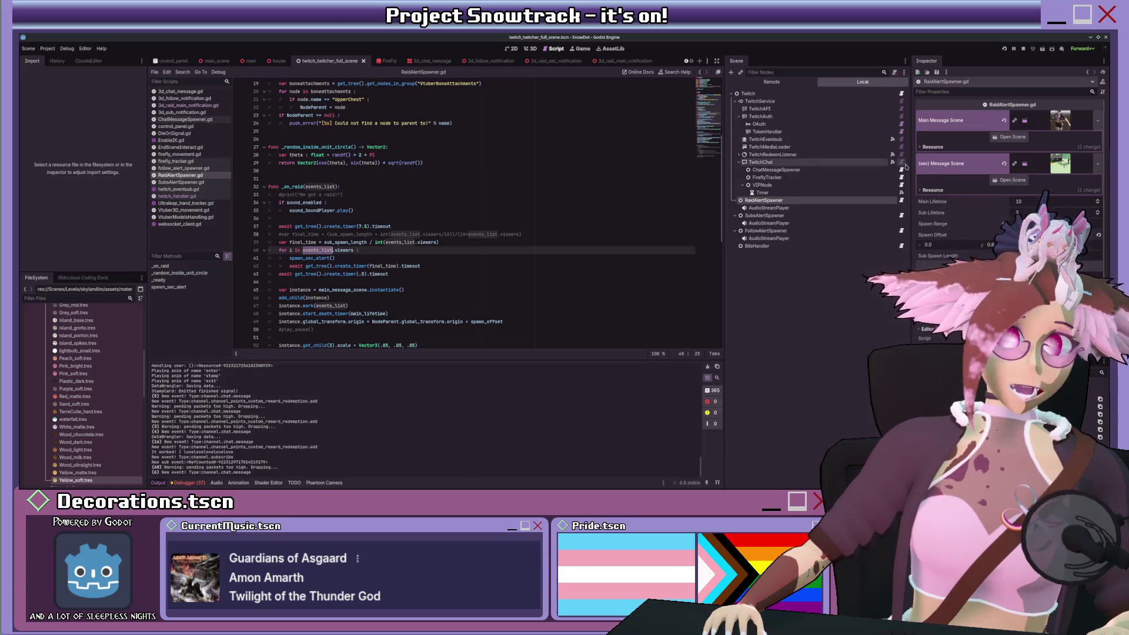
{"action": "left_click", "coordinate": [902, 139]}
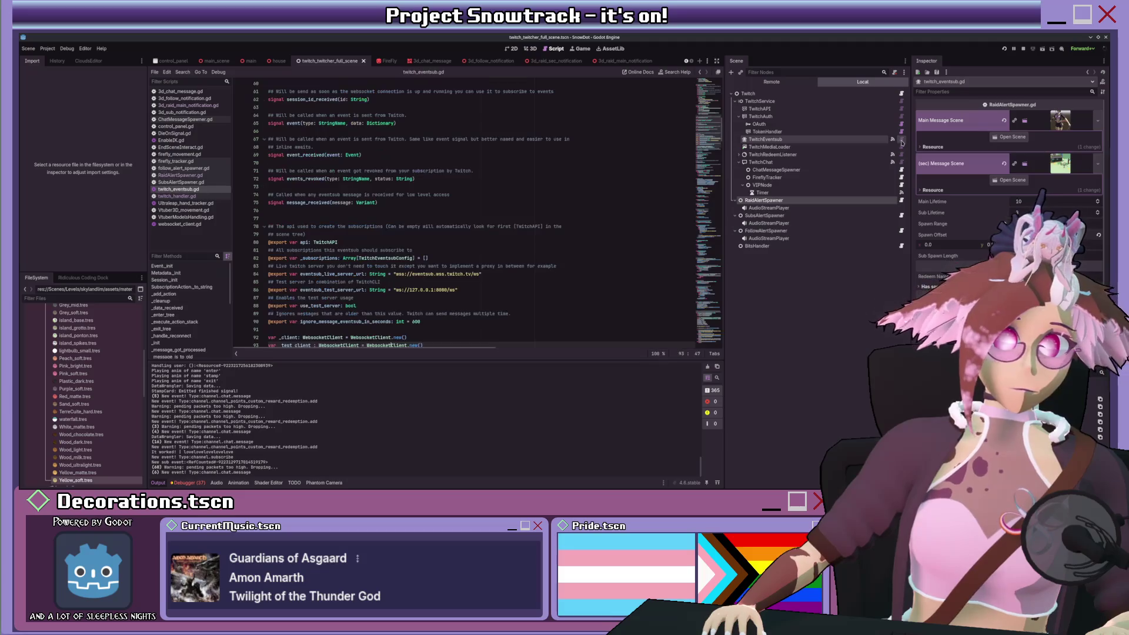
Show the TwitchEventsub node's properties alongside twitch_eventsub.gd
{"action": "scroll", "coordinate": [456, 235], "scroll_direction": "down", "scroll_amount": 3}
{"action": "scroll", "coordinate": [456, 235], "scroll_direction": "down", "scroll_amount": 5}
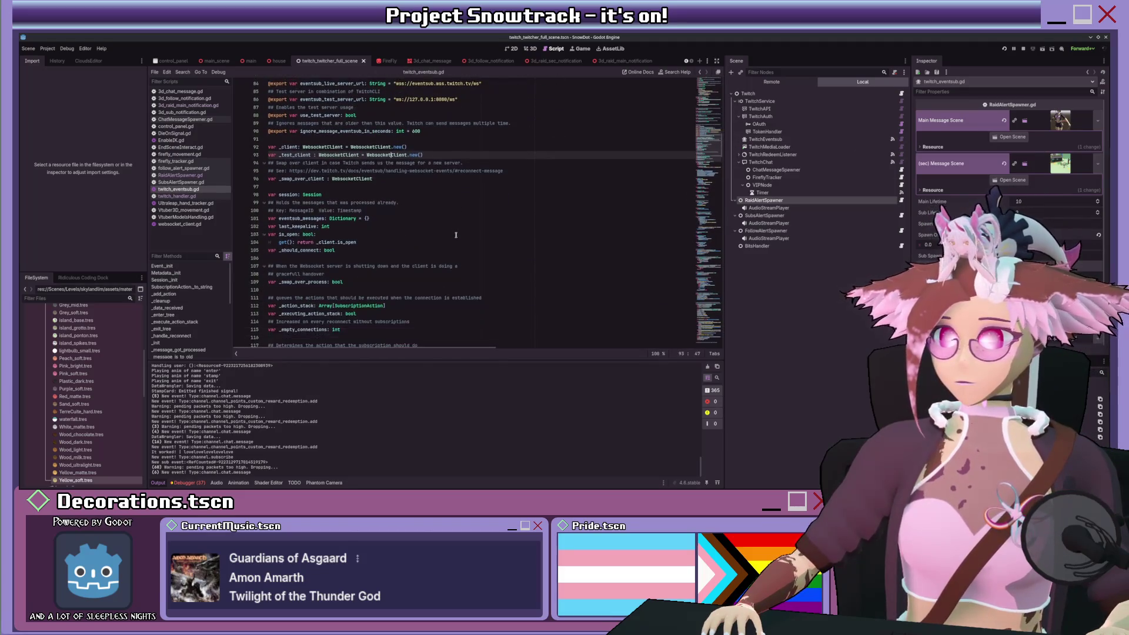
{"action": "left_click", "coordinate": [787, 141]}
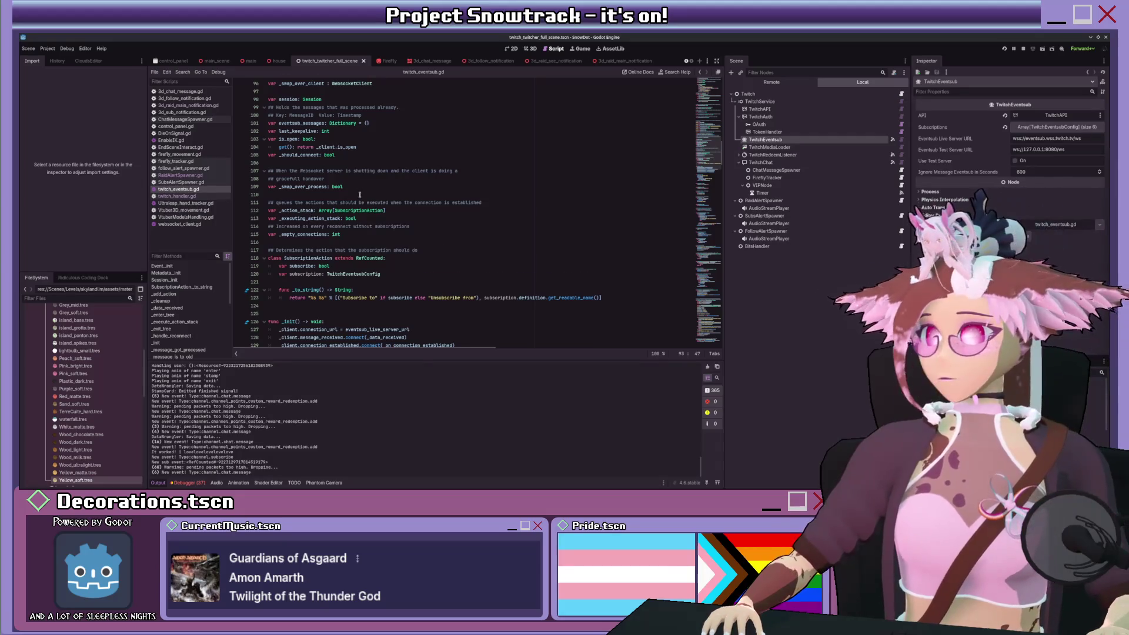
{"action": "scroll", "coordinate": [363, 194], "scroll_direction": "down", "scroll_amount": 12}
{"action": "scroll", "coordinate": [363, 194], "scroll_direction": "up", "scroll_amount": 10}
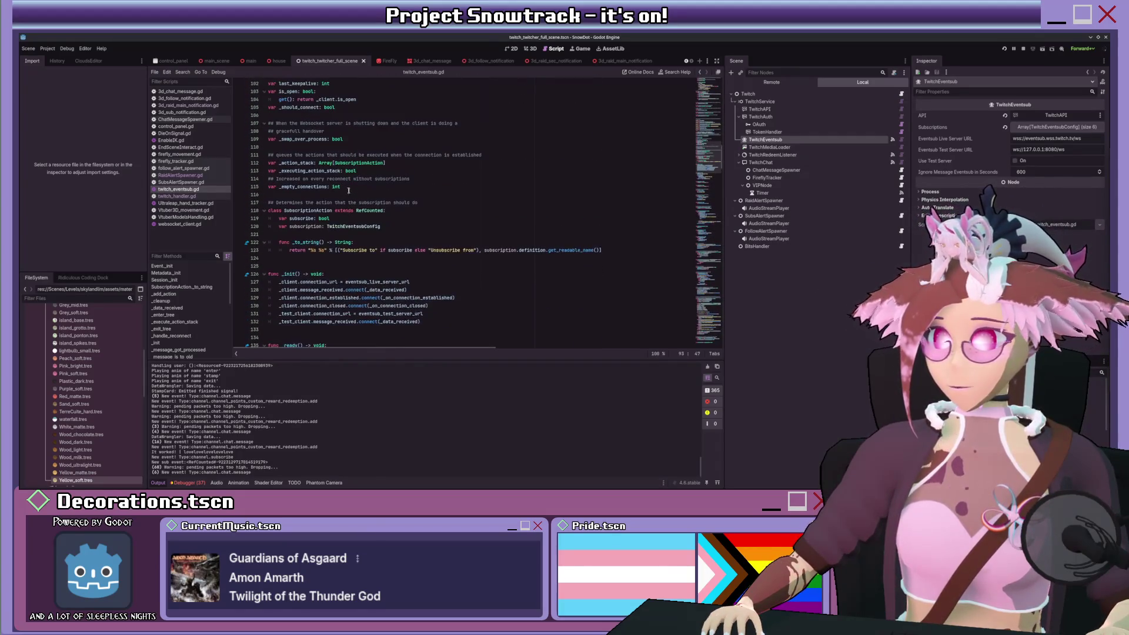
{"action": "scroll", "coordinate": [307, 155], "scroll_direction": "up", "scroll_amount": 2}
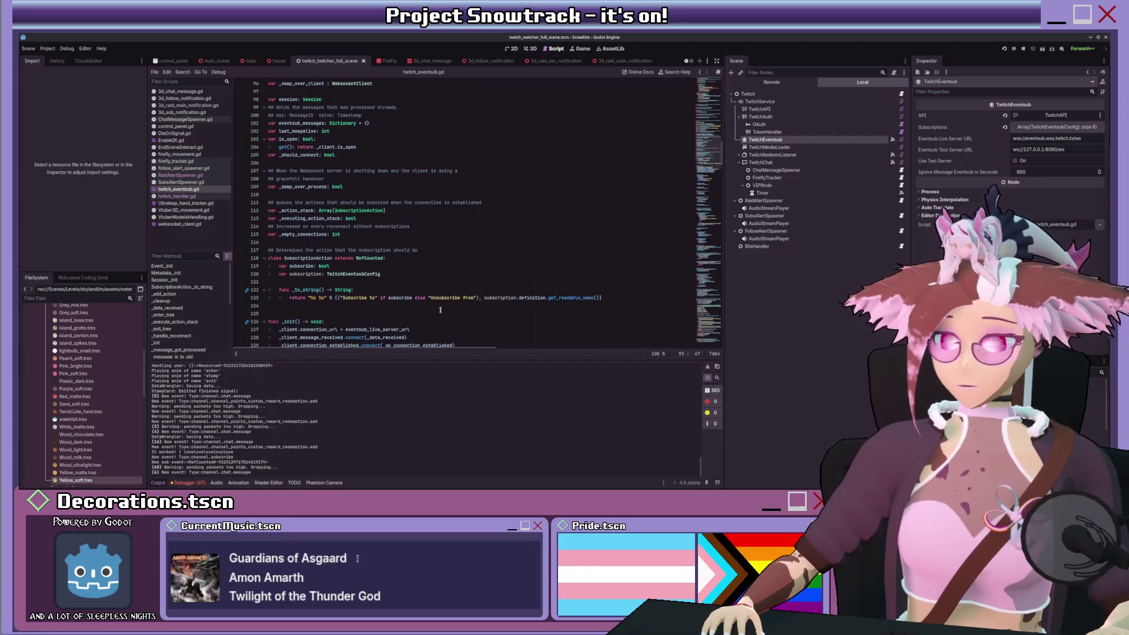
Search twitch_eventsub.gd for 'event.emit' and jump to the TwitchNotificationMessage class
{"action": "left_click", "coordinate": [412, 274]}
{"action": "key", "text": "ctrl+f"}
{"action": "type", "text": "event"}
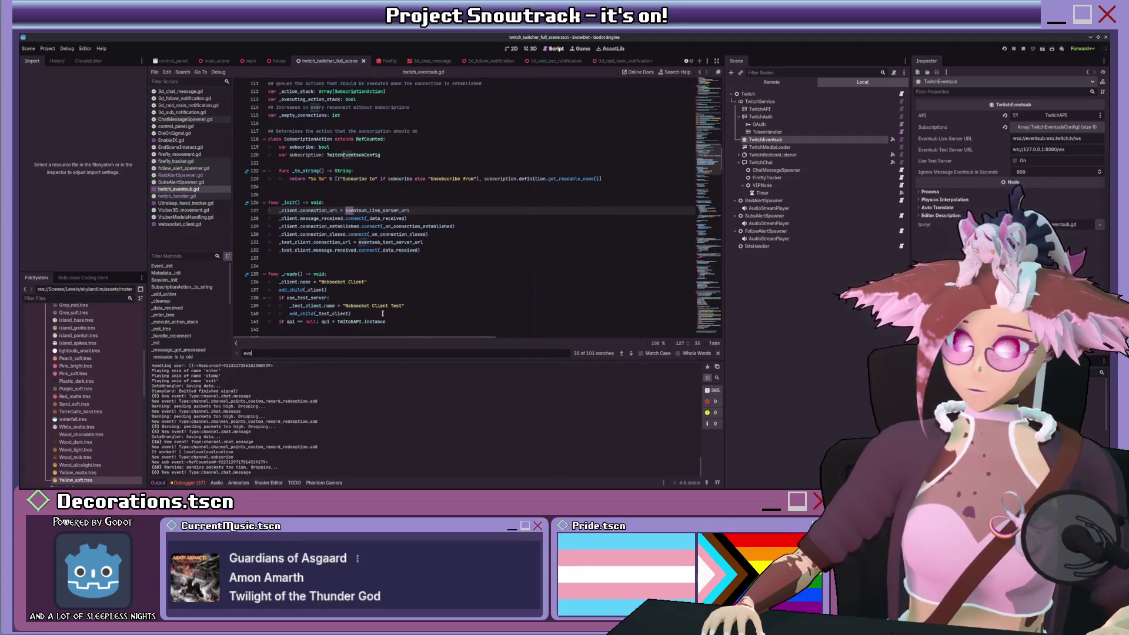
{"action": "type", "text": ".emit"}
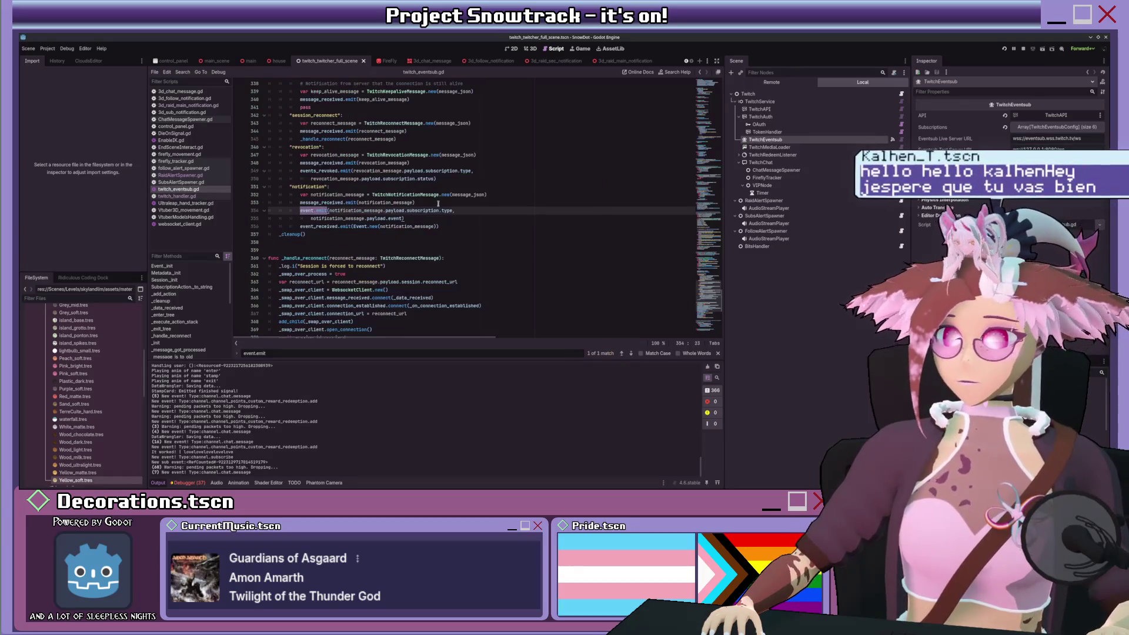
{"action": "scroll", "coordinate": [370, 207], "scroll_direction": "up", "scroll_amount": 1}
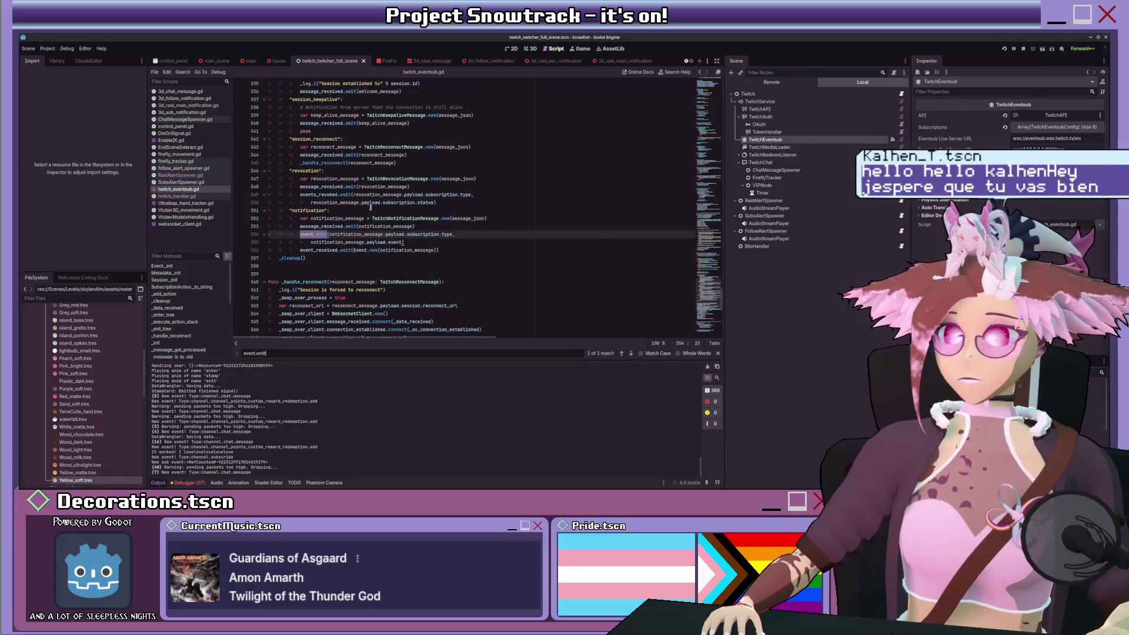
{"action": "left_click", "coordinate": [429, 218], "text": "ctrl"}
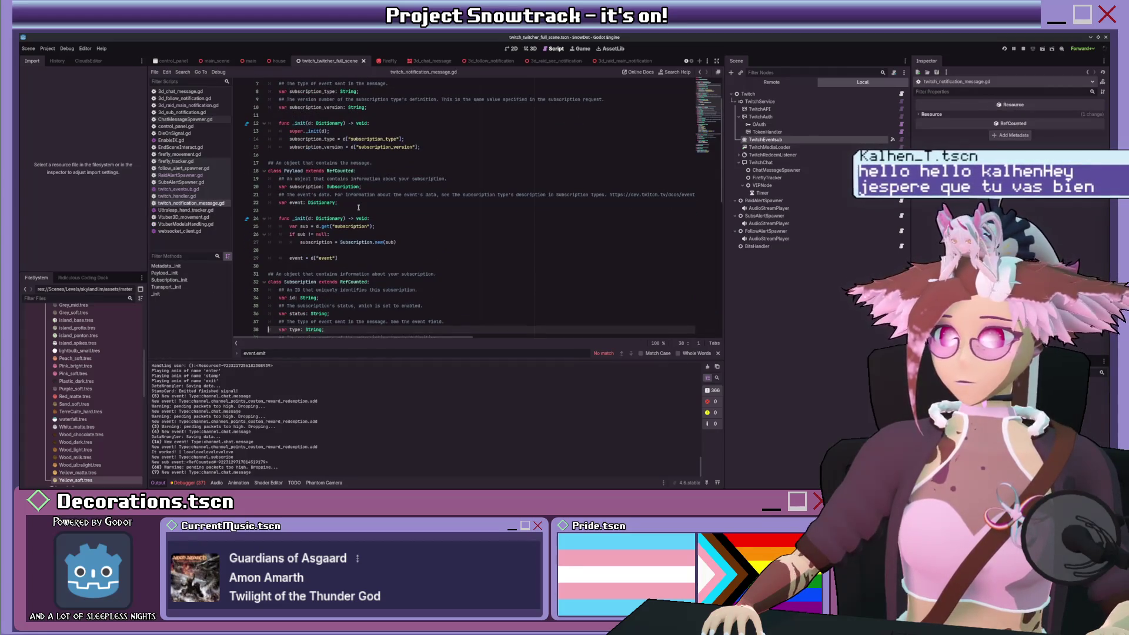
Scroll through twitch_notification_message.gd to review its Metadata, Payload, Subscription and Transport classes
{"action": "scroll", "coordinate": [377, 207], "scroll_direction": "down", "scroll_amount": 1}
{"action": "scroll", "coordinate": [378, 204], "scroll_direction": "down", "scroll_amount": 5}
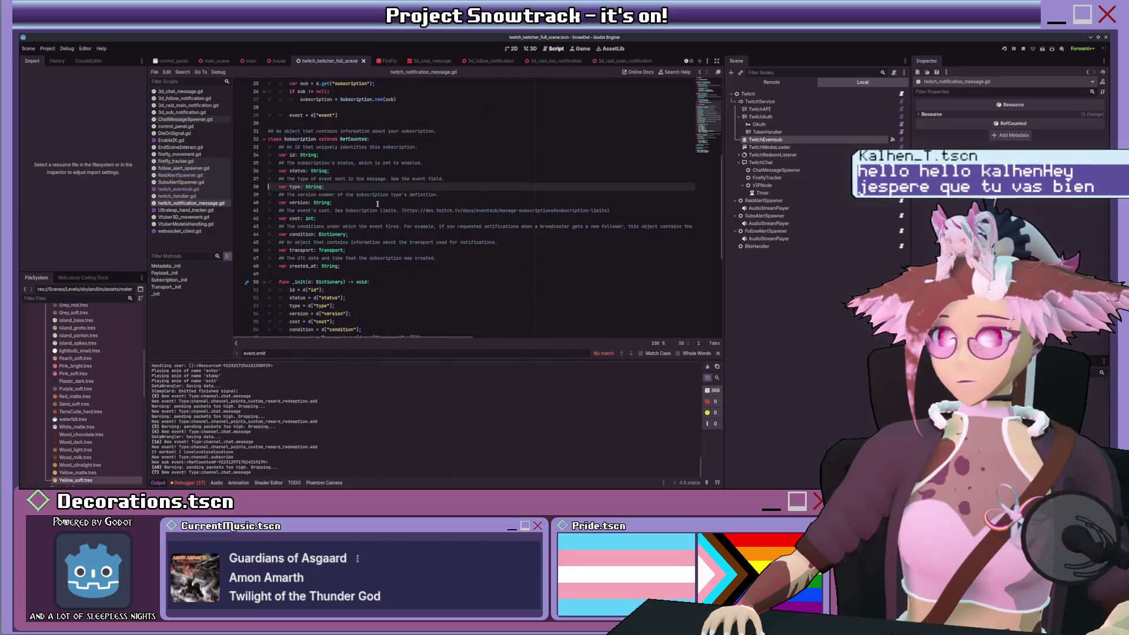
{"action": "scroll", "coordinate": [378, 204], "scroll_direction": "down", "scroll_amount": 1}
{"action": "scroll", "coordinate": [377, 204], "scroll_direction": "down", "scroll_amount": 6}
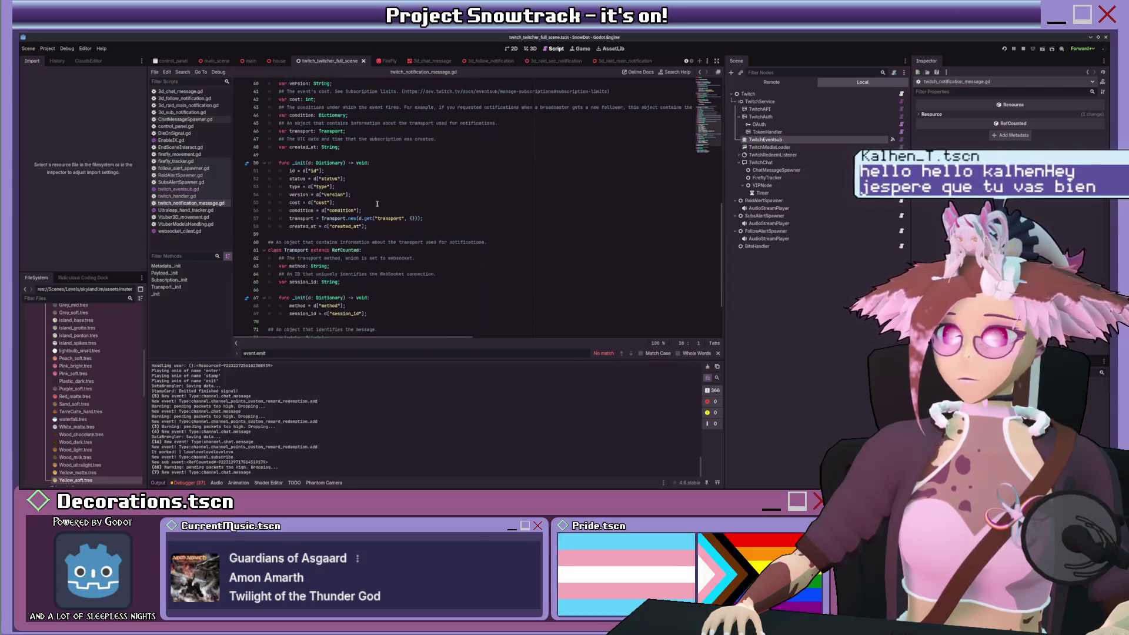
{"action": "scroll", "coordinate": [377, 204], "scroll_direction": "up", "scroll_amount": 3}
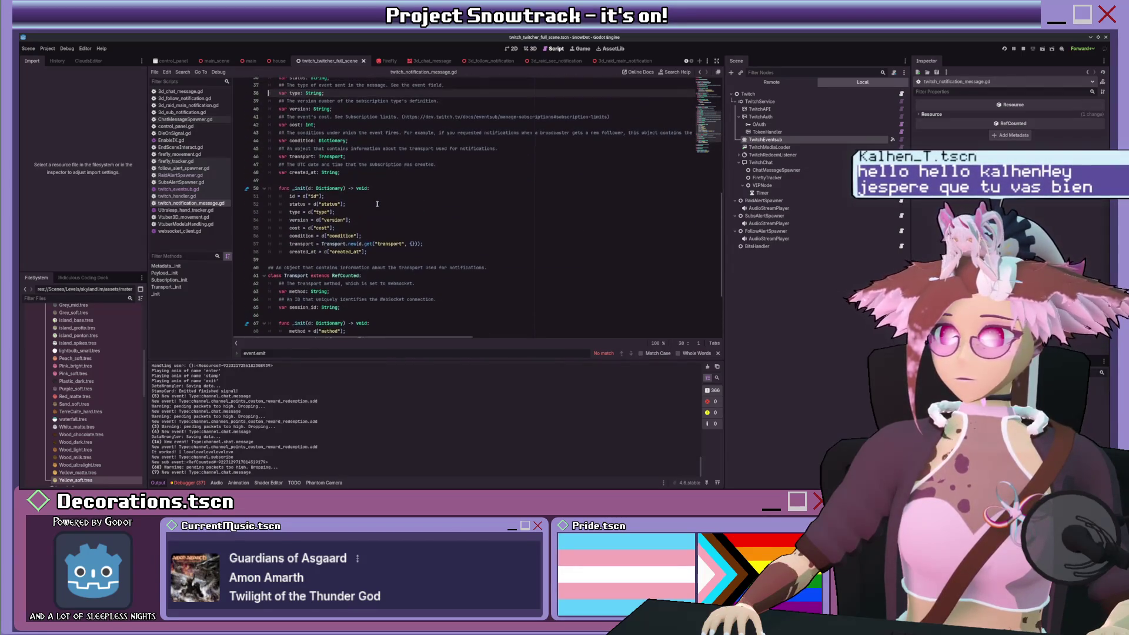
{"action": "scroll", "coordinate": [377, 203], "scroll_direction": "down", "scroll_amount": 1}
{"action": "scroll", "coordinate": [376, 202], "scroll_direction": "up", "scroll_amount": 4}
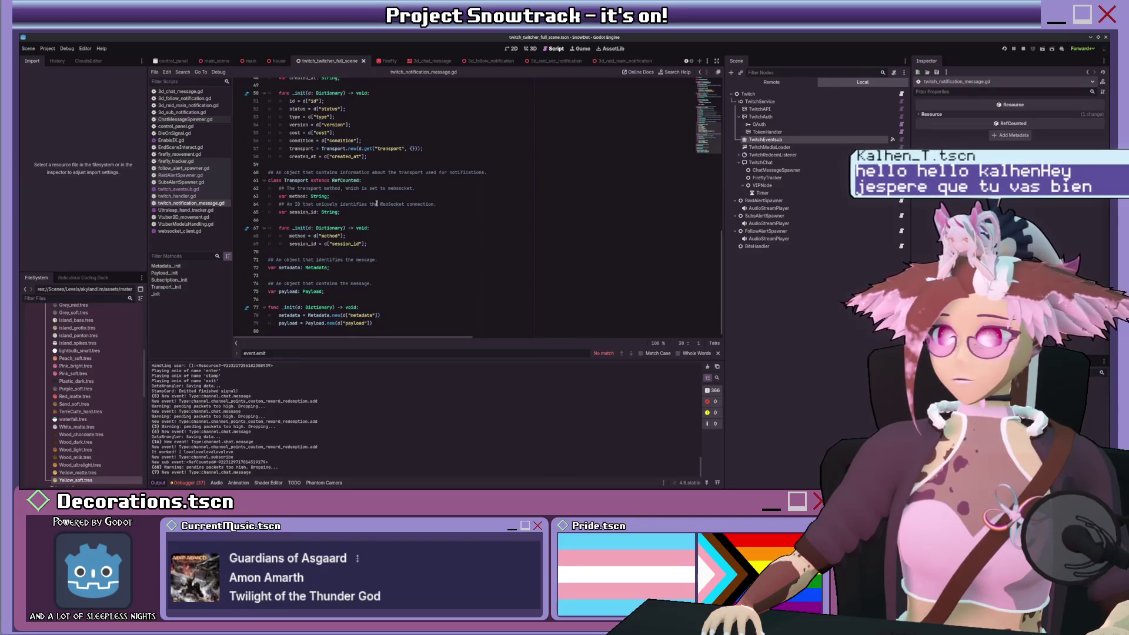
{"action": "scroll", "coordinate": [377, 204], "scroll_direction": "up", "scroll_amount": 8}
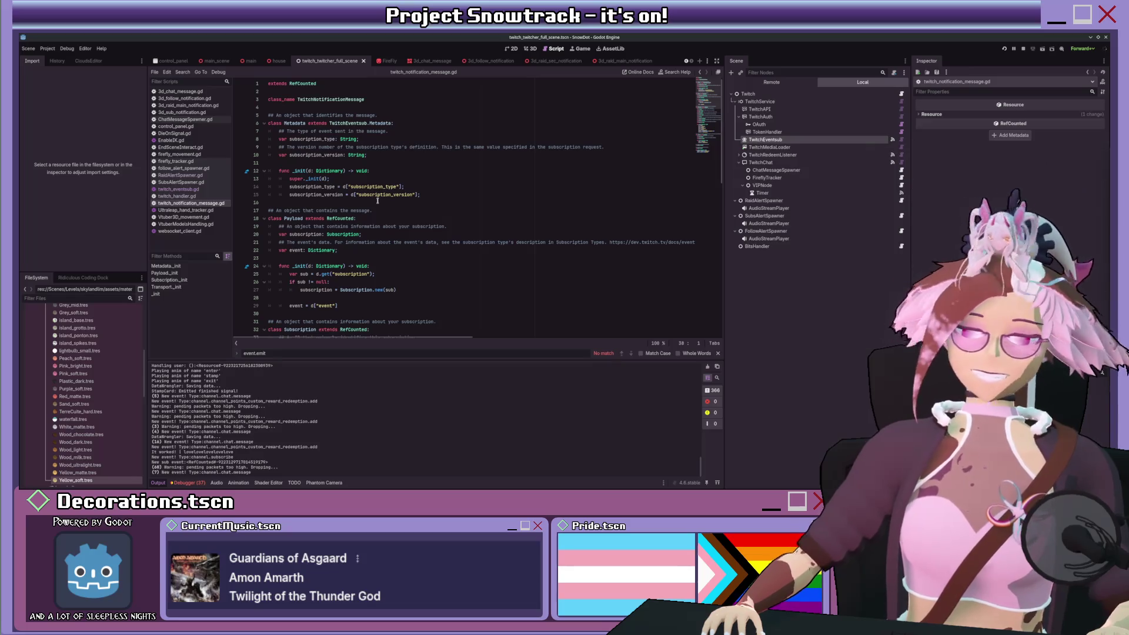
{"action": "scroll", "coordinate": [47, 356], "scroll_direction": "up", "scroll_amount": 6}
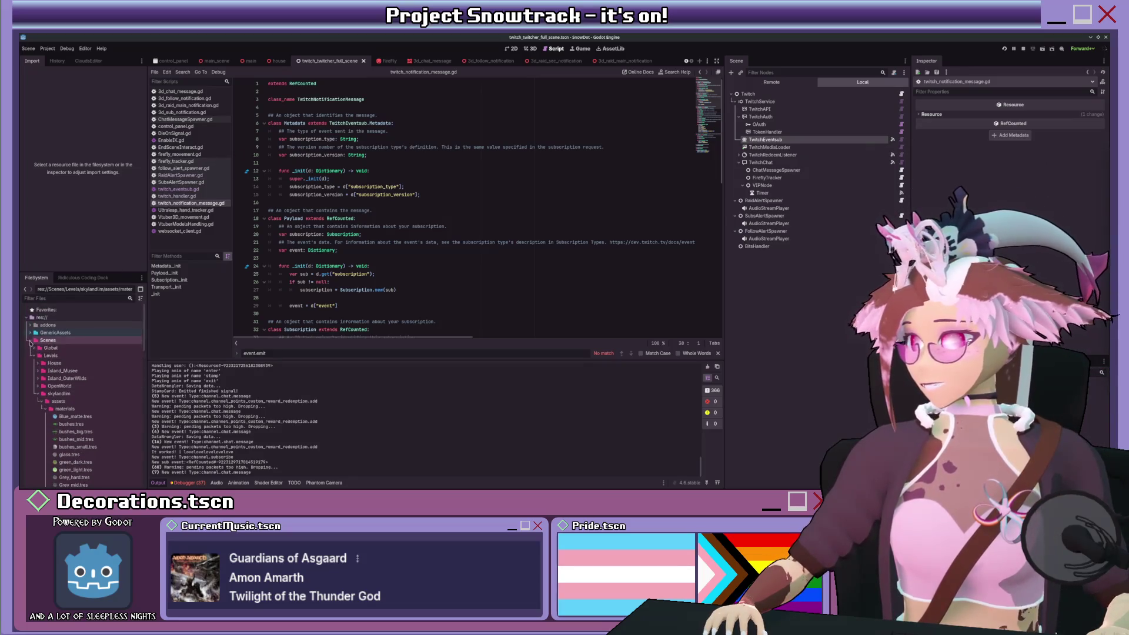
Collapse Scenes and expand addons > twitcher > eventsub in the FileSystem dock
{"action": "left_click", "coordinate": [29, 340]}
{"action": "left_click", "coordinate": [30, 324]}
{"action": "left_click", "coordinate": [34, 386]}
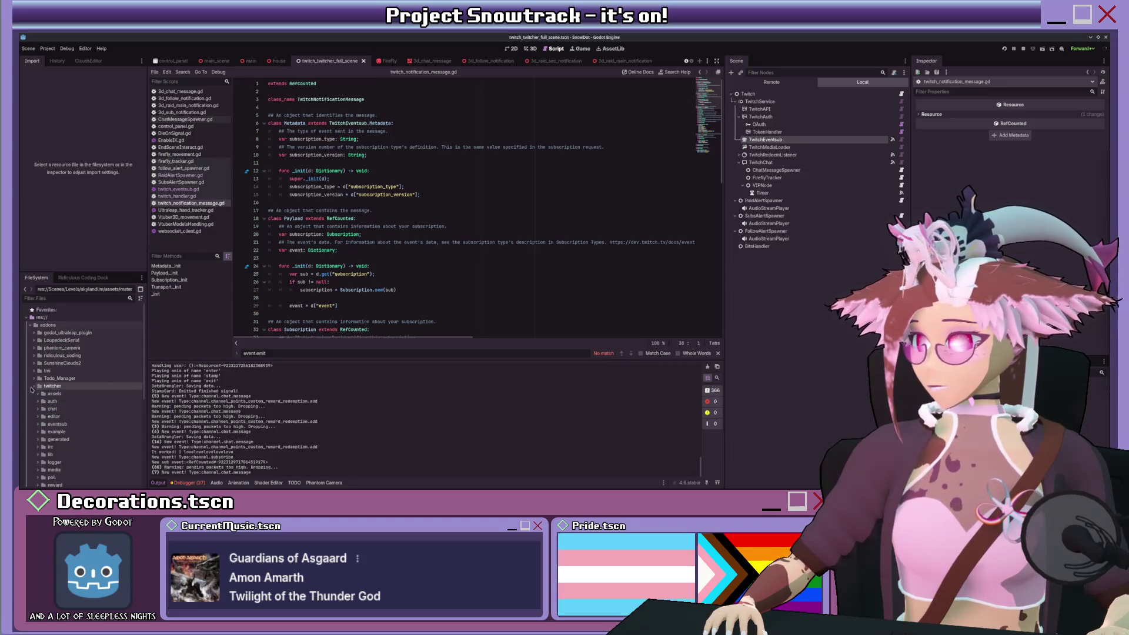
{"action": "scroll", "coordinate": [34, 376], "scroll_direction": "down", "scroll_amount": 3}
{"action": "left_click", "coordinate": [36, 365]}
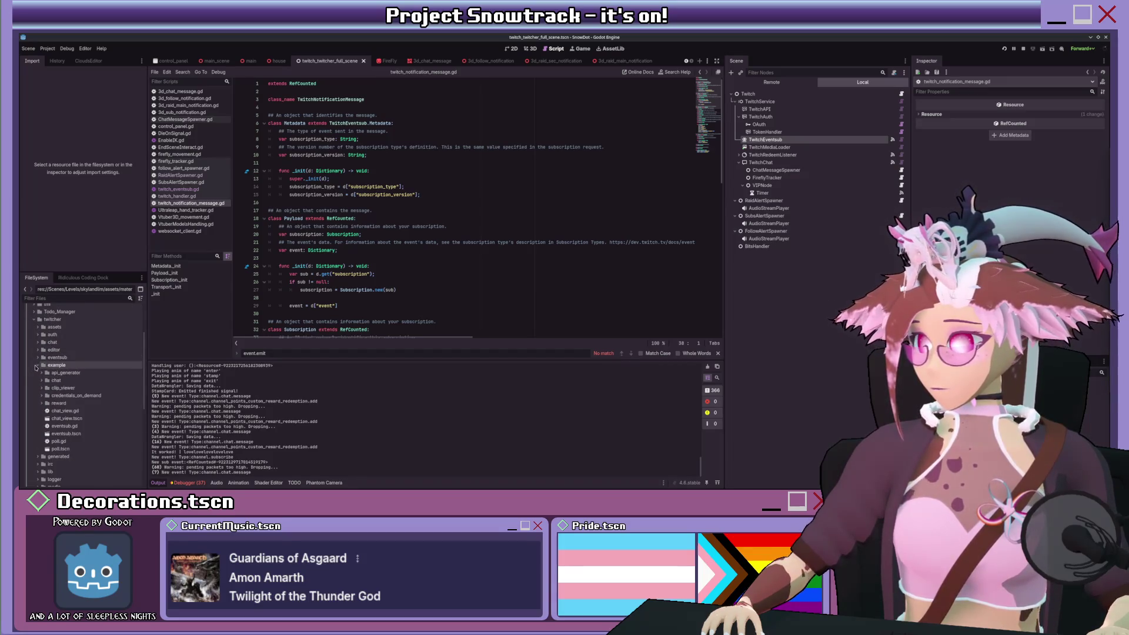
{"action": "left_click", "coordinate": [36, 366]}
{"action": "scroll", "coordinate": [36, 362], "scroll_direction": "down", "scroll_amount": 1}
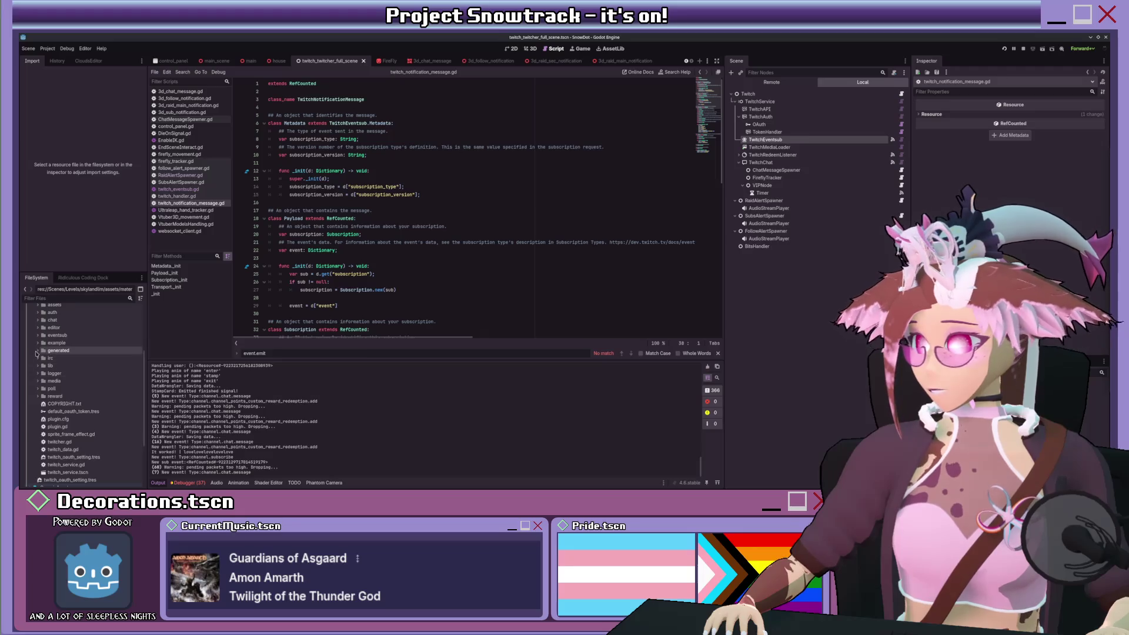
{"action": "scroll", "coordinate": [38, 359], "scroll_direction": "up", "scroll_amount": 1}
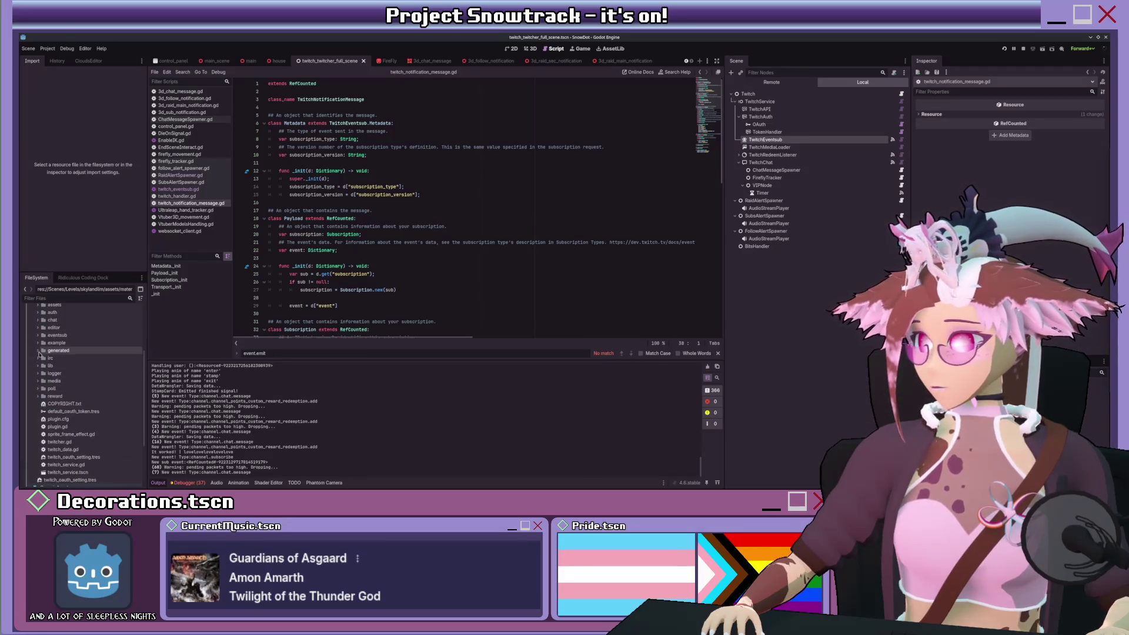
{"action": "scroll", "coordinate": [36, 327], "scroll_direction": "up", "scroll_amount": 1}
{"action": "left_click", "coordinate": [37, 357]}
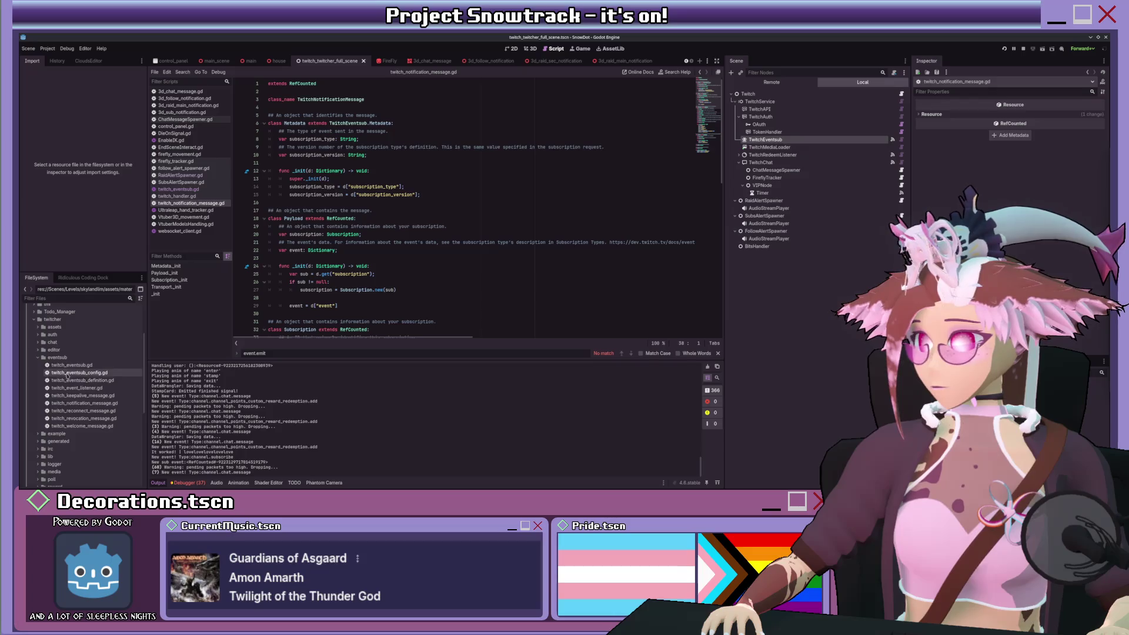
Open twitch_eventsub_definition.gd and scroll to the CHANNEL_RAID entry on line 135
{"action": "double_click", "coordinate": [68, 381]}
{"action": "scroll", "coordinate": [387, 253], "scroll_direction": "down", "scroll_amount": 2}
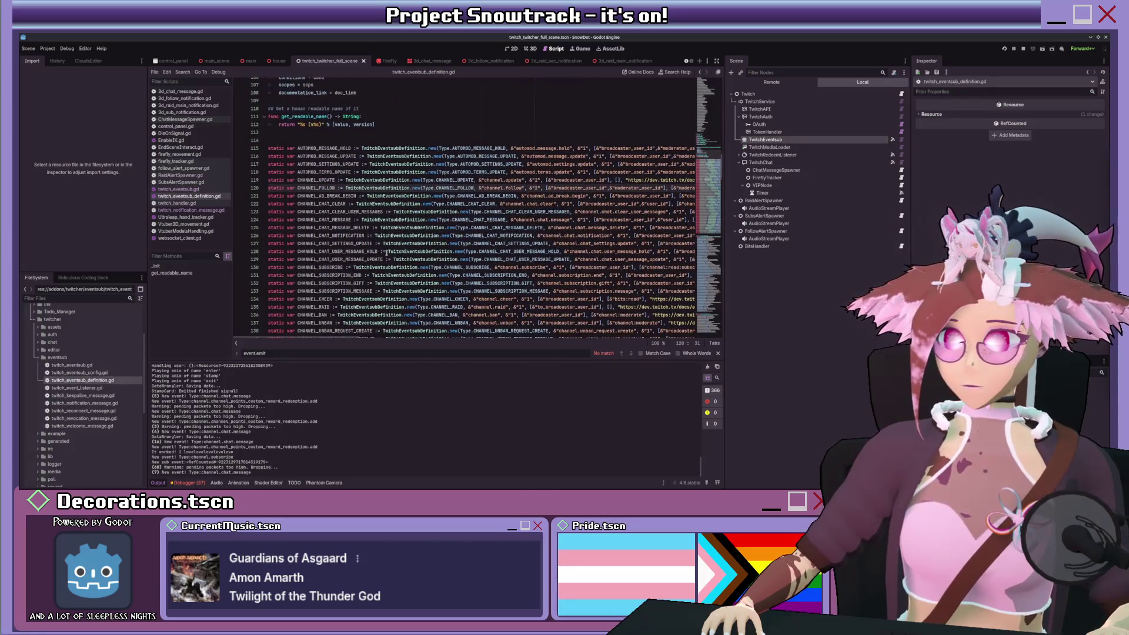
{"action": "scroll", "coordinate": [386, 253], "scroll_direction": "down", "scroll_amount": 2}
{"action": "scroll", "coordinate": [387, 252], "scroll_direction": "down", "scroll_amount": 15}
{"action": "scroll", "coordinate": [386, 250], "scroll_direction": "right", "scroll_amount": 5}
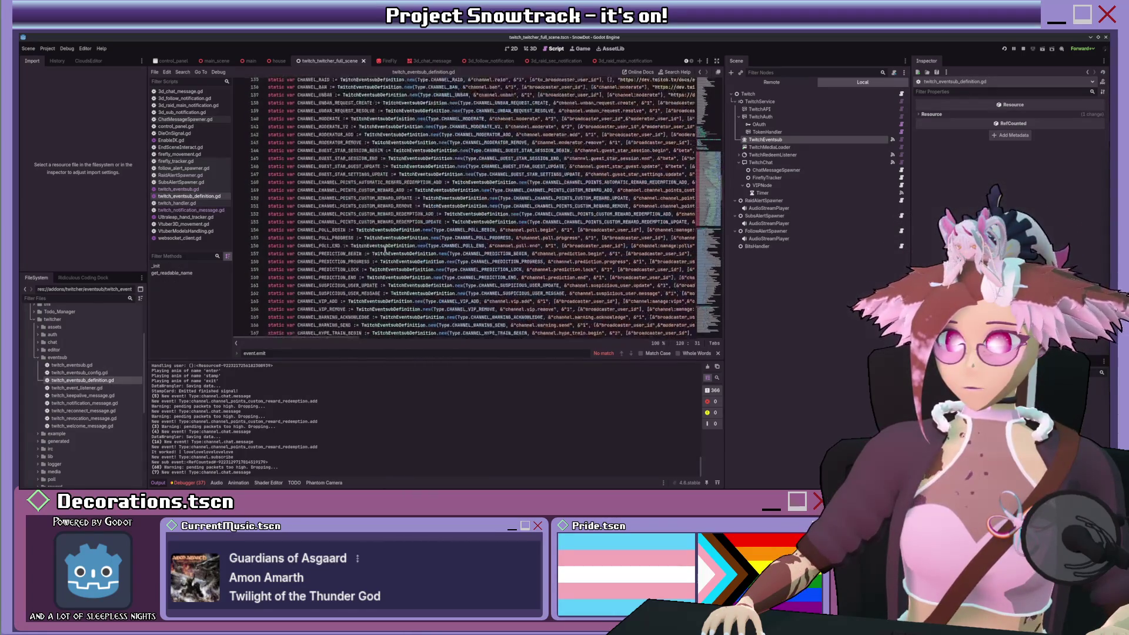
{"action": "scroll", "coordinate": [385, 250], "scroll_direction": "right", "scroll_amount": 4}
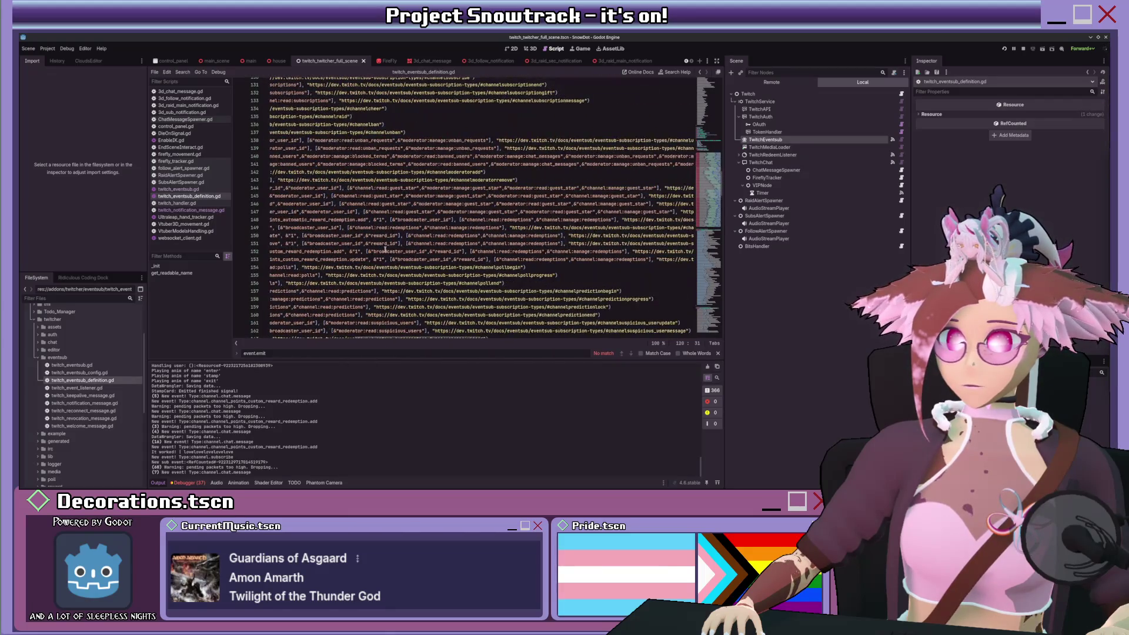
{"action": "scroll", "coordinate": [385, 249], "scroll_direction": "left", "scroll_amount": 6}
{"action": "scroll", "coordinate": [388, 239], "scroll_direction": "down", "scroll_amount": 2}
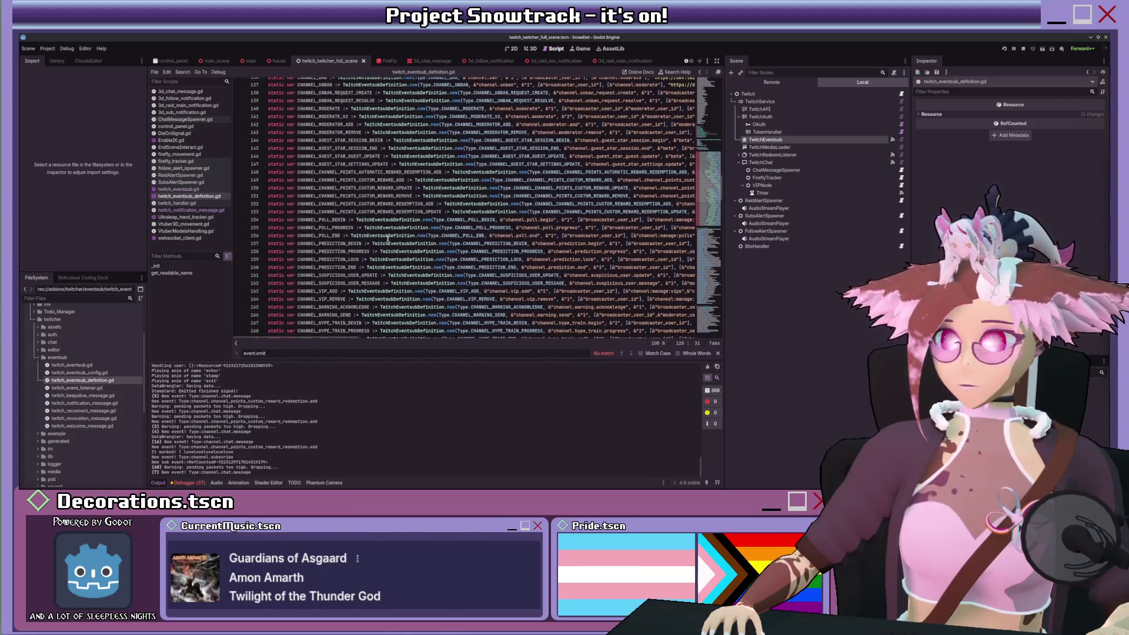
{"action": "scroll", "coordinate": [336, 231], "scroll_direction": "down", "scroll_amount": 6}
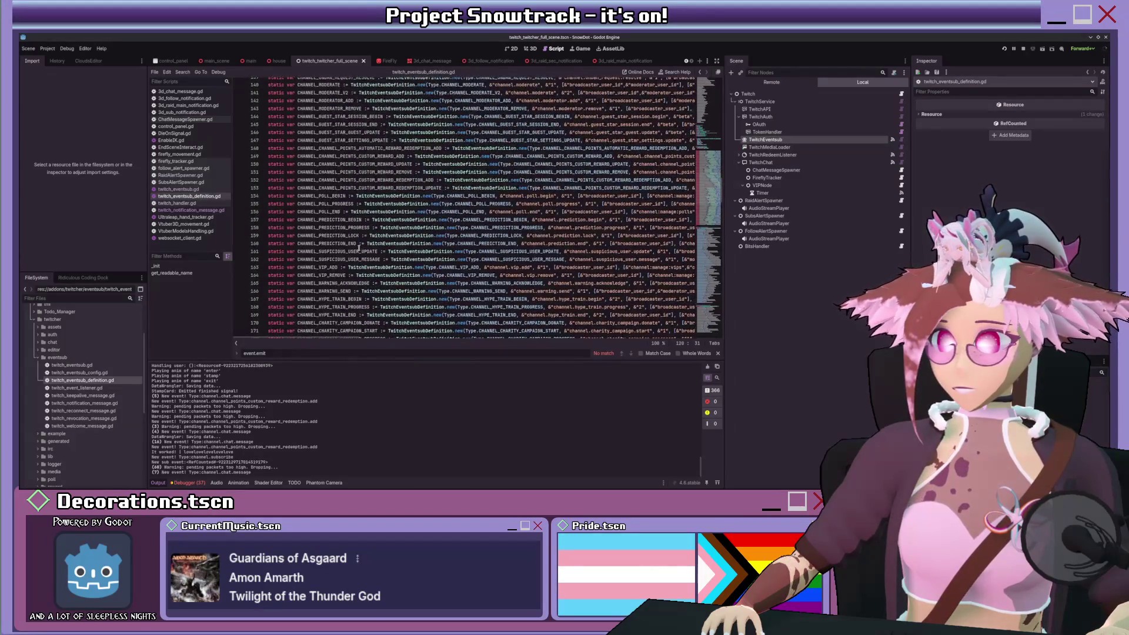
{"action": "scroll", "coordinate": [358, 246], "scroll_direction": "down", "scroll_amount": 4}
{"action": "scroll", "coordinate": [358, 246], "scroll_direction": "up", "scroll_amount": 9}
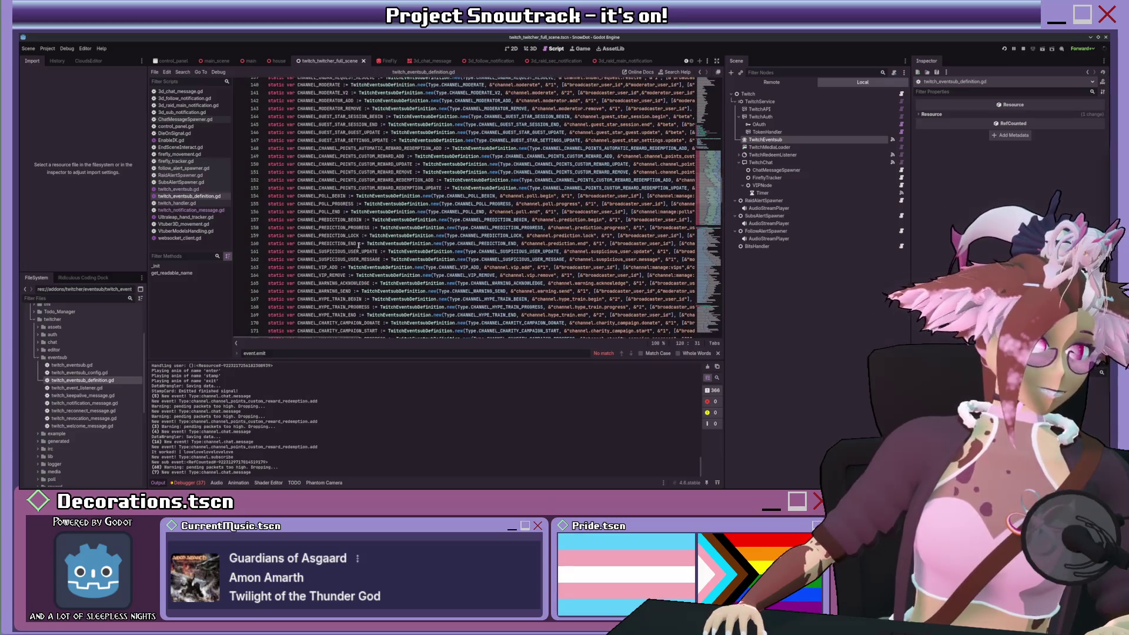
{"action": "scroll", "coordinate": [359, 246], "scroll_direction": "up", "scroll_amount": 7}
Select the CHANNEL_RAID Twitch documentation URL
{"action": "scroll", "coordinate": [360, 248], "scroll_direction": "right", "scroll_amount": 5}
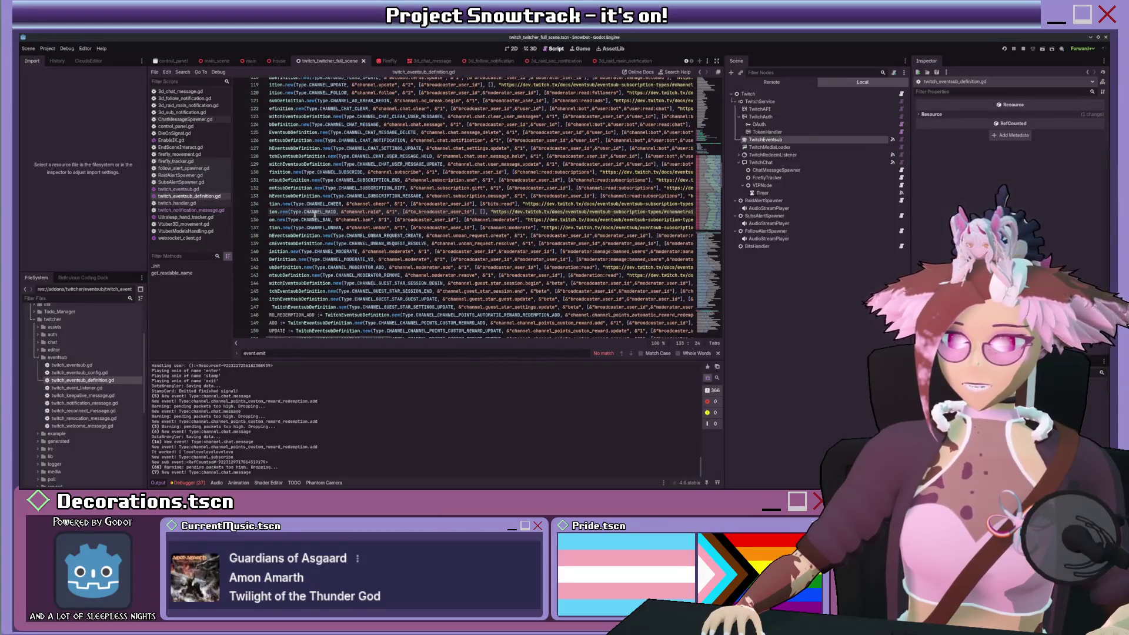
{"action": "scroll", "coordinate": [424, 212], "scroll_direction": "right", "scroll_amount": 5}
{"action": "scroll", "coordinate": [425, 212], "scroll_direction": "left", "scroll_amount": 10}
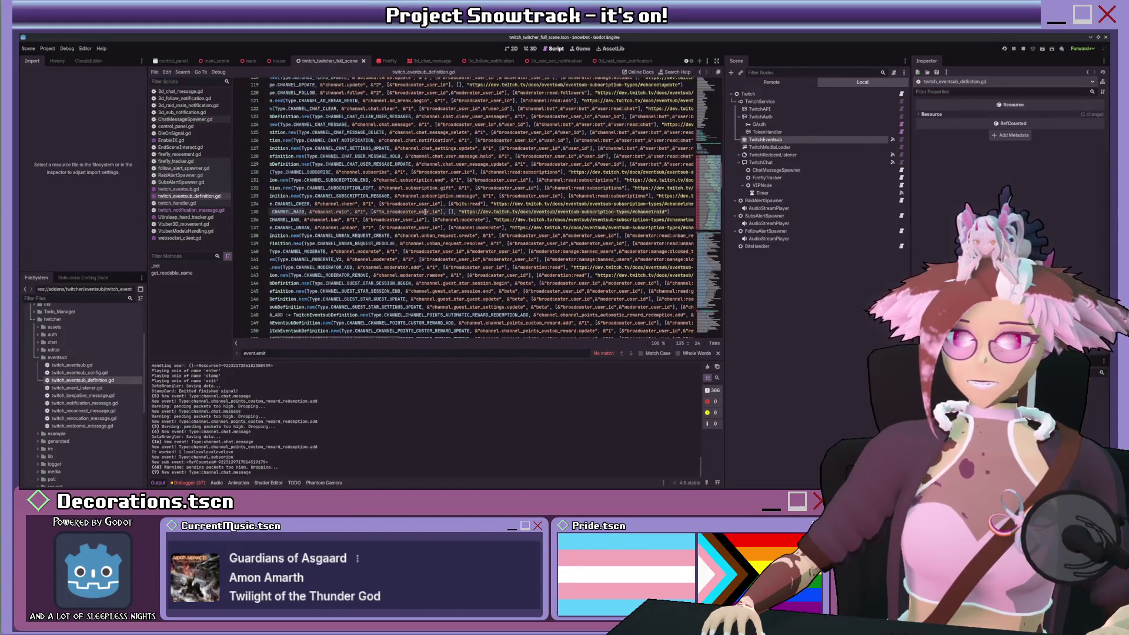
{"action": "scroll", "coordinate": [424, 212], "scroll_direction": "right", "scroll_amount": 1}
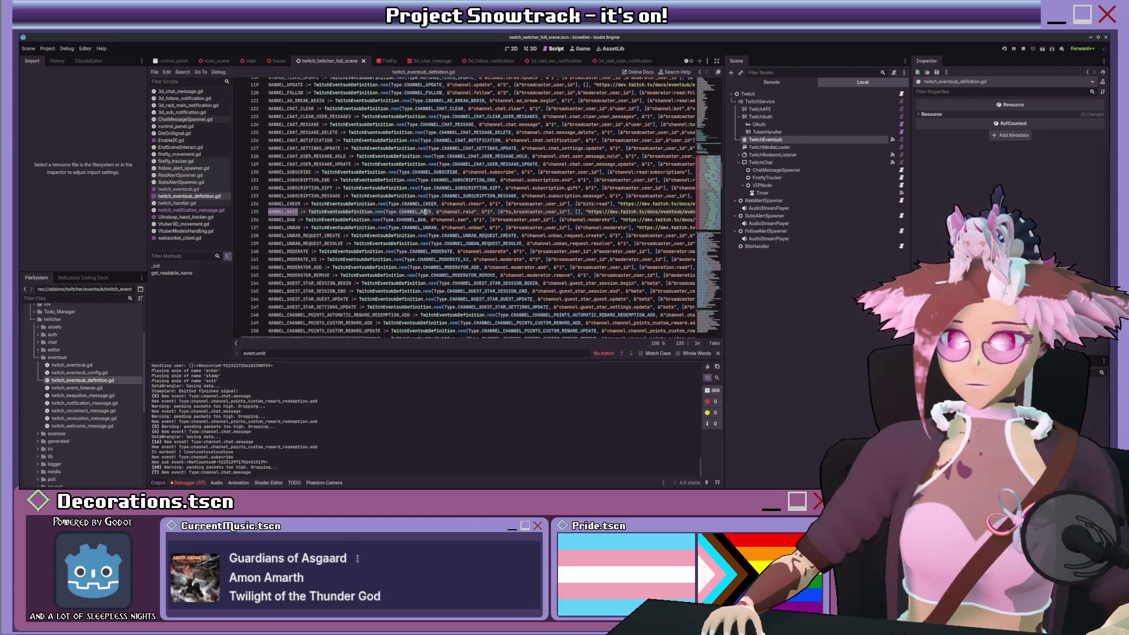
{"action": "scroll", "coordinate": [428, 212], "scroll_direction": "left", "scroll_amount": 1}
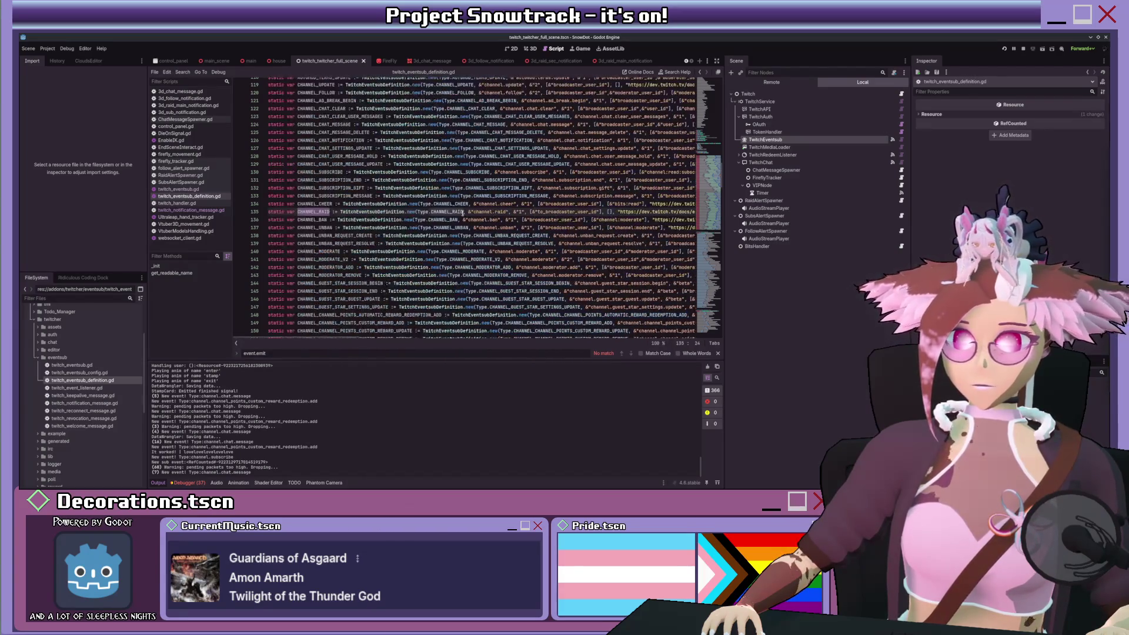
{"action": "scroll", "coordinate": [463, 213], "scroll_direction": "right", "scroll_amount": 7}
{"action": "mouse_move", "coordinate": [494, 211]}
{"action": "left_mouse_down"}
{"action": "mouse_move", "coordinate": [698, 212]}
{"action": "mouse_move", "coordinate": [682, 212]}
{"action": "left_mouse_up"}
{"action": "key", "text": "ctrl+c"}
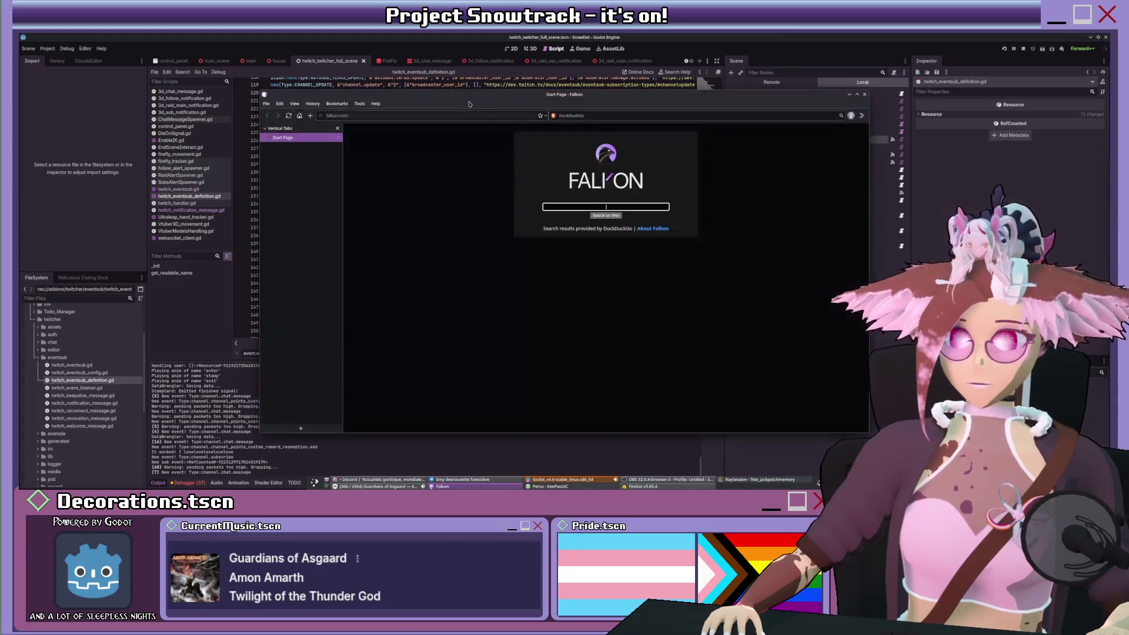
Load the copied channel.raid documentation URL in Falkon
{"action": "left_click", "coordinate": [415, 116]}
{"action": "key", "text": "ctrl+v"}
{"action": "key", "text": "Return"}
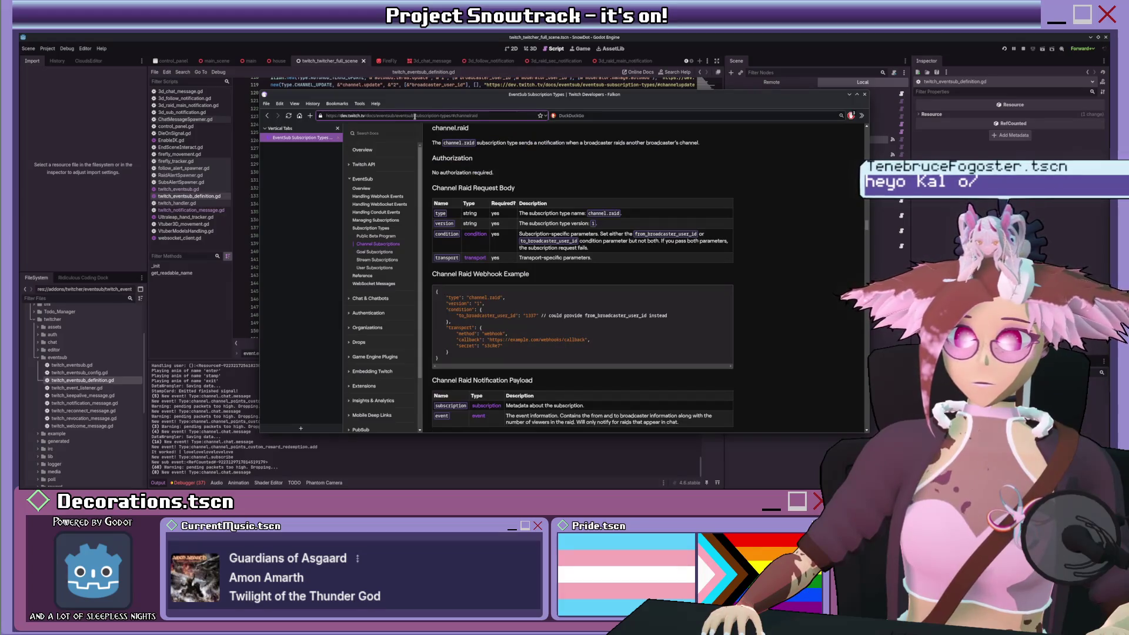
Scroll down to the Channel Raid Notification Example payload
{"action": "scroll", "coordinate": [569, 140], "scroll_direction": "down", "scroll_amount": 3}
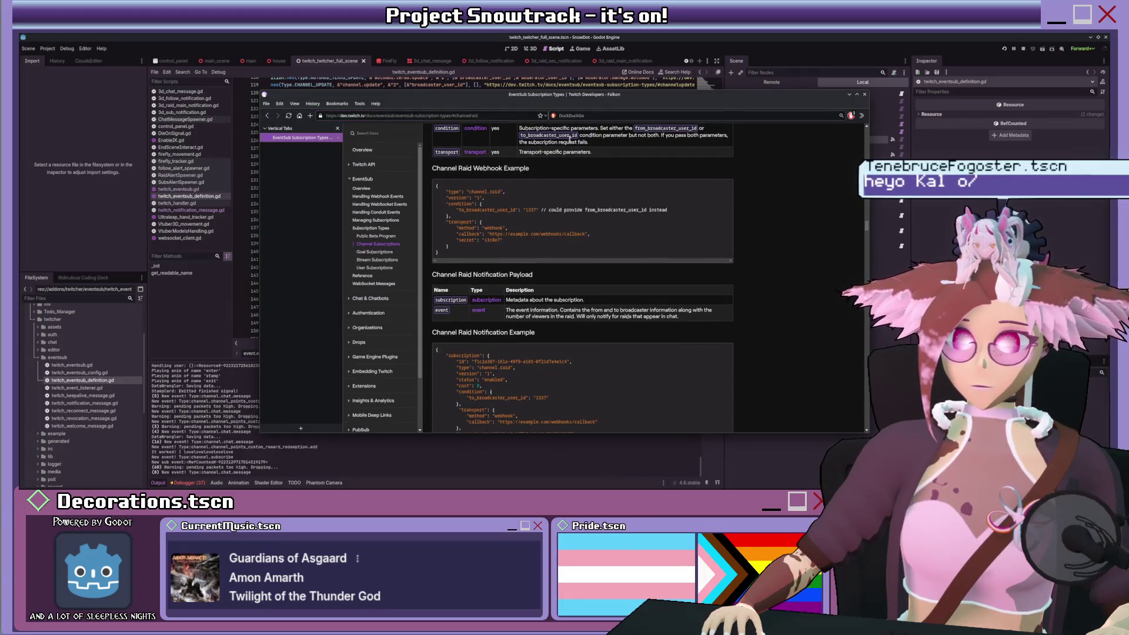
{"action": "scroll", "coordinate": [570, 140], "scroll_direction": "down", "scroll_amount": 3}
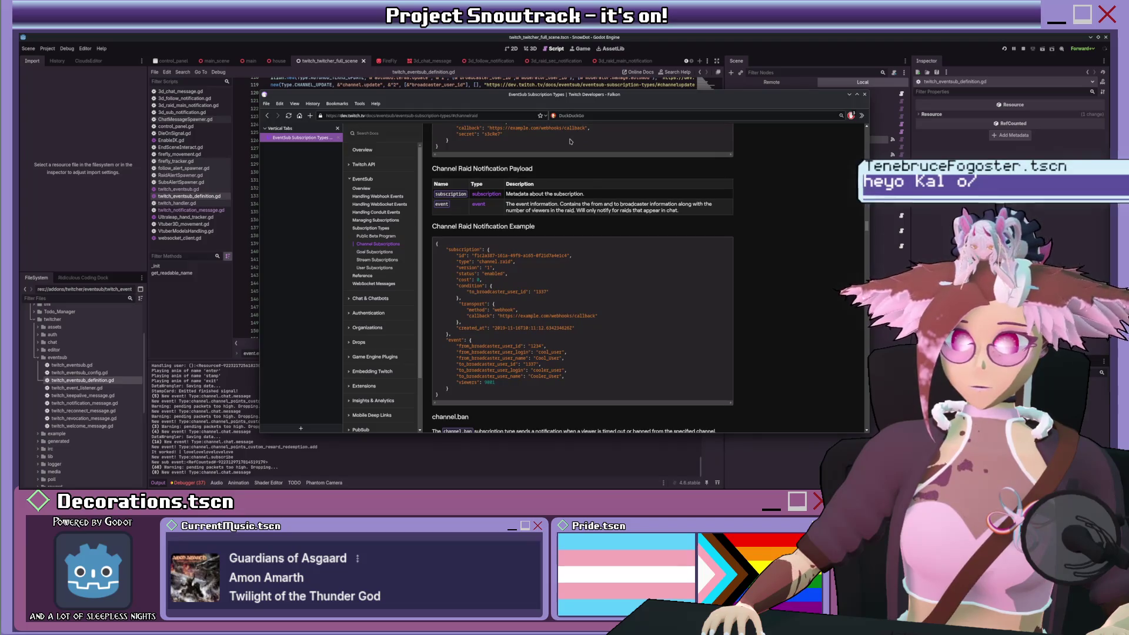
{"action": "right_click", "coordinate": [569, 141]}
{"action": "left_click", "coordinate": [718, 243]}
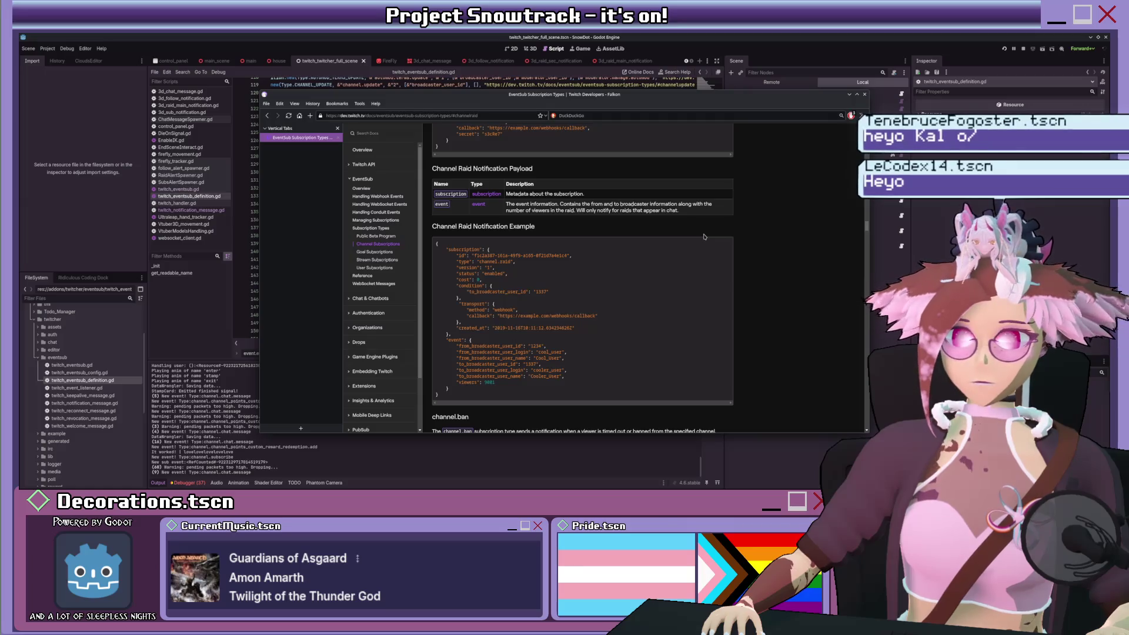
{"action": "scroll", "coordinate": [707, 235], "scroll_direction": "down", "scroll_amount": 6}
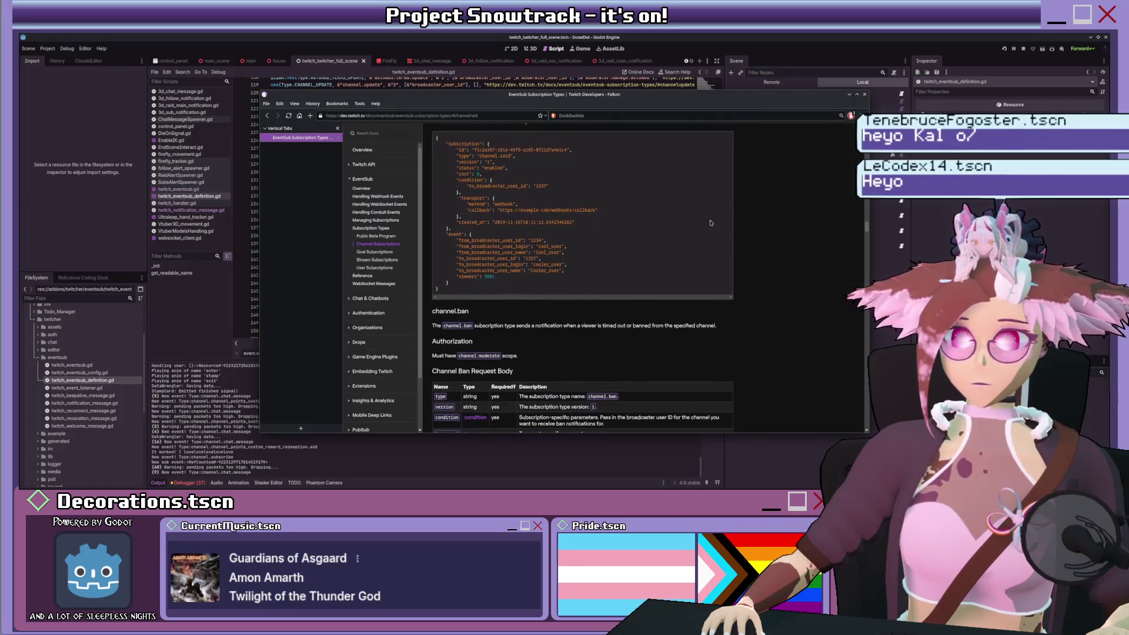
{"action": "scroll", "coordinate": [711, 223], "scroll_direction": "up", "scroll_amount": 7}
{"action": "scroll", "coordinate": [711, 222], "scroll_direction": "down", "scroll_amount": 2}
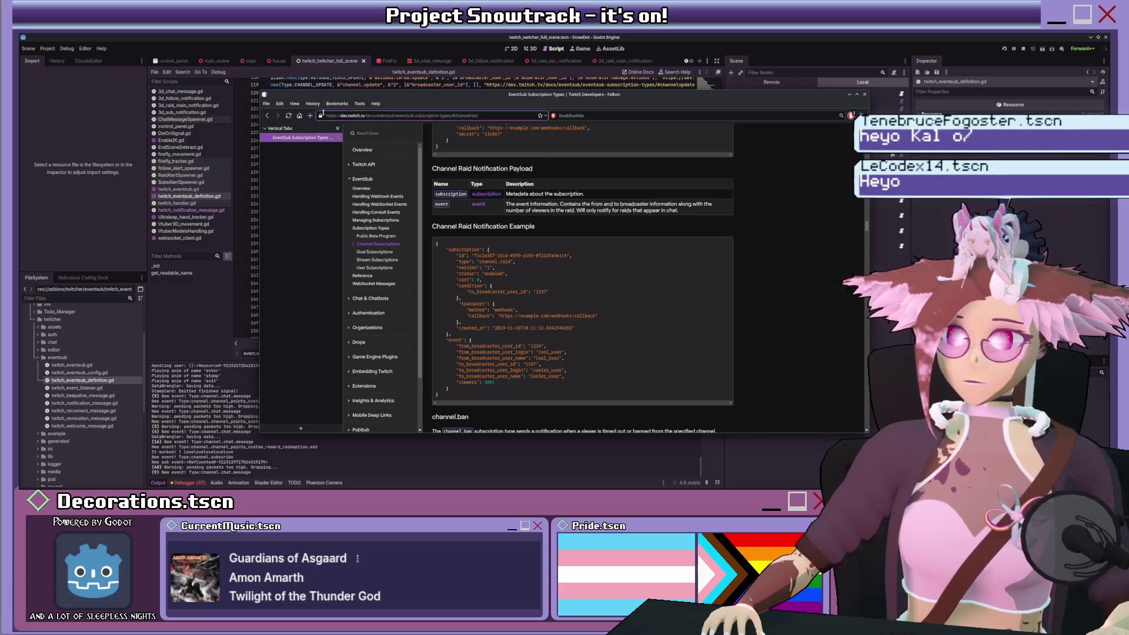
{"action": "key", "text": "alt+Tab"}
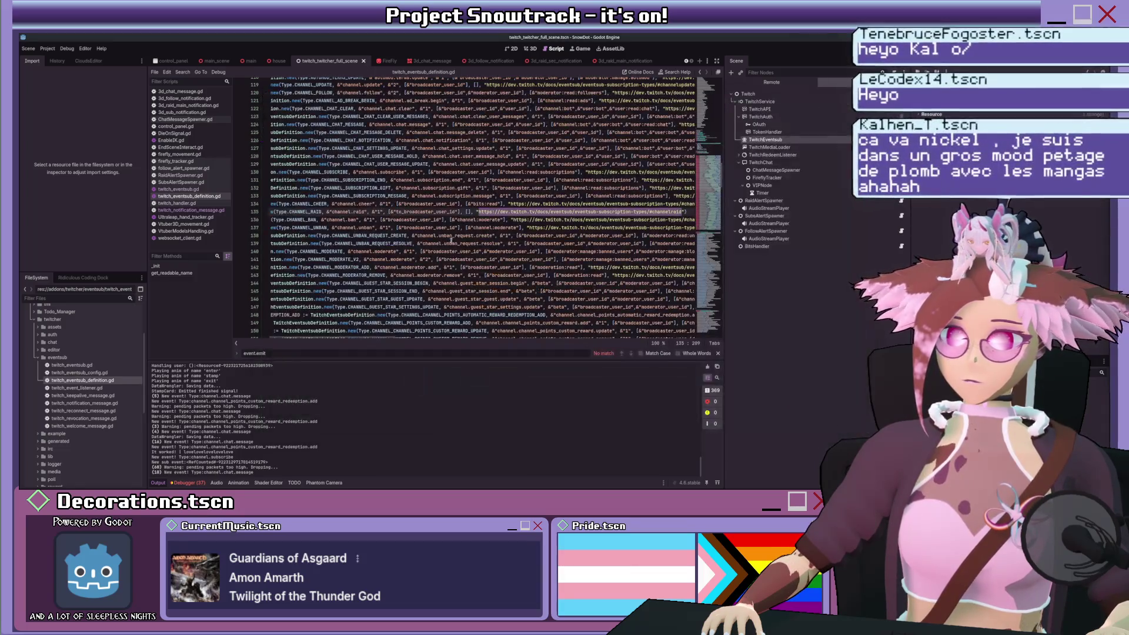
Return to twitch_eventsub_definition.gd and clear the docs link selection
{"action": "key", "text": "ctrl+v"}
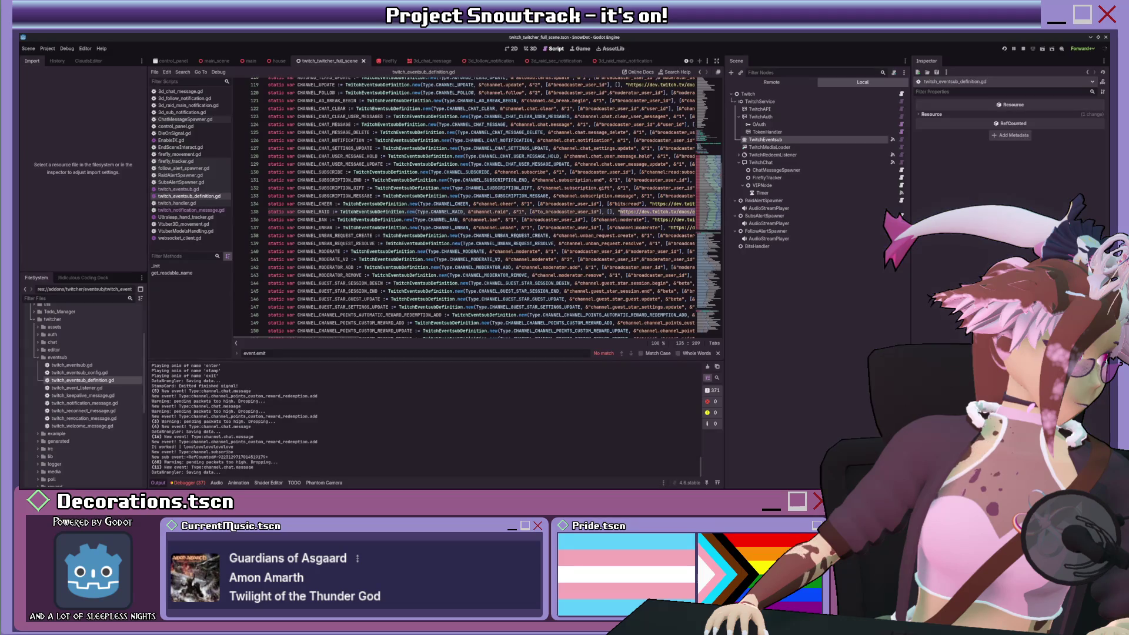
{"action": "scroll", "coordinate": [663, 236], "scroll_direction": "up", "scroll_amount": 2}
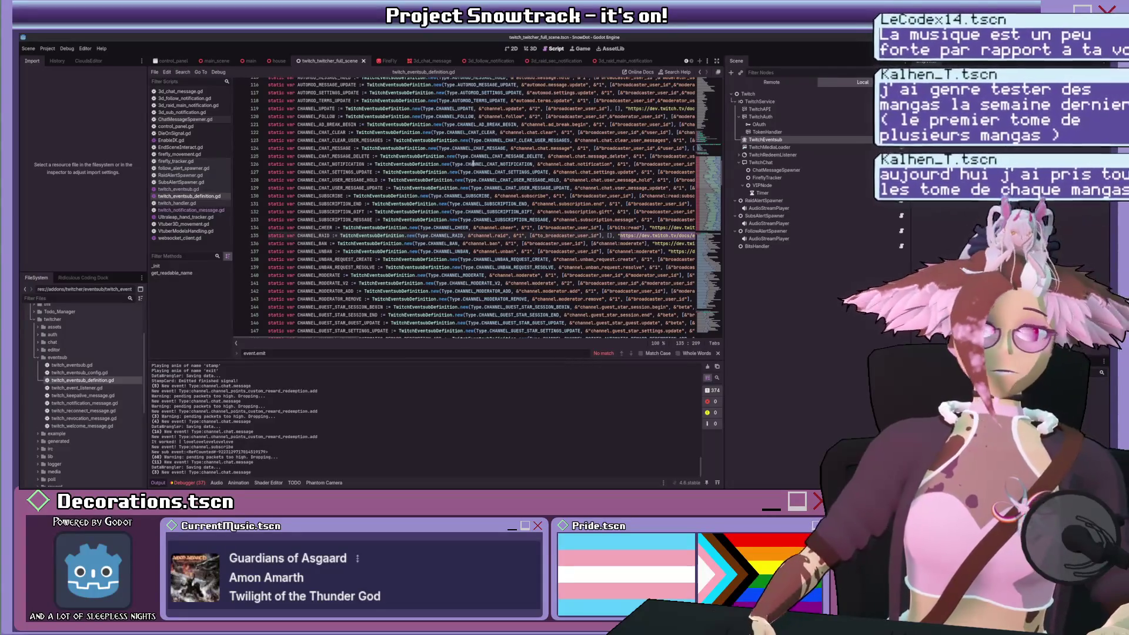
{"action": "left_click", "coordinate": [547, 212]}
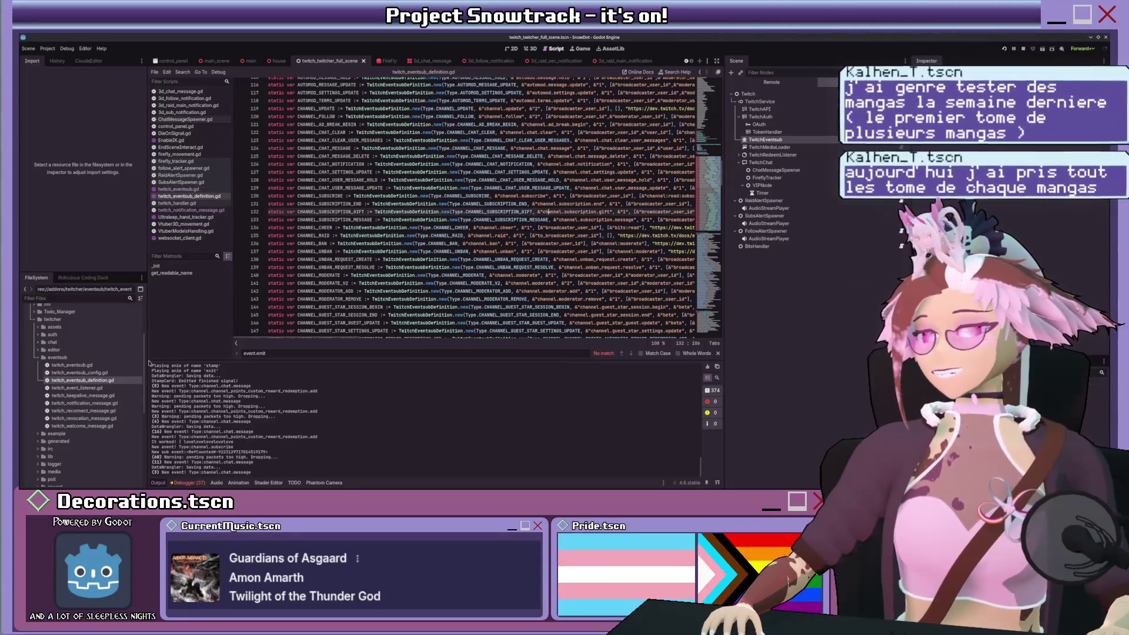
Open twitch_notification_message.gd from the FileSystem dock to view its Subscription class
{"action": "double_click", "coordinate": [100, 403]}
{"action": "scroll", "coordinate": [421, 230], "scroll_direction": "down", "scroll_amount": 5}
{"action": "scroll", "coordinate": [421, 230], "scroll_direction": "up", "scroll_amount": 5}
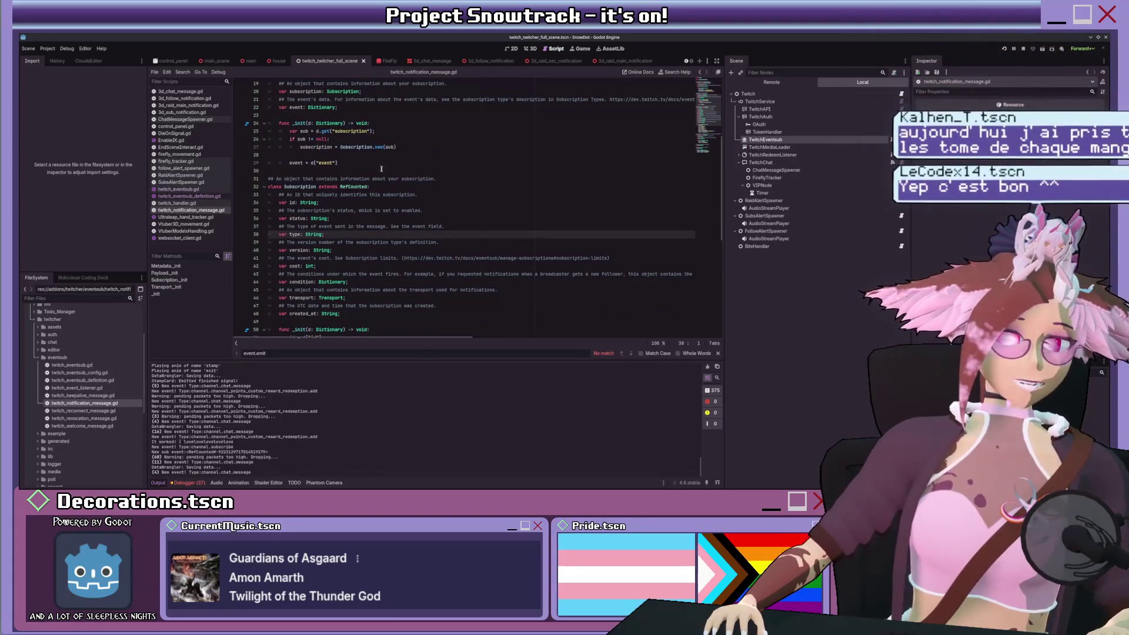
Inspect the TwitchEventsub node, then browse twitch_handler.gd, twitch_eventsub_definition.gd and twitch_eventsub.gd
{"action": "left_click", "coordinate": [765, 139]}
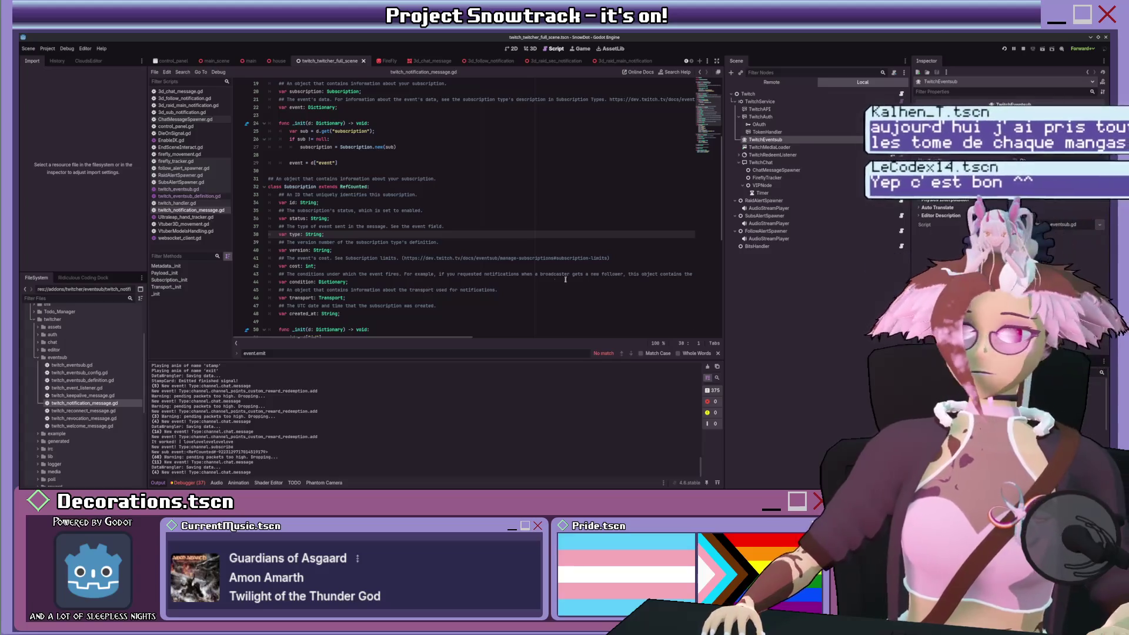
{"action": "scroll", "coordinate": [291, 219], "scroll_direction": "down", "scroll_amount": 2}
{"action": "left_click", "coordinate": [177, 203]}
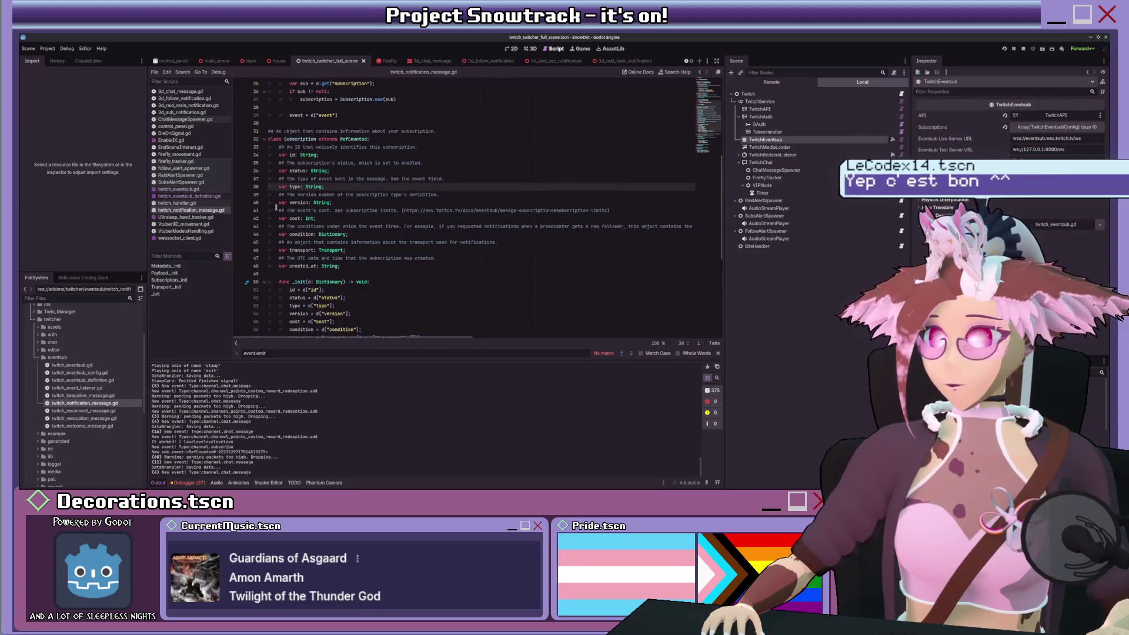
{"action": "scroll", "coordinate": [393, 202], "scroll_direction": "down", "scroll_amount": 2}
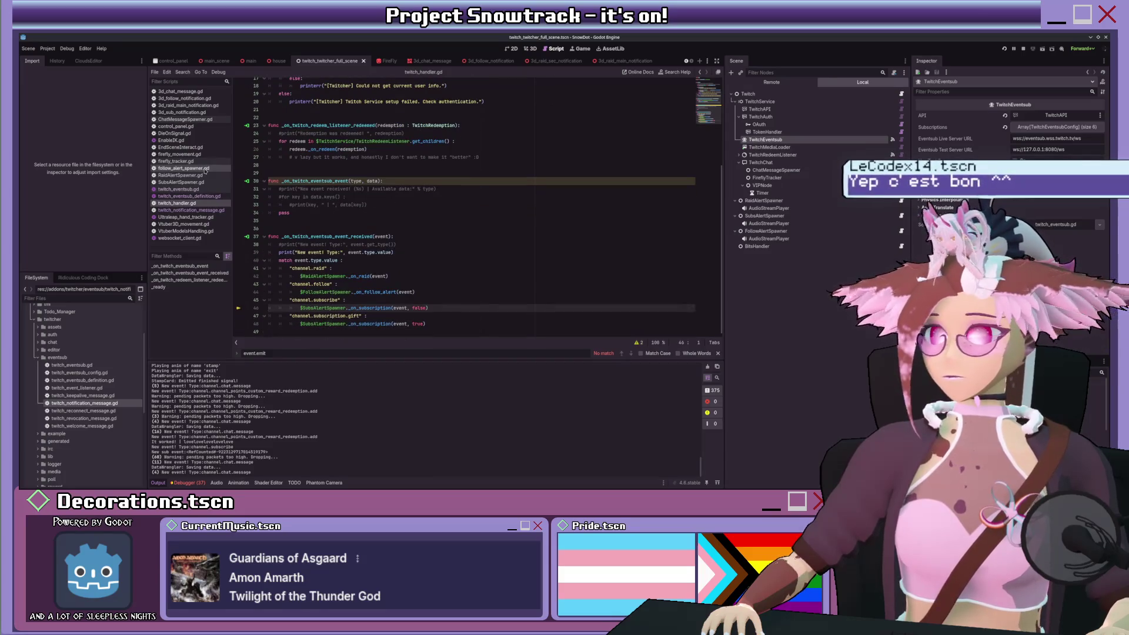
{"action": "left_click", "coordinate": [190, 196]}
{"action": "left_click", "coordinate": [193, 187]}
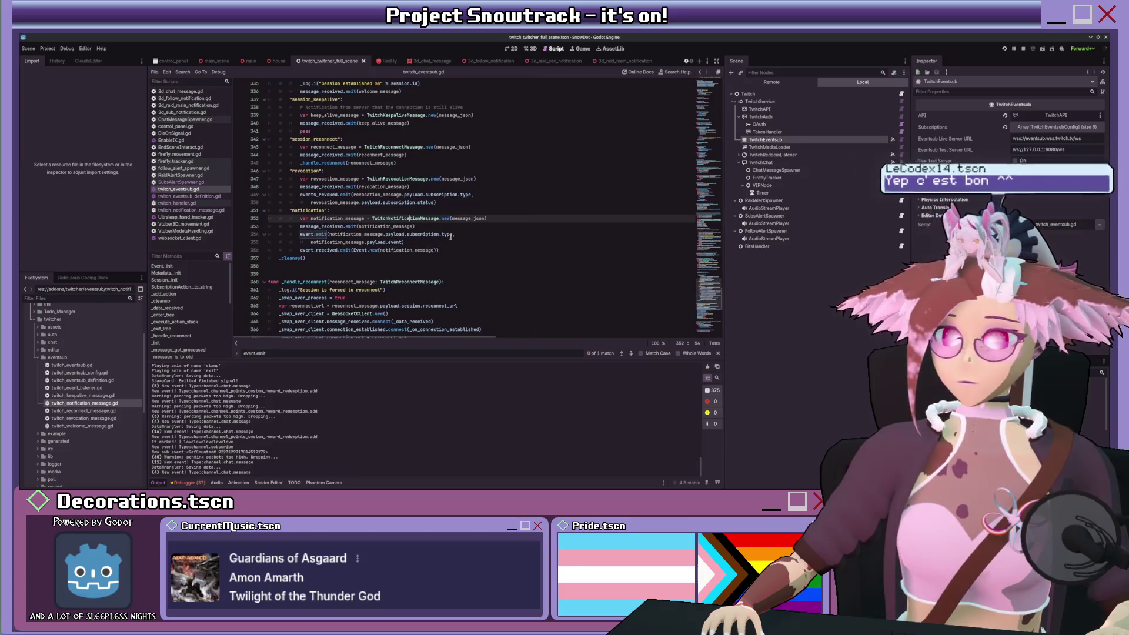
Trace 'event' in notification_message.payload.event on line 355 to its definition, then open 3d_raid_main_notification.gd
{"action": "left_click_drag", "start_coordinate": [403, 242], "coordinate": [311, 242]}
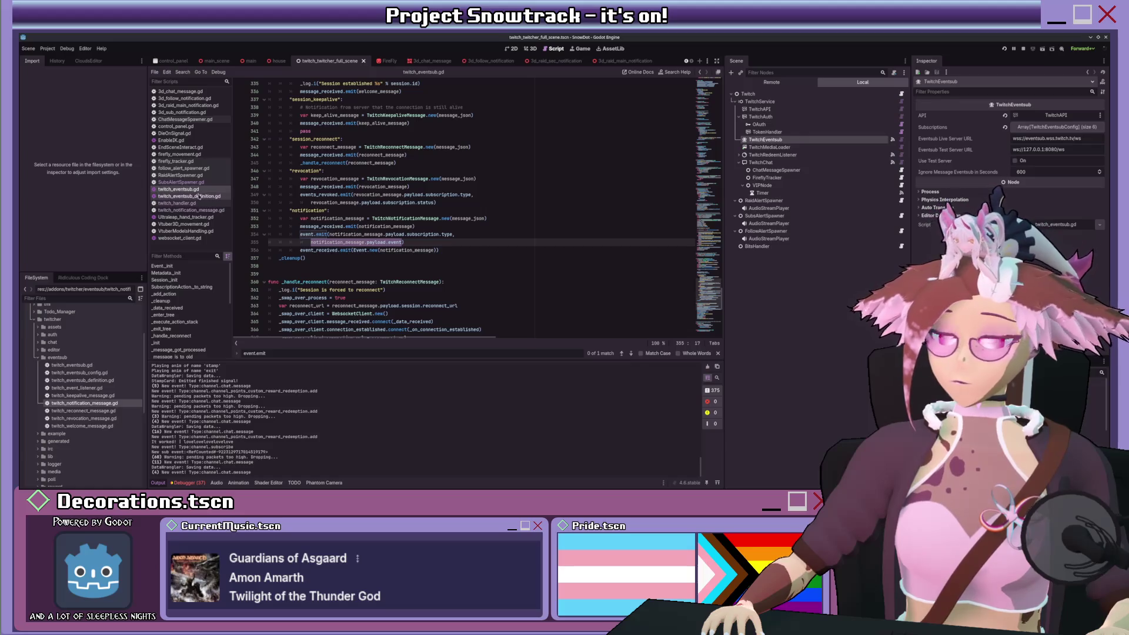
{"action": "left_click", "coordinate": [403, 250]}
{"action": "left_click_drag", "start_coordinate": [403, 243], "coordinate": [310, 242]}
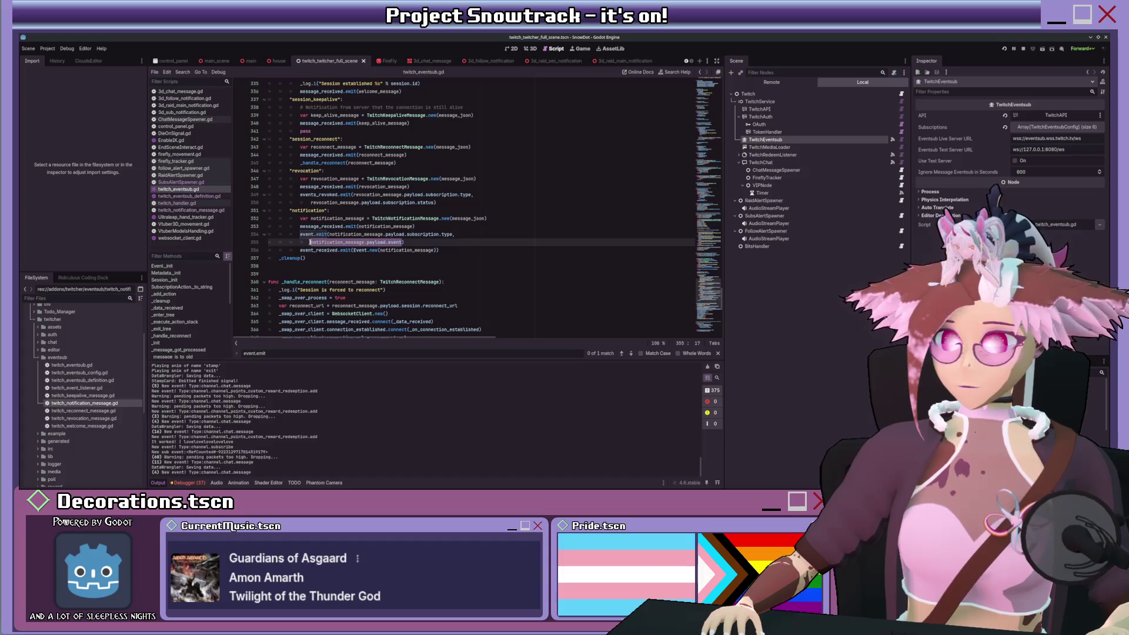
{"action": "double_click", "coordinate": [394, 242]}
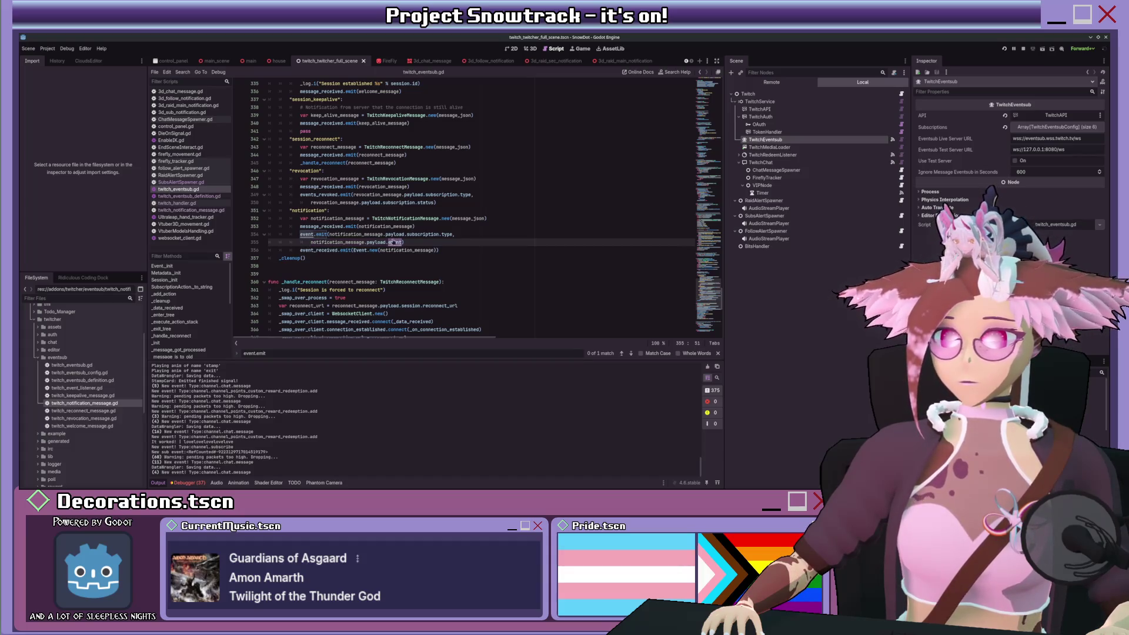
{"action": "left_click", "coordinate": [395, 242], "text": "ctrl"}
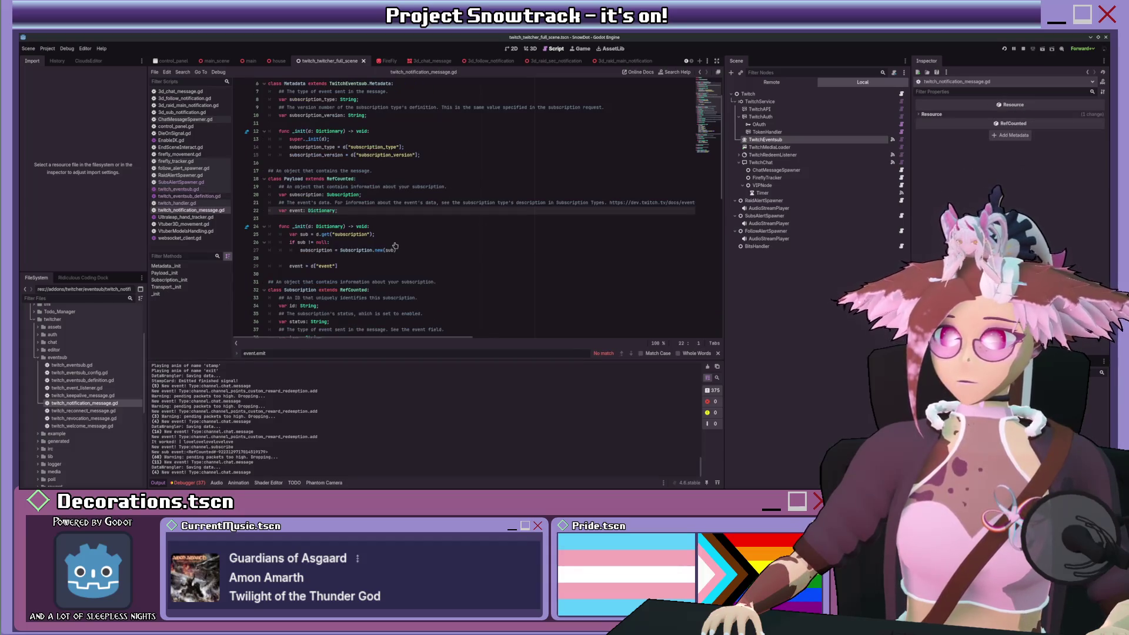
{"action": "scroll", "coordinate": [320, 233], "scroll_direction": "down", "scroll_amount": 1}
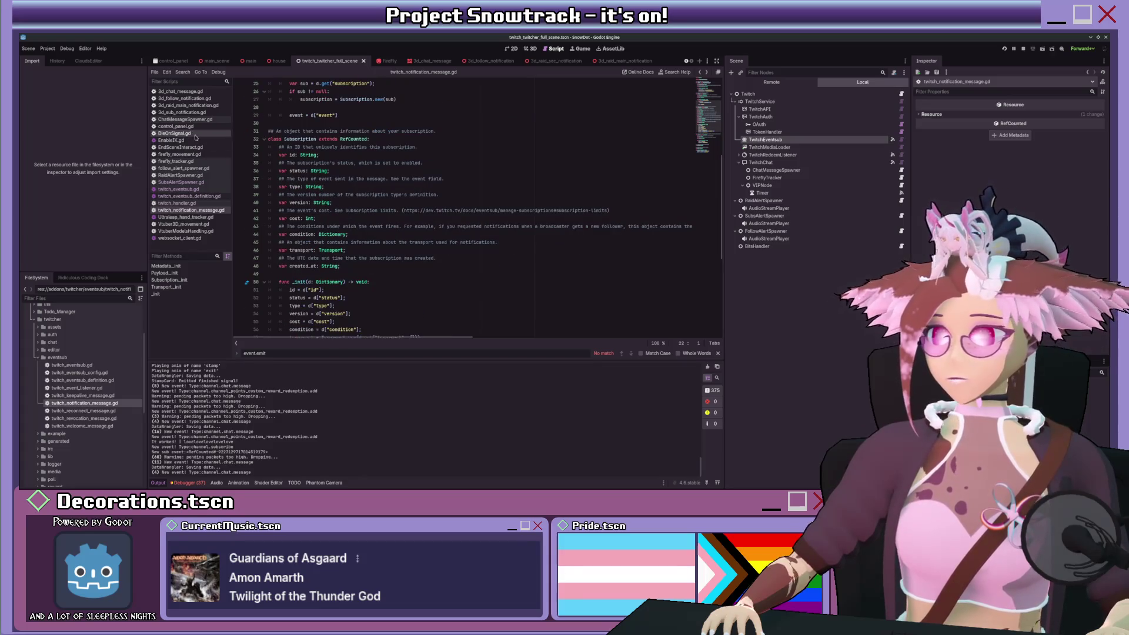
{"action": "left_click", "coordinate": [191, 189]}
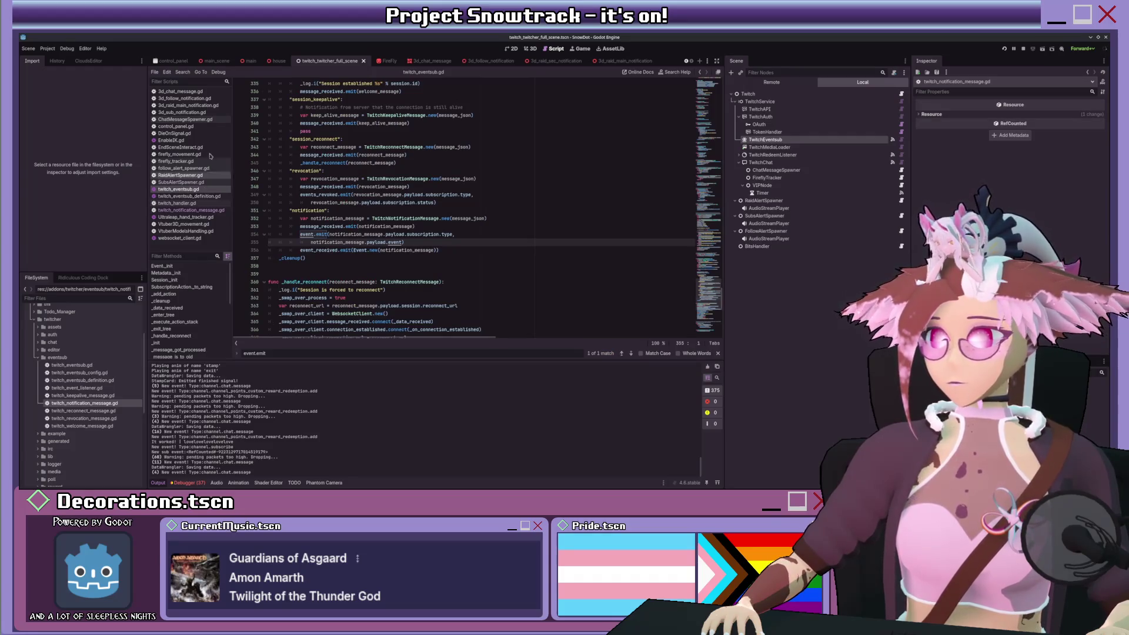
{"action": "left_click", "coordinate": [188, 106]}
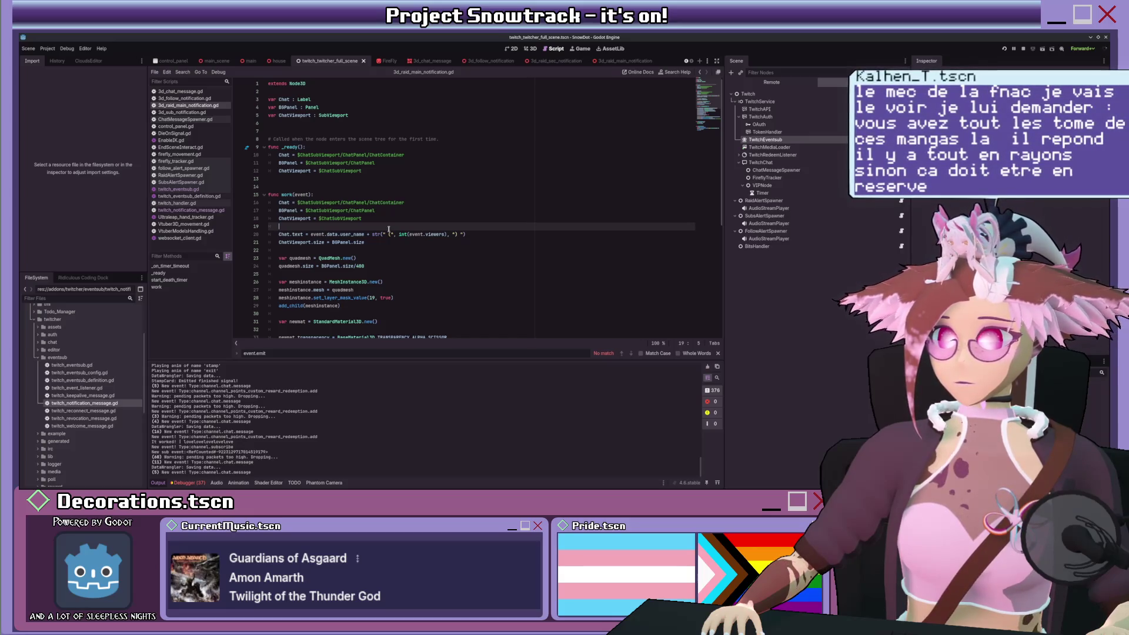
Compare 3d_follow_notification.gd and 3d_raid_main_notification.gd, then open RaidAlertSpawner.gd's _on_raid handler
{"action": "left_click", "coordinate": [197, 98]}
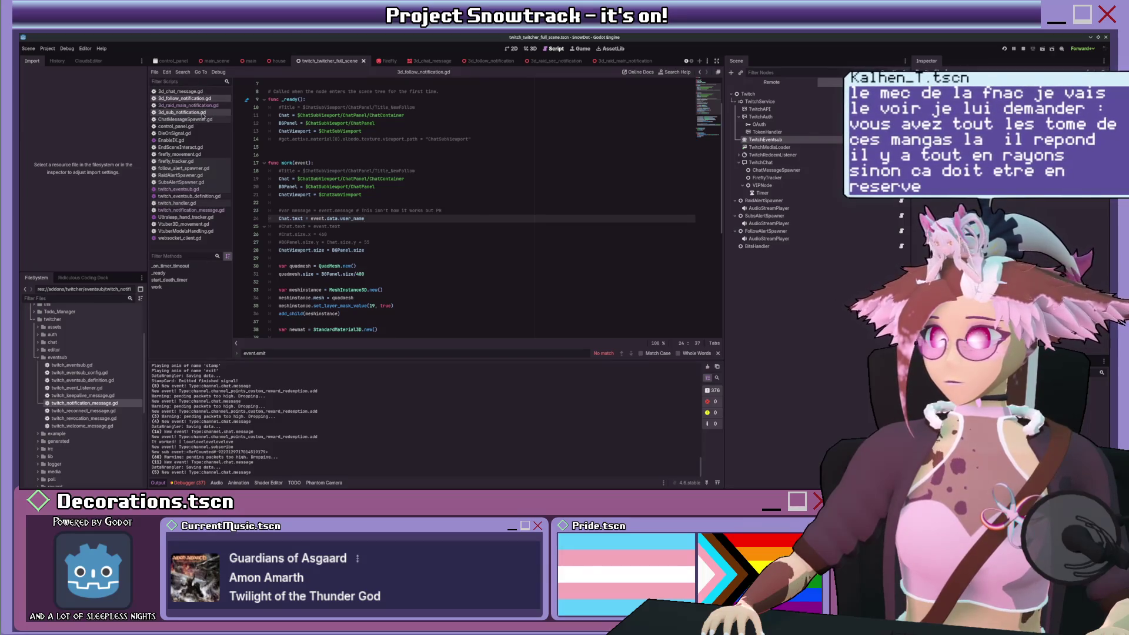
{"action": "left_click", "coordinate": [188, 105]}
{"action": "scroll", "coordinate": [380, 232], "scroll_direction": "up", "scroll_amount": 1}
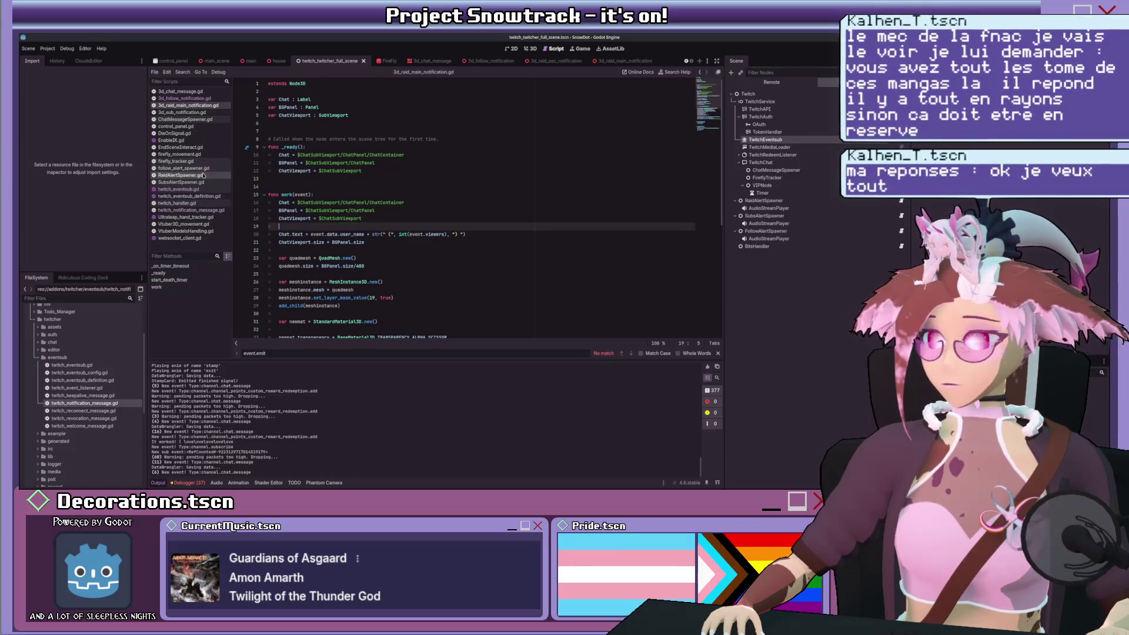
{"action": "left_click", "coordinate": [180, 175]}
{"action": "scroll", "coordinate": [382, 205], "scroll_direction": "down", "scroll_amount": 2}
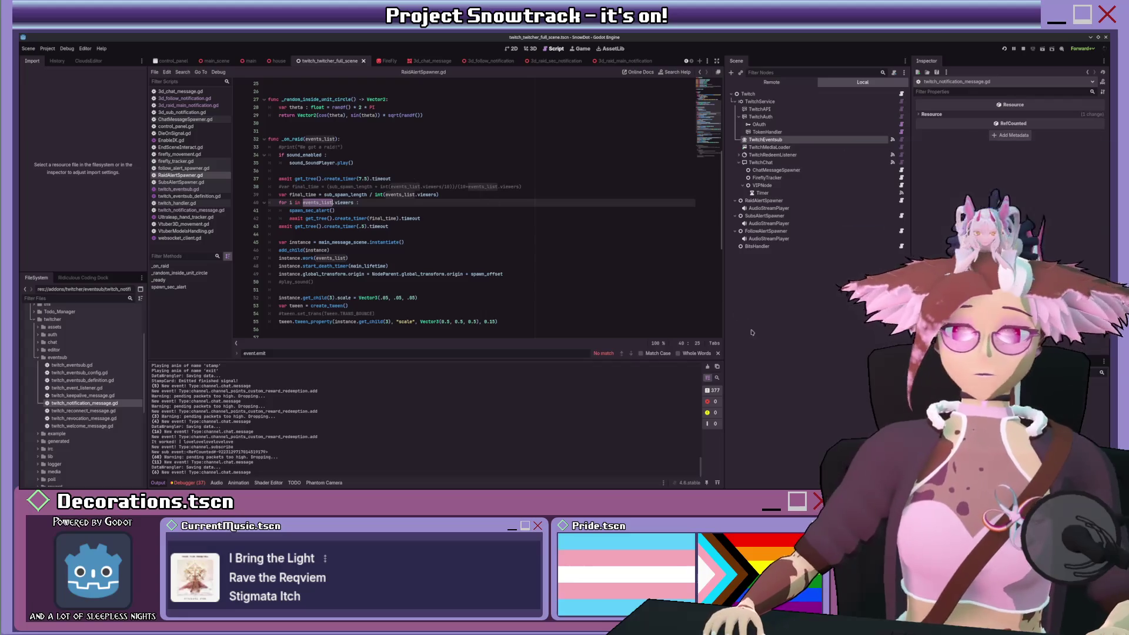
Close the script search bar and move to line 43 of the raid handler
{"action": "left_click", "coordinate": [718, 353]}
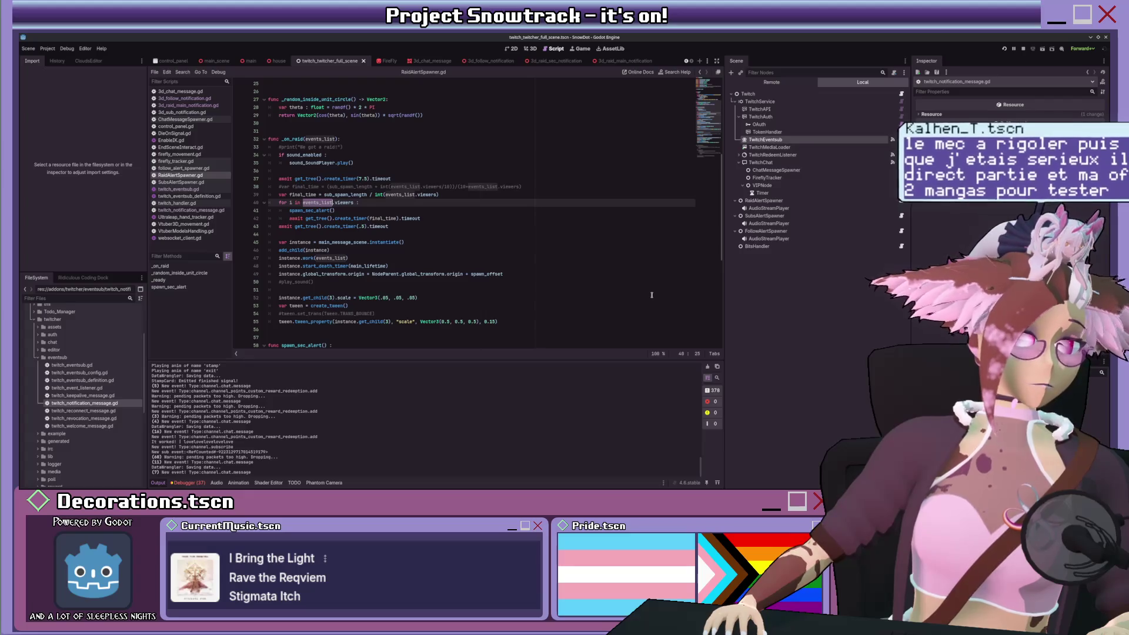
{"action": "left_click", "coordinate": [432, 187]}
{"action": "left_click", "coordinate": [370, 227]}
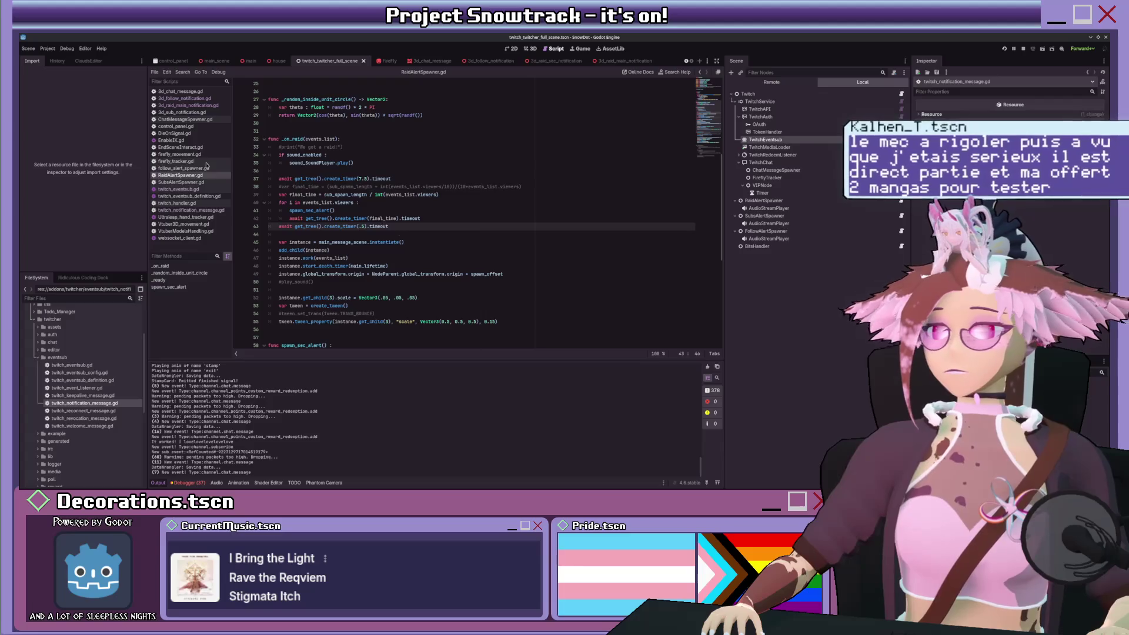
Check Vtuber3D_movement.gd, ChatMessageSpawner.gd and twitch_handler.gd's event routing, then return to RaidAlertSpawner.gd
{"action": "left_click", "coordinate": [200, 224]}
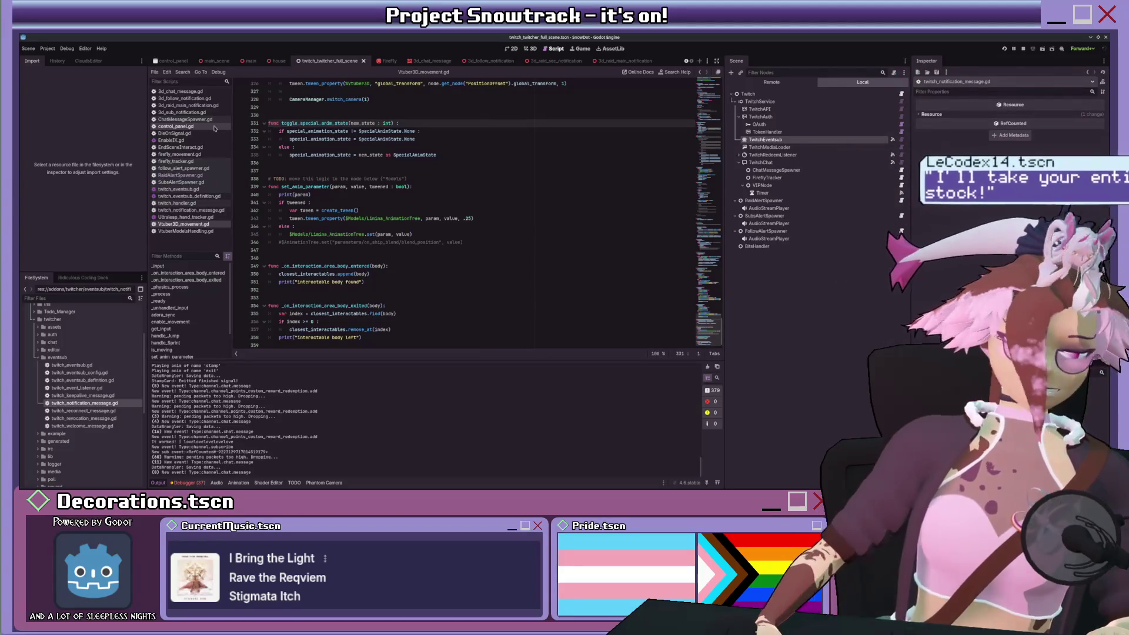
{"action": "left_click", "coordinate": [207, 120]}
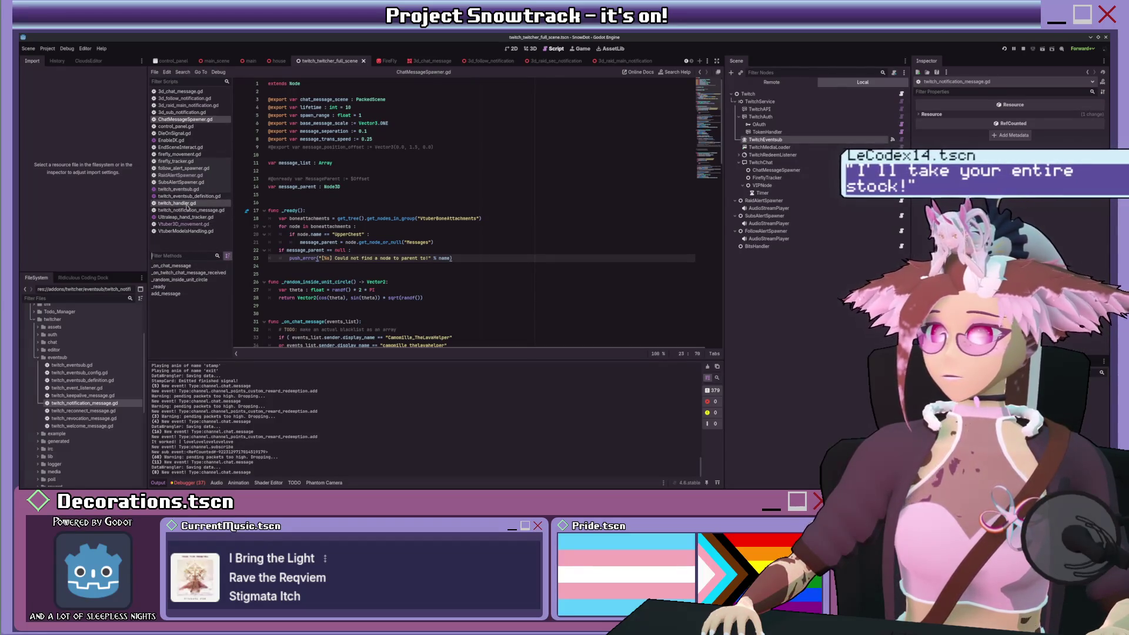
{"action": "left_click", "coordinate": [187, 203]}
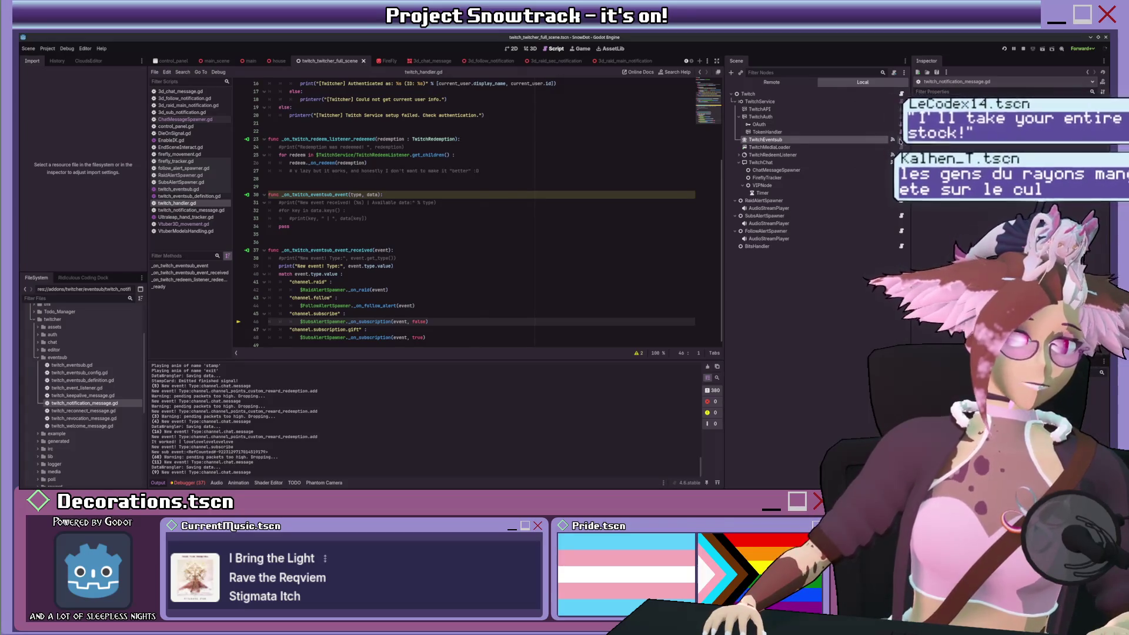
{"action": "left_click", "coordinate": [902, 200]}
{"action": "scroll", "coordinate": [401, 244], "scroll_direction": "down", "scroll_amount": 4}
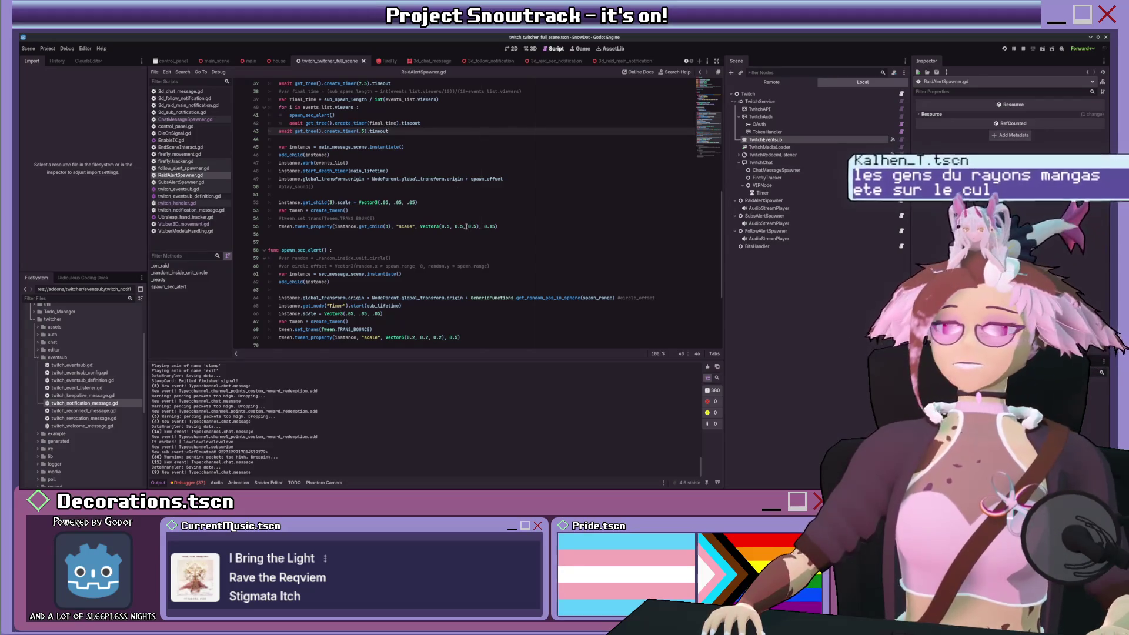
Review RaidAlertSpawner.gd, highlighting every use of events_list, then open 3d_raid_main_notification.gd
{"action": "scroll", "coordinate": [467, 226], "scroll_direction": "up", "scroll_amount": 2}
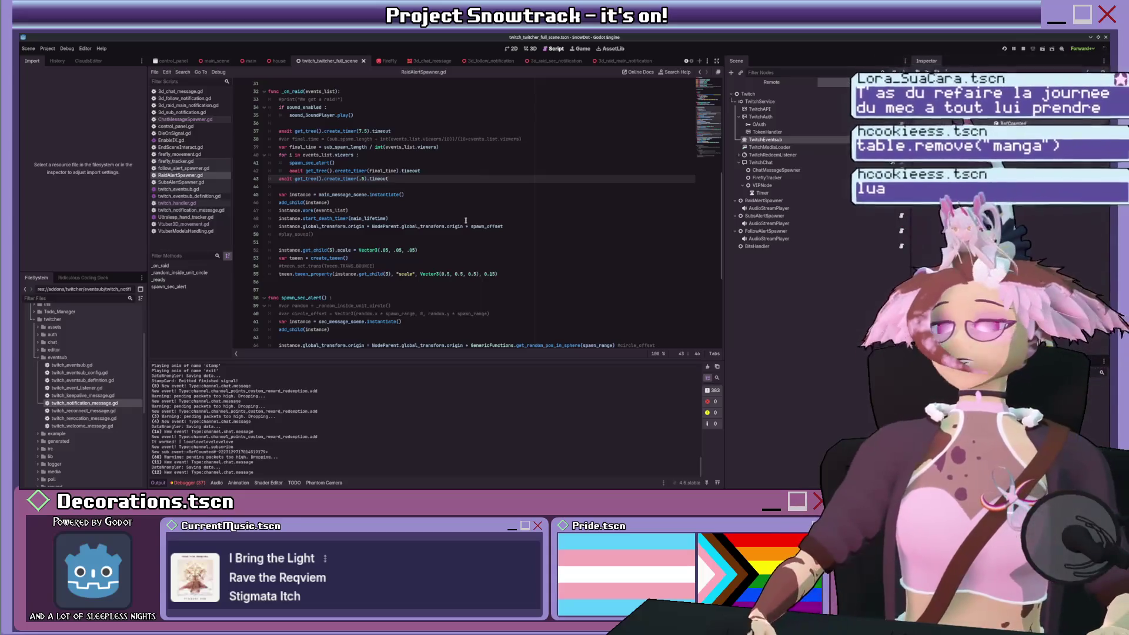
{"action": "scroll", "coordinate": [465, 221], "scroll_direction": "down", "scroll_amount": 7}
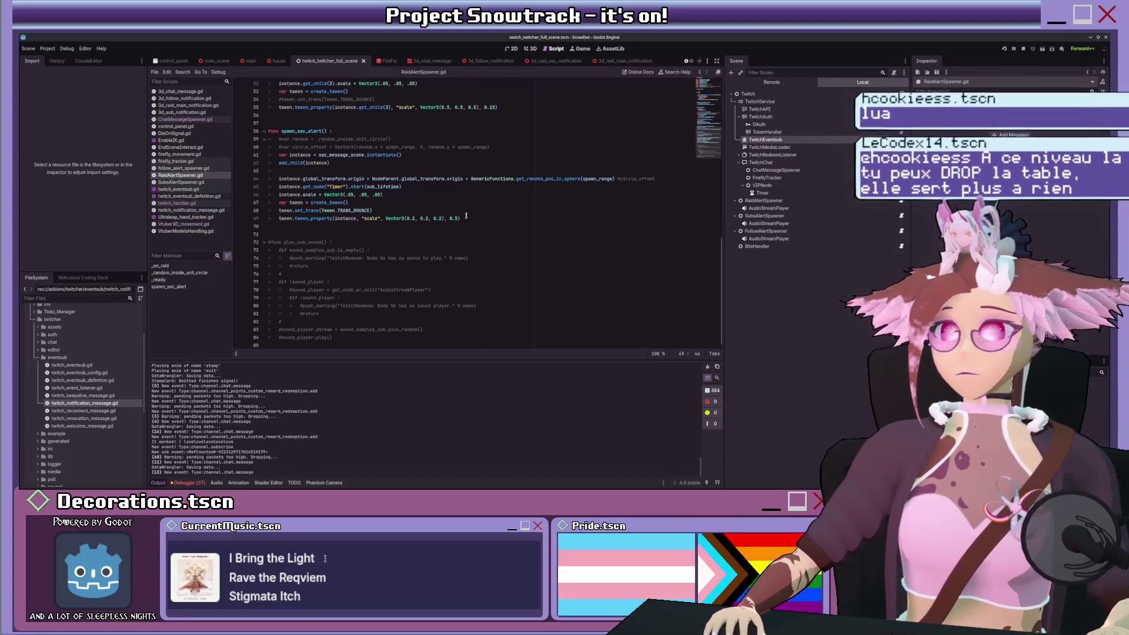
{"action": "scroll", "coordinate": [468, 217], "scroll_direction": "up", "scroll_amount": 14}
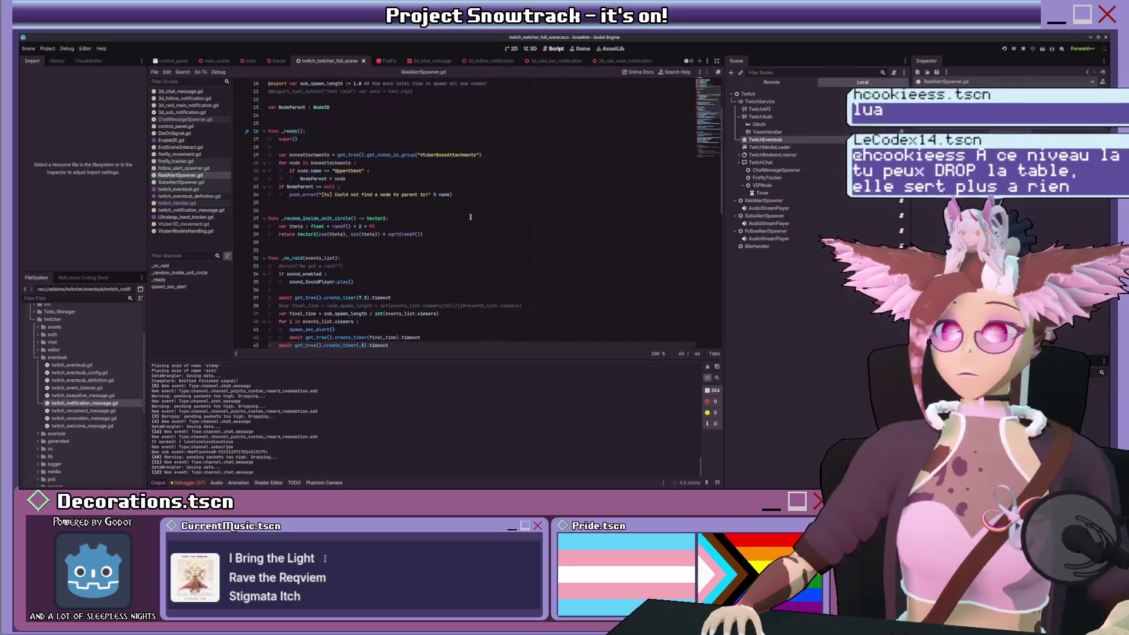
{"action": "scroll", "coordinate": [470, 217], "scroll_direction": "down", "scroll_amount": 6}
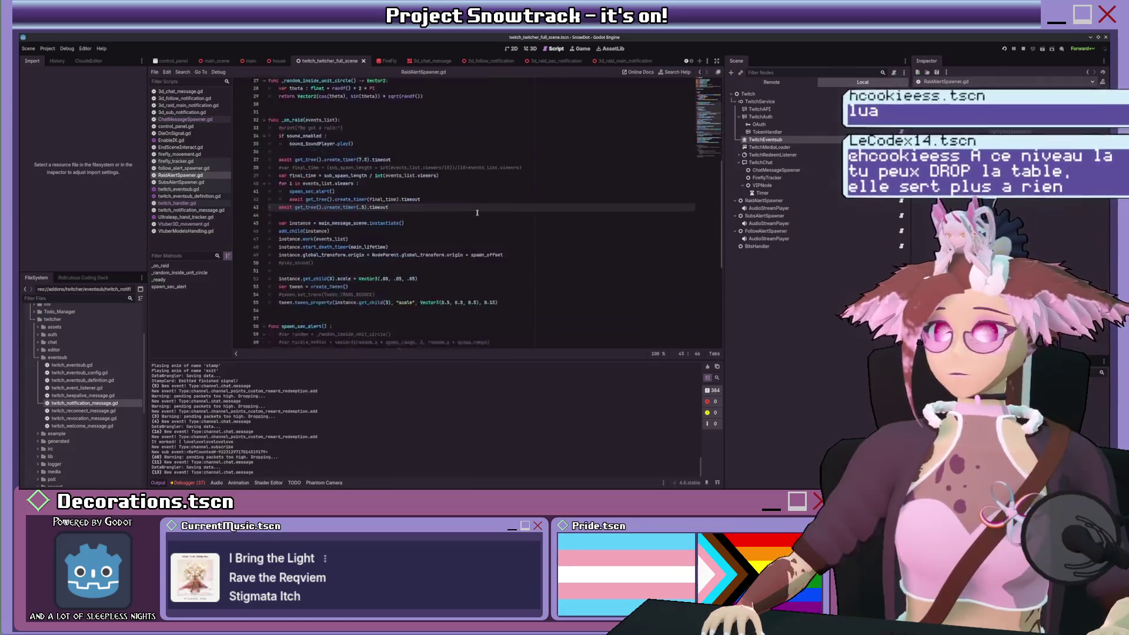
{"action": "double_click", "coordinate": [309, 115]}
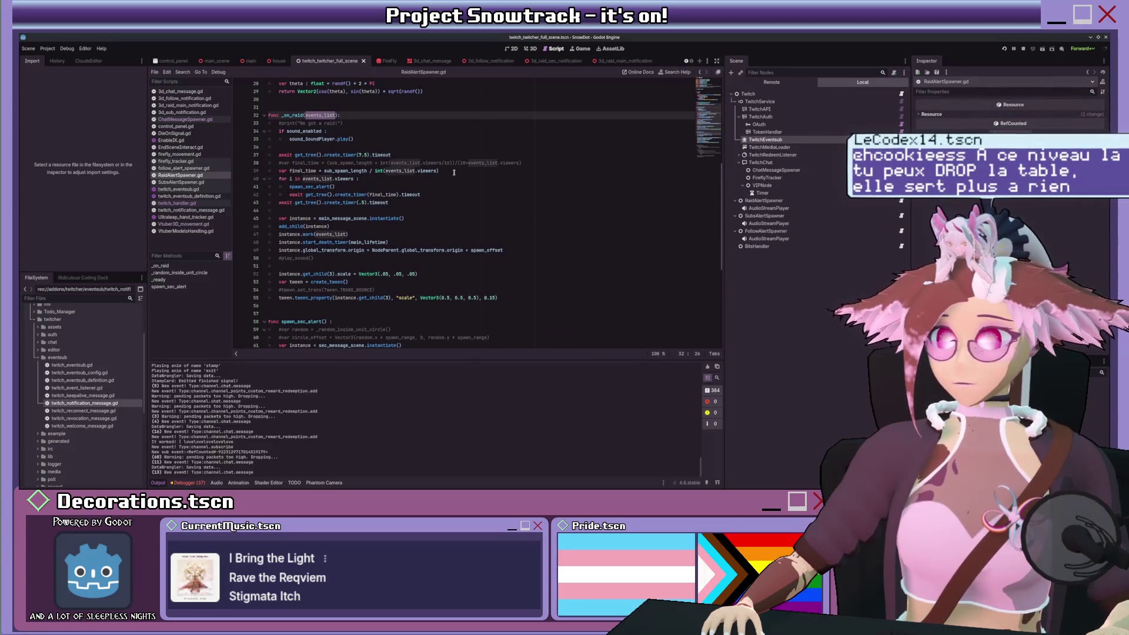
{"action": "scroll", "coordinate": [454, 172], "scroll_direction": "down", "scroll_amount": 6}
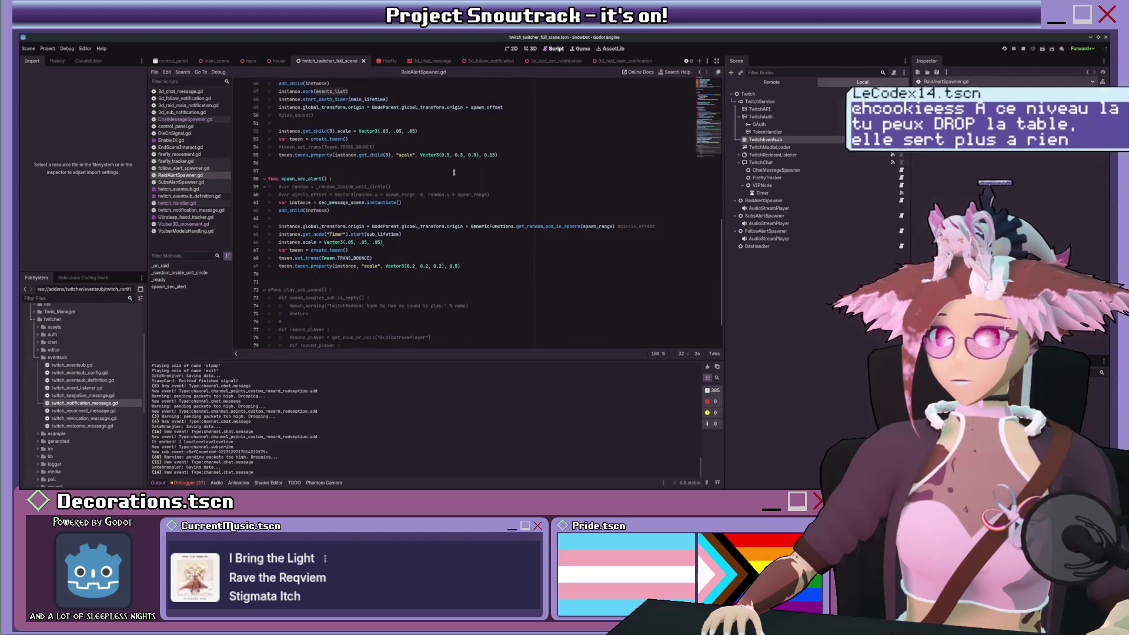
{"action": "scroll", "coordinate": [455, 173], "scroll_direction": "up", "scroll_amount": 6}
{"action": "left_click", "coordinate": [188, 105]}
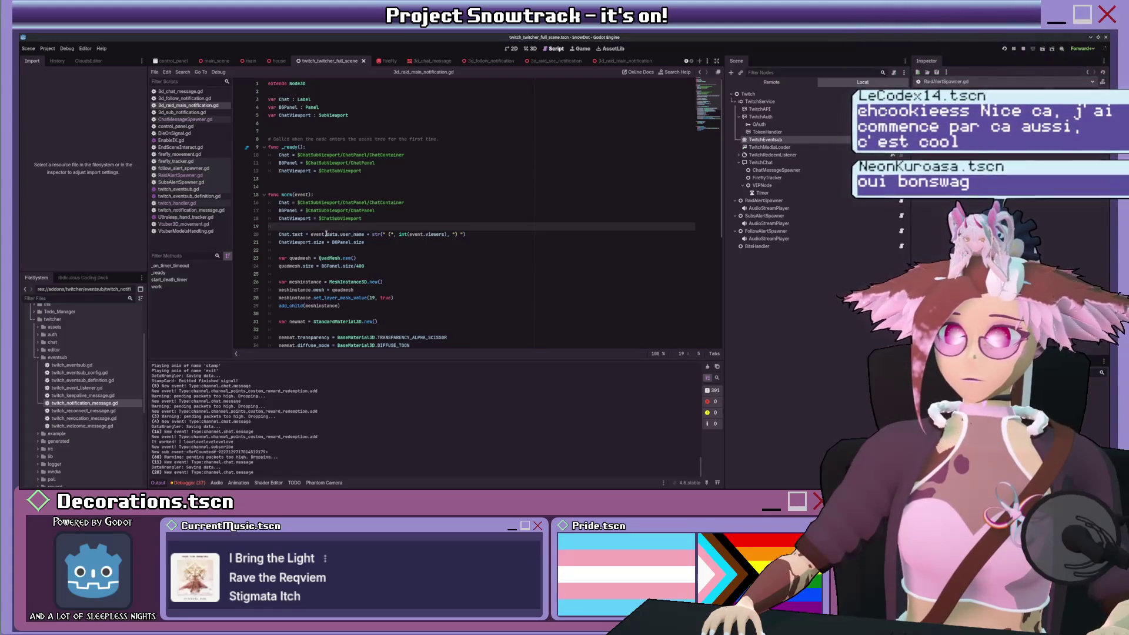
Mark the data.user_name lookup on line 20 and move to the end of line 28
{"action": "left_click_drag", "start_coordinate": [326, 233], "coordinate": [365, 234]}
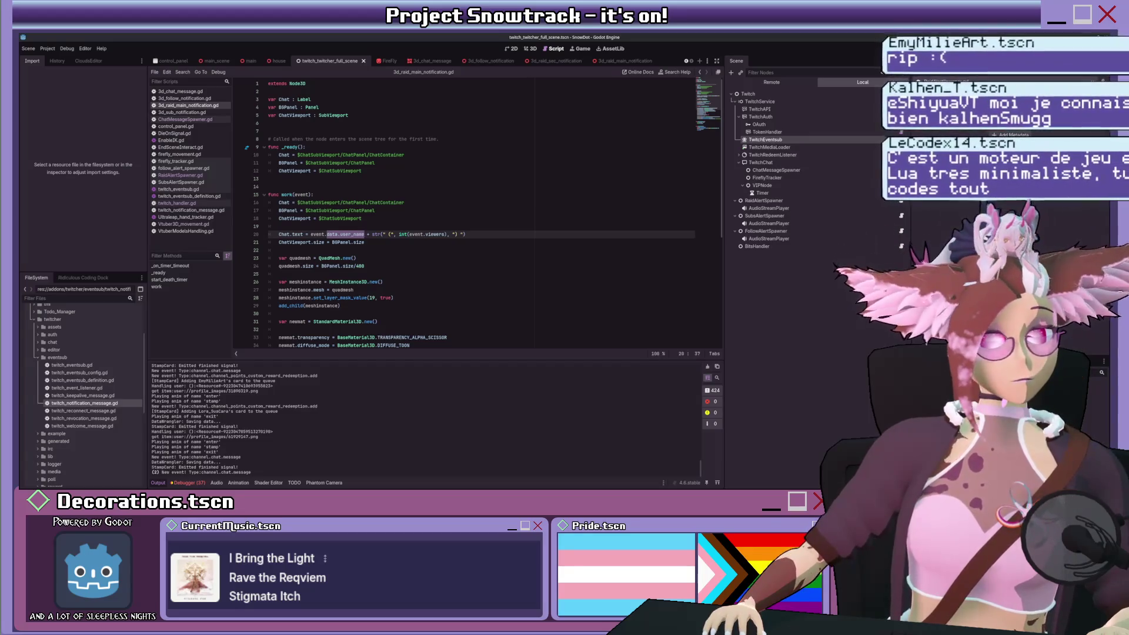
{"action": "left_click", "coordinate": [541, 297]}
{"action": "scroll", "coordinate": [541, 297], "scroll_direction": "down", "scroll_amount": 7}
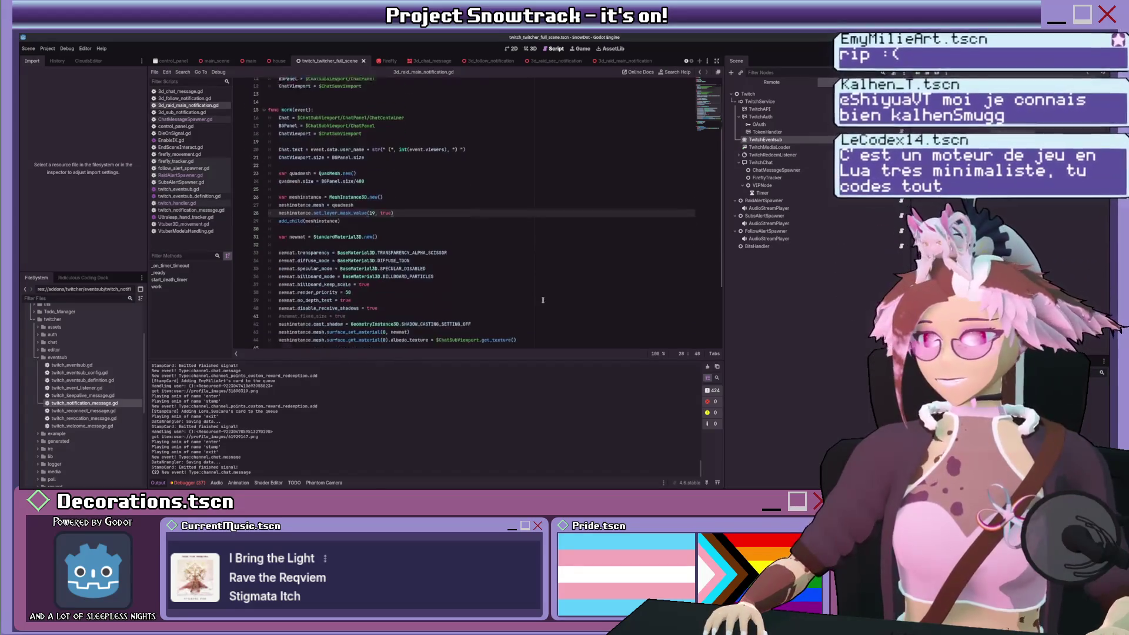
{"action": "scroll", "coordinate": [542, 296], "scroll_direction": "down", "scroll_amount": 1}
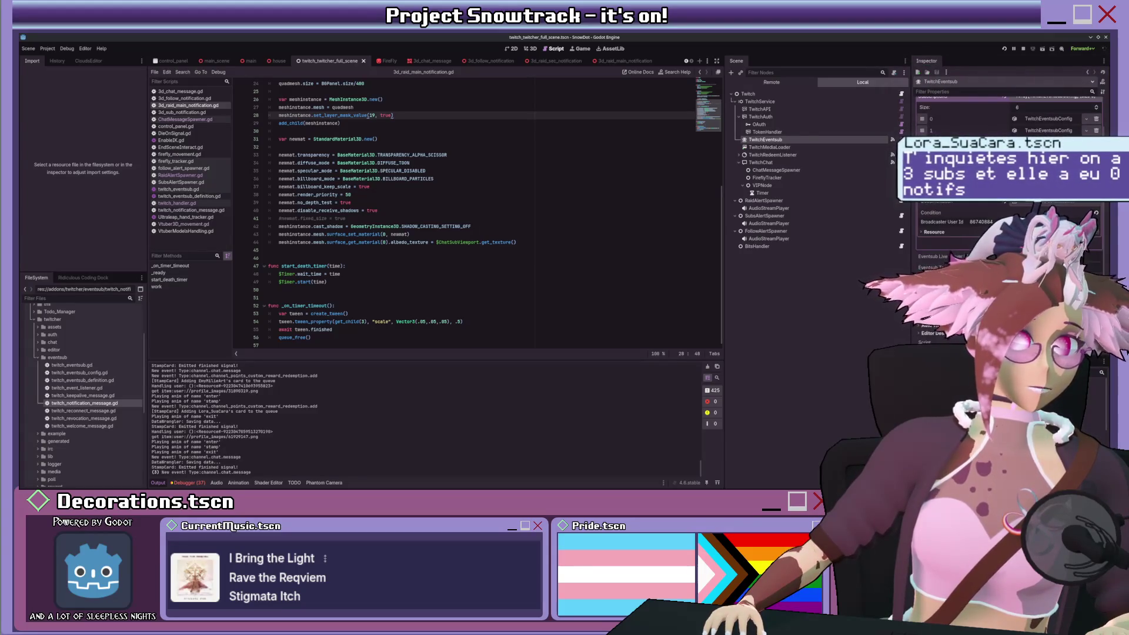
Add subscription entry 6 to TwitchEventsub's Subscriptions array, compare it with entry 5, then save and run
{"action": "left_click", "coordinate": [1019, 212]}
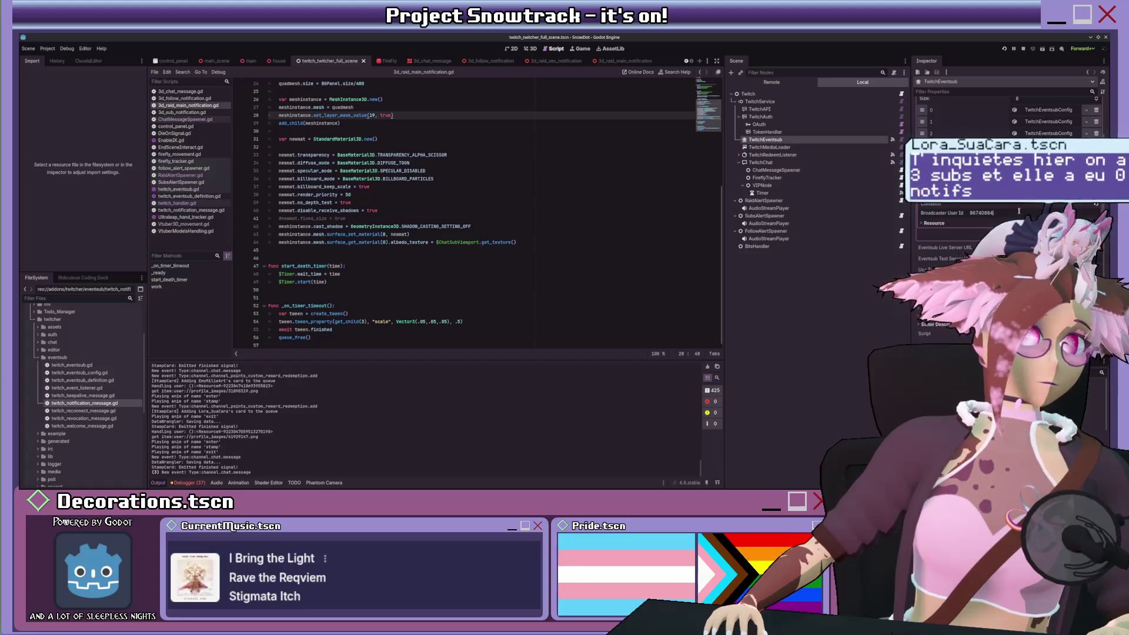
{"action": "left_click", "coordinate": [1006, 220]}
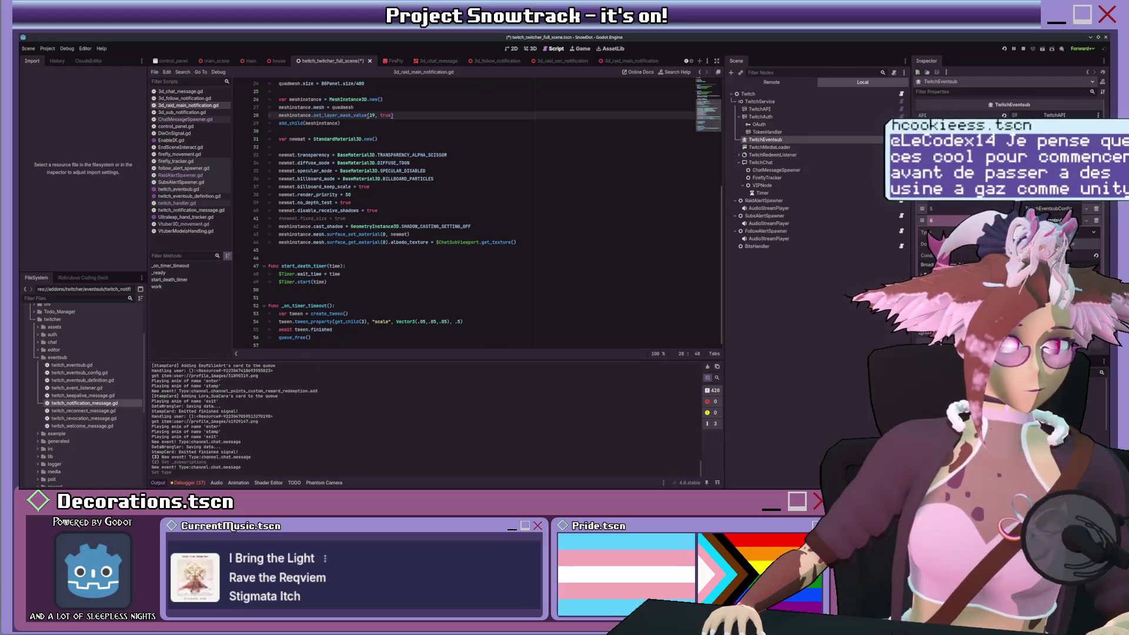
{"action": "left_click", "coordinate": [953, 209]}
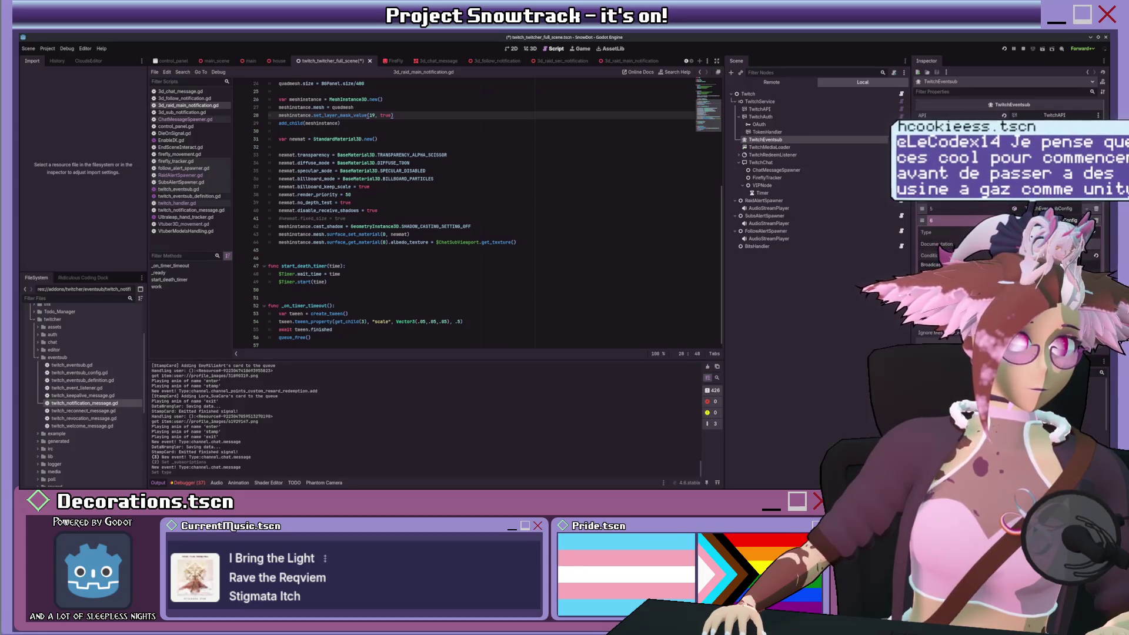
{"action": "left_click", "coordinate": [953, 220]}
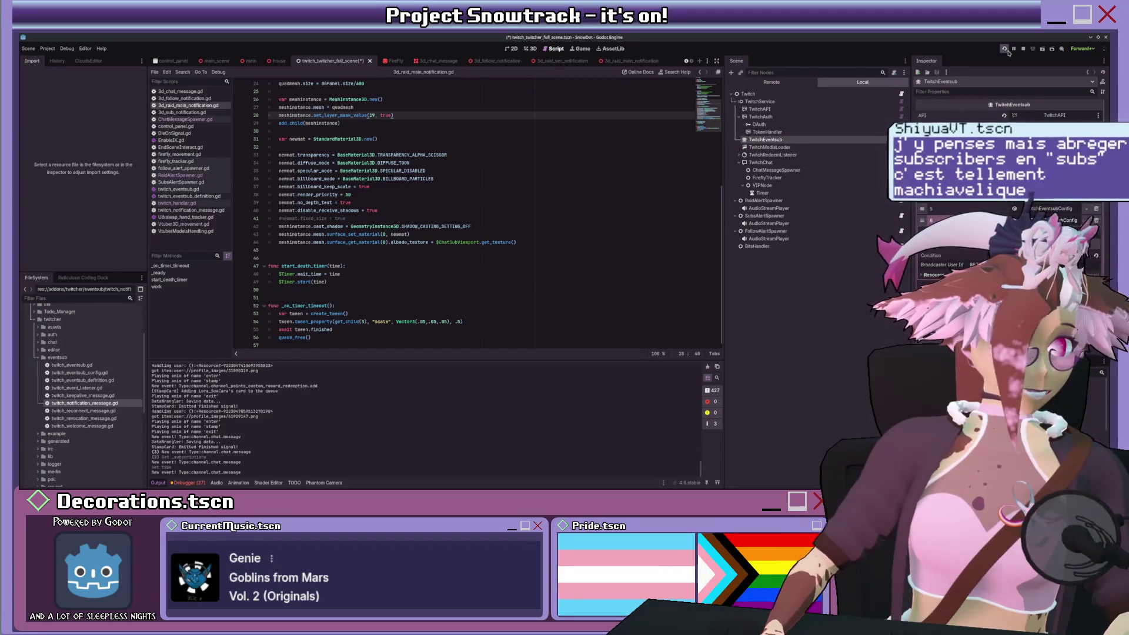
{"action": "left_click", "coordinate": [1005, 49]}
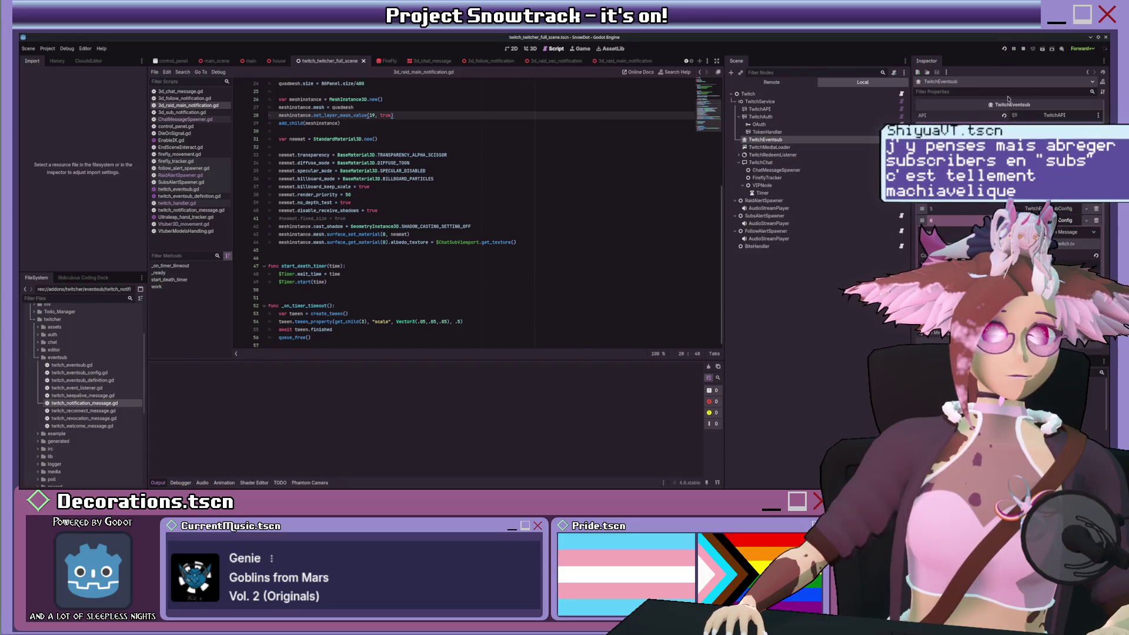
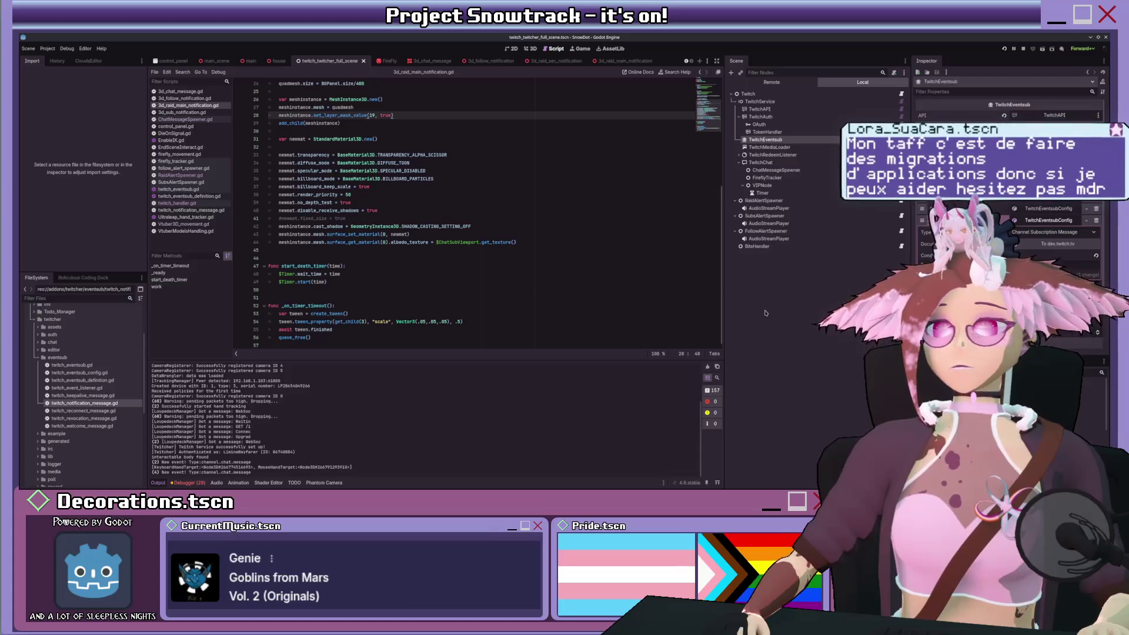
Scroll the current script, then switch through 3d_sub_notification.gd to twitch_handler.gd
{"action": "scroll", "coordinate": [577, 247], "scroll_direction": "down", "scroll_amount": 2}
{"action": "scroll", "coordinate": [573, 247], "scroll_direction": "up", "scroll_amount": 2}
{"action": "scroll", "coordinate": [571, 247], "scroll_direction": "down", "scroll_amount": 2}
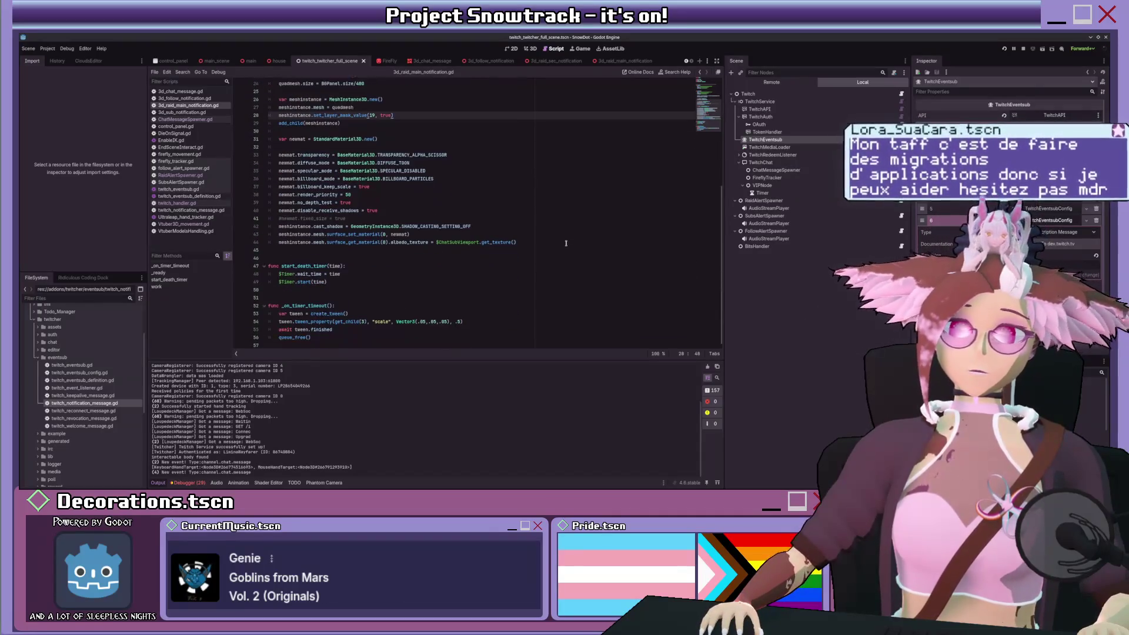
{"action": "scroll", "coordinate": [567, 246], "scroll_direction": "up", "scroll_amount": 2}
{"action": "scroll", "coordinate": [568, 246], "scroll_direction": "up", "scroll_amount": 3}
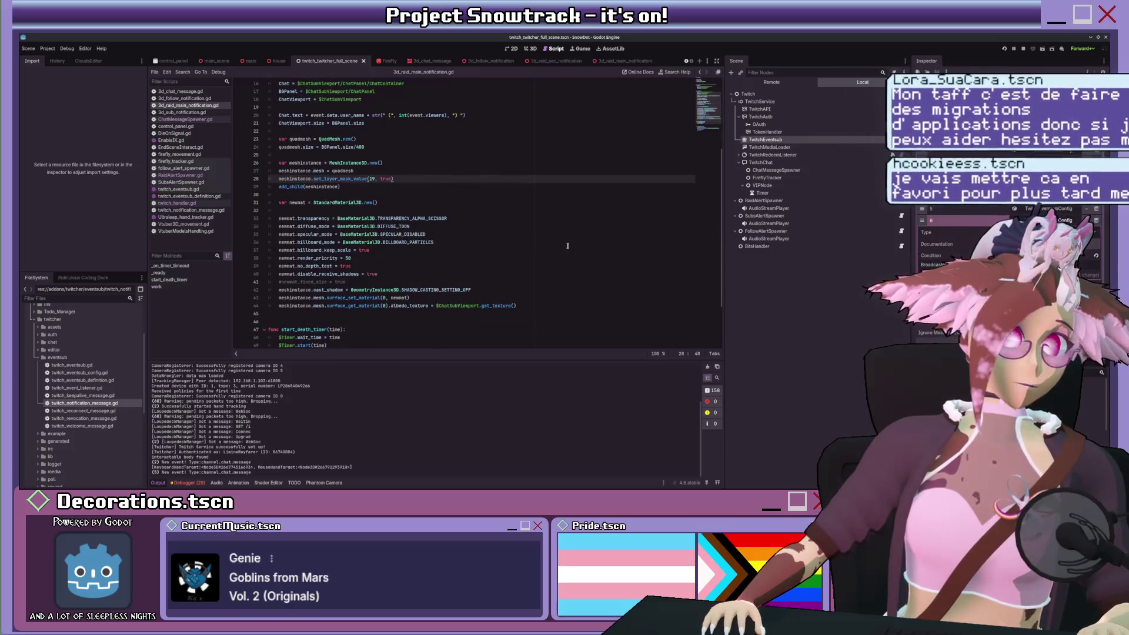
{"action": "scroll", "coordinate": [568, 246], "scroll_direction": "down", "scroll_amount": 3}
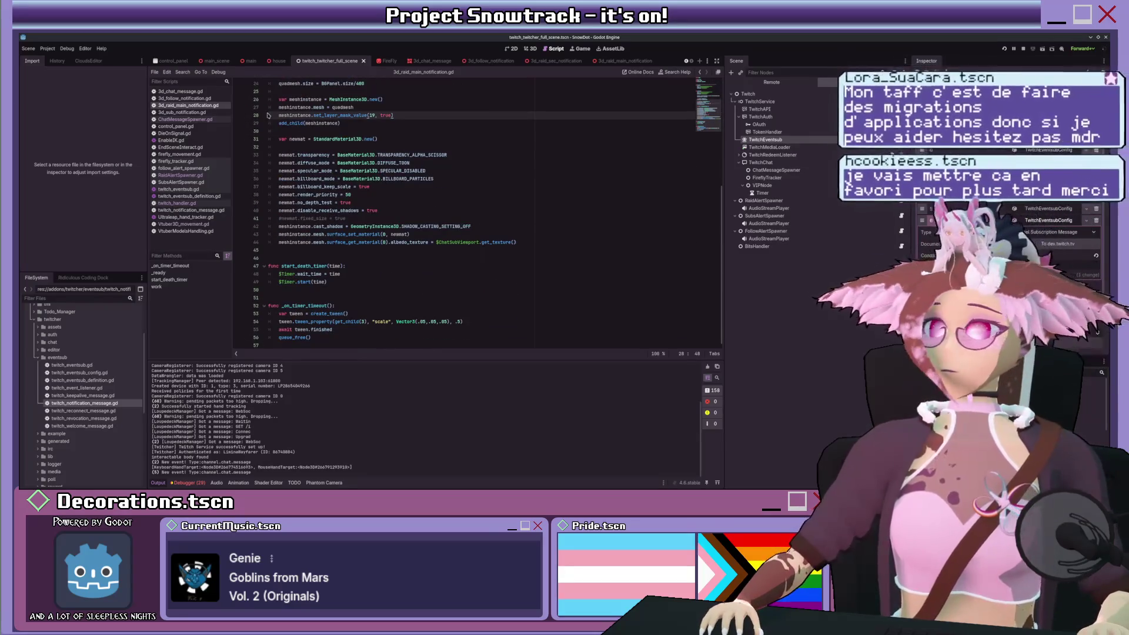
{"action": "left_click", "coordinate": [216, 112]}
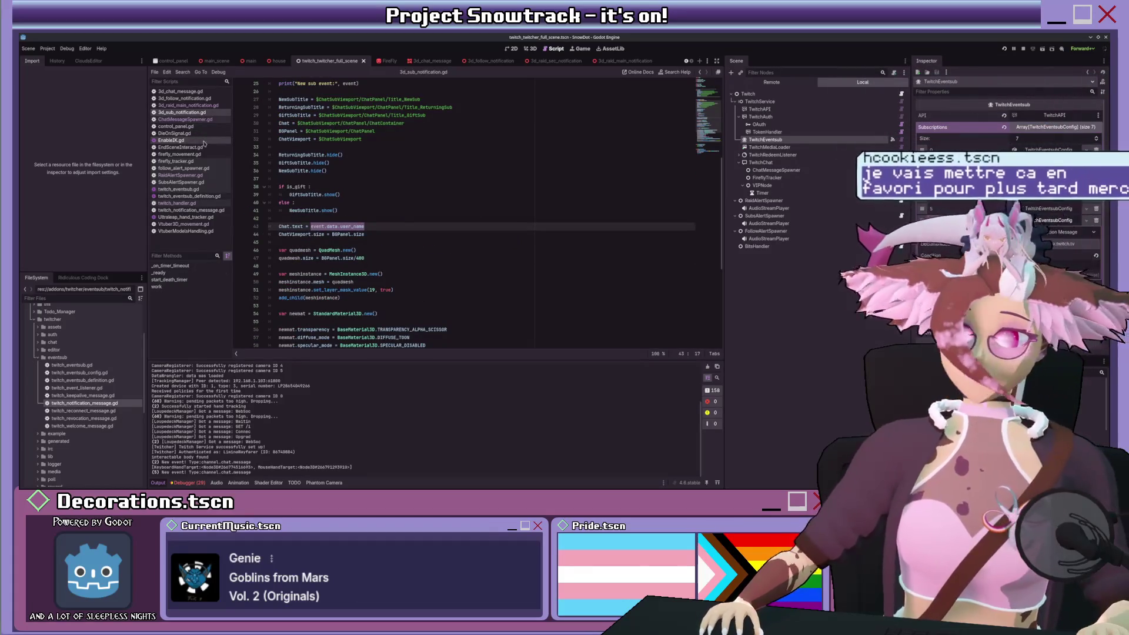
{"action": "left_click", "coordinate": [199, 204]}
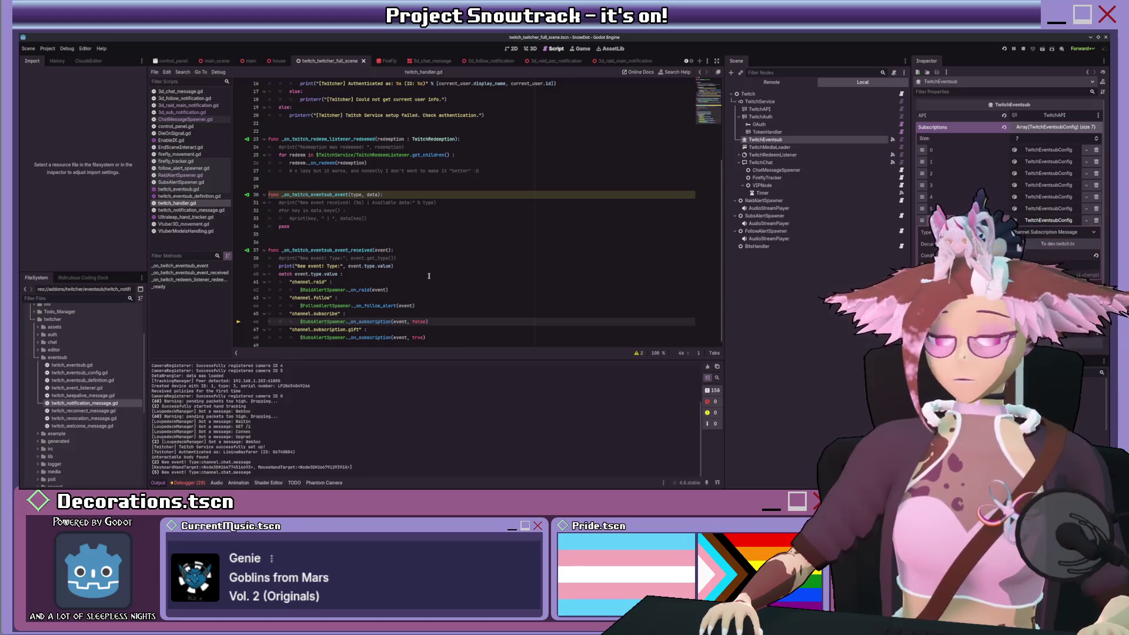
{"action": "left_click", "coordinate": [406, 247]}
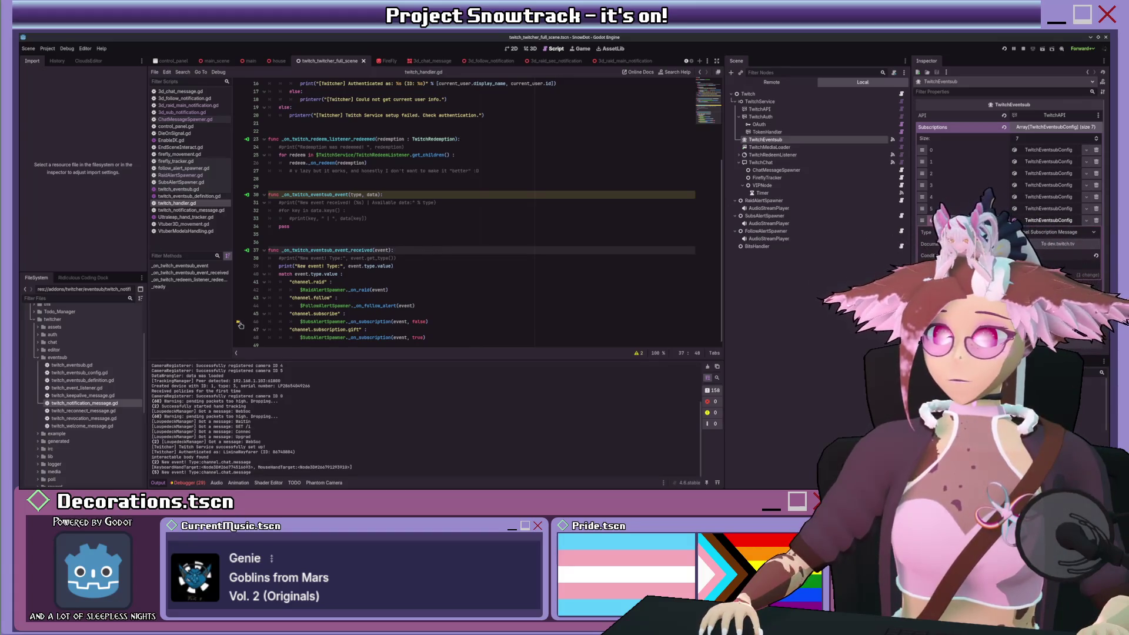
{"action": "left_click", "coordinate": [187, 483]}
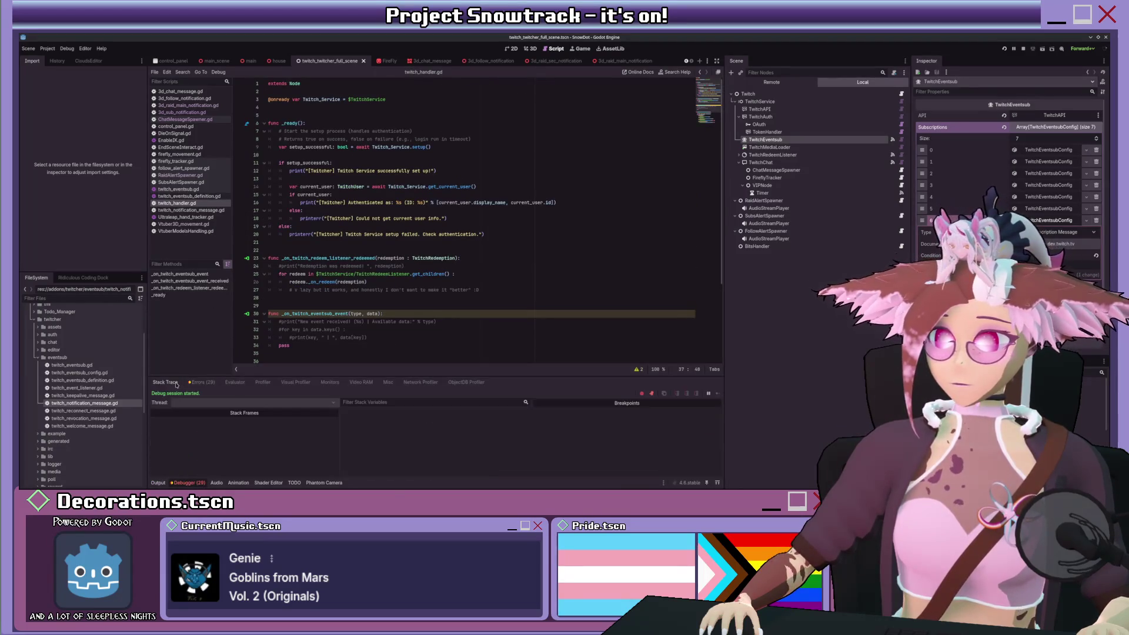
{"action": "scroll", "coordinate": [202, 445], "scroll_direction": "up", "scroll_amount": 2}
{"action": "left_click", "coordinate": [158, 483]}
{"action": "scroll", "coordinate": [453, 199], "scroll_direction": "down", "scroll_amount": 5}
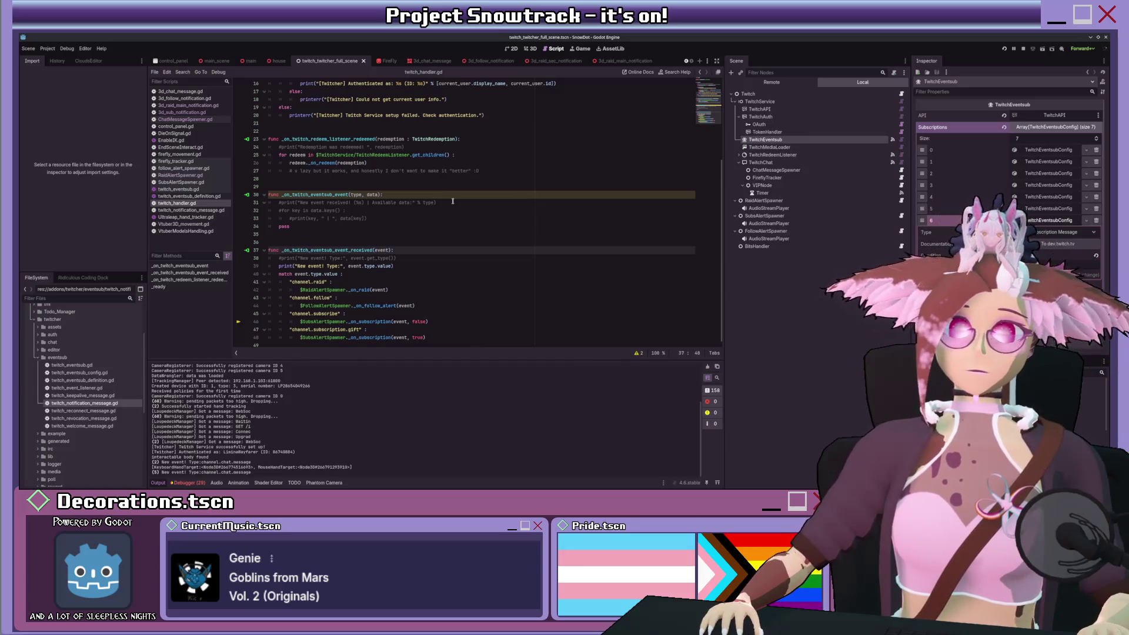
{"action": "scroll", "coordinate": [454, 203], "scroll_direction": "up", "scroll_amount": 3}
{"action": "scroll", "coordinate": [457, 206], "scroll_direction": "down", "scroll_amount": 3}
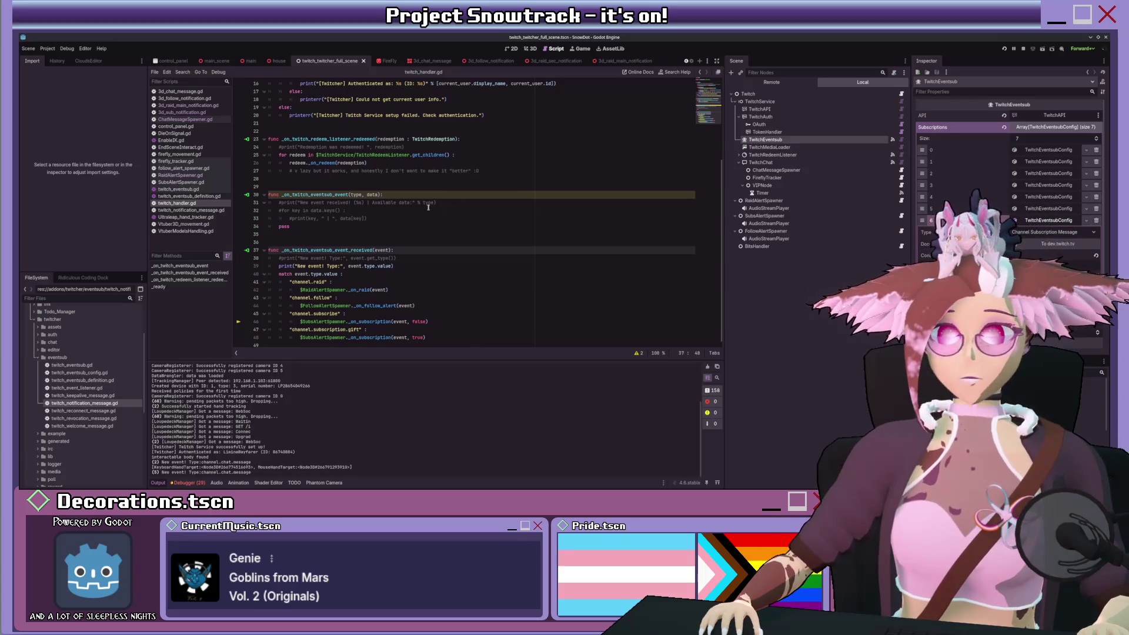
{"action": "scroll", "coordinate": [430, 207], "scroll_direction": "up", "scroll_amount": 5}
{"action": "scroll", "coordinate": [429, 207], "scroll_direction": "down", "scroll_amount": 5}
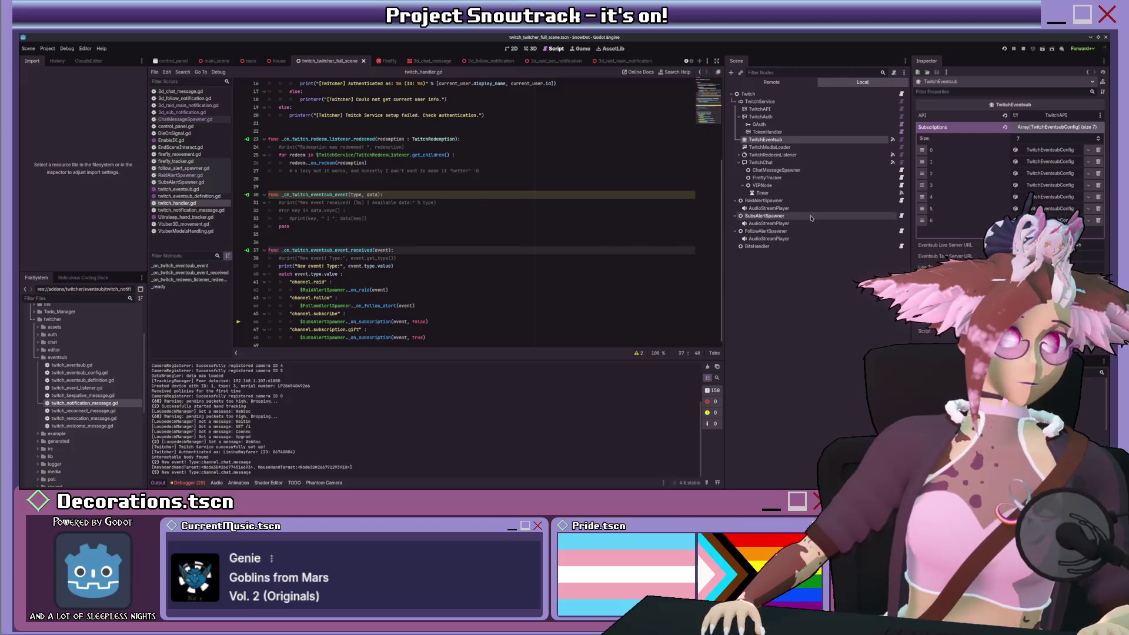
Inspect the TwitchChat node's properties, then put the cursor after line 48 of twitch_handler.gd
{"action": "left_click", "coordinate": [764, 163]}
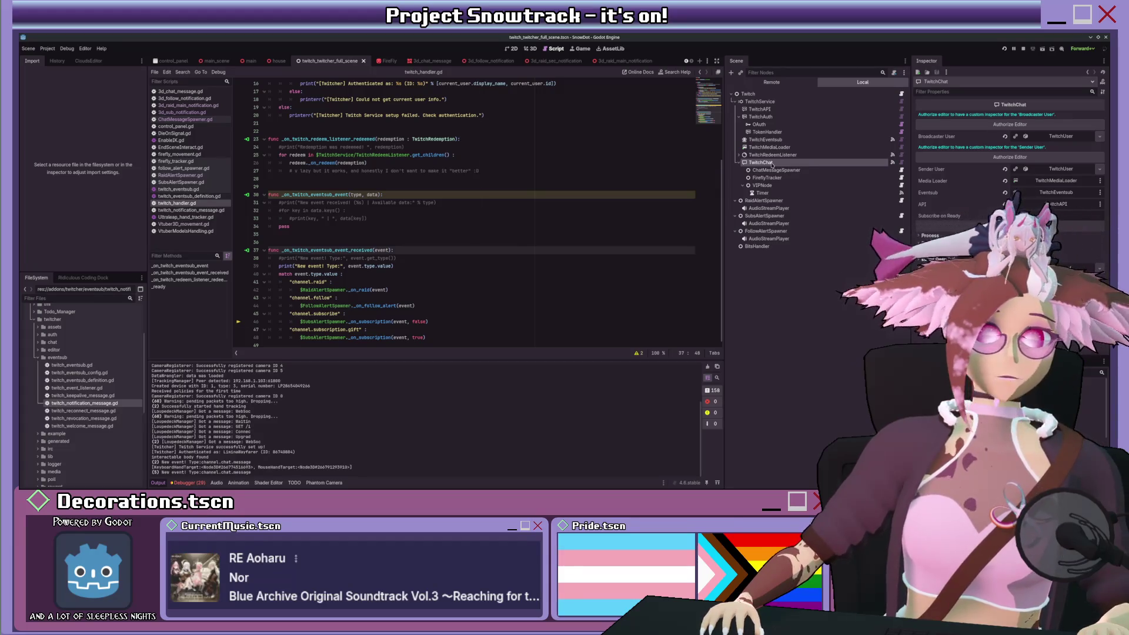
{"action": "scroll", "coordinate": [464, 164], "scroll_direction": "up", "scroll_amount": 4}
{"action": "scroll", "coordinate": [465, 163], "scroll_direction": "down", "scroll_amount": 4}
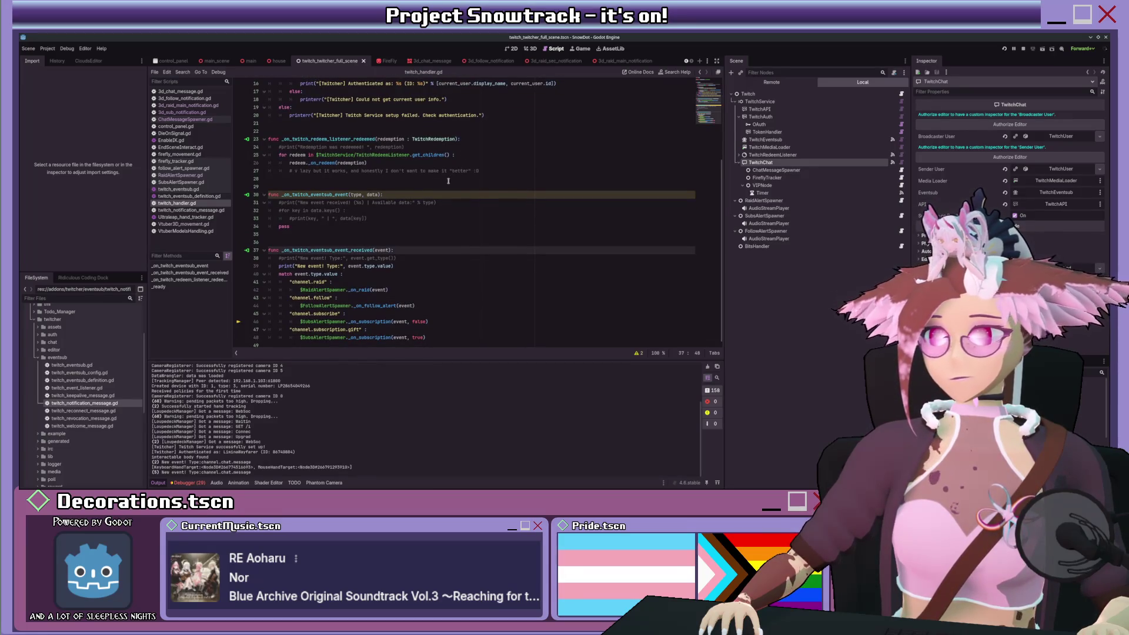
{"action": "scroll", "coordinate": [341, 188], "scroll_direction": "down", "scroll_amount": 2}
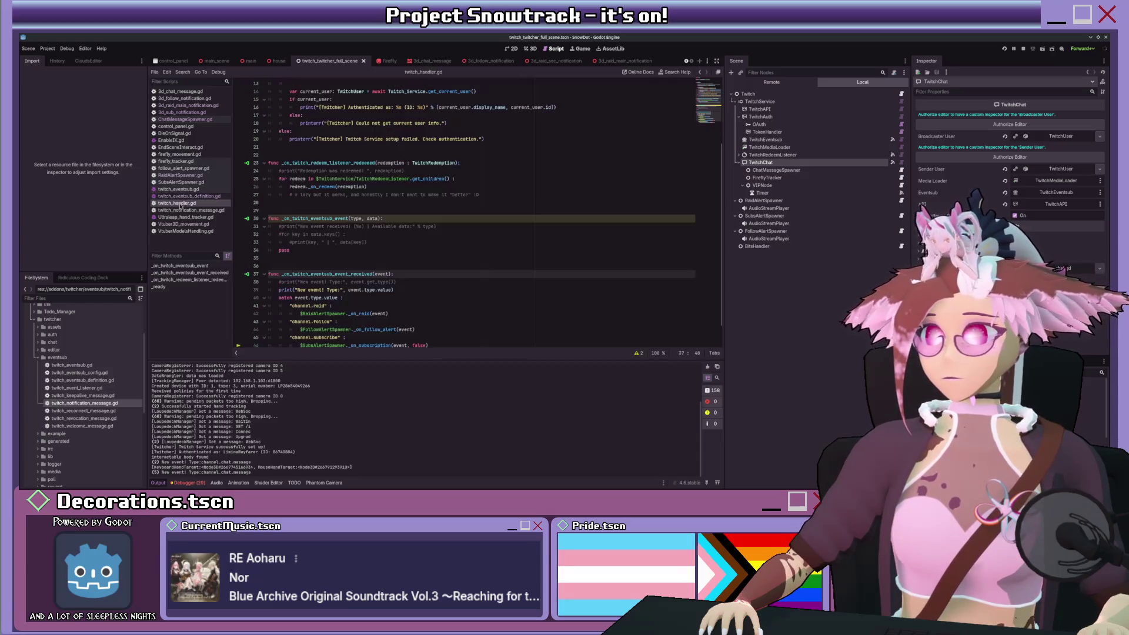
{"action": "scroll", "coordinate": [327, 204], "scroll_direction": "up", "scroll_amount": 2}
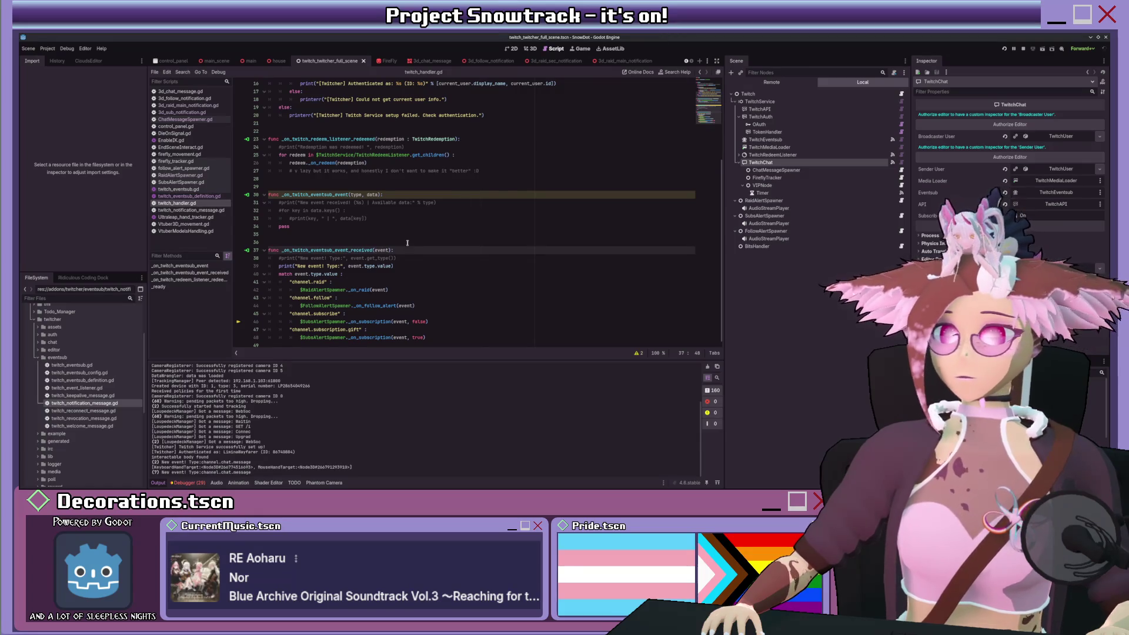
{"action": "left_click", "coordinate": [455, 337]}
Add a "channel.subscription.message" case calling $SubsAlertSpawner._on_subscription(event, false), copied from line 46
{"action": "key", "text": "Return"}
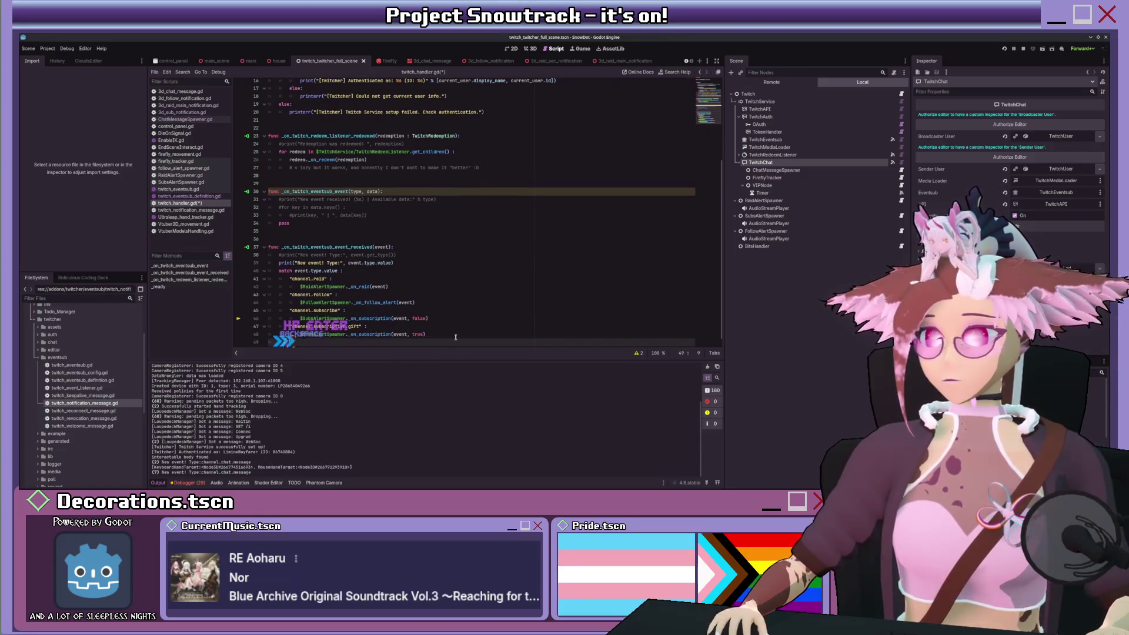
{"action": "type", "text": "\"channel.subscri"}
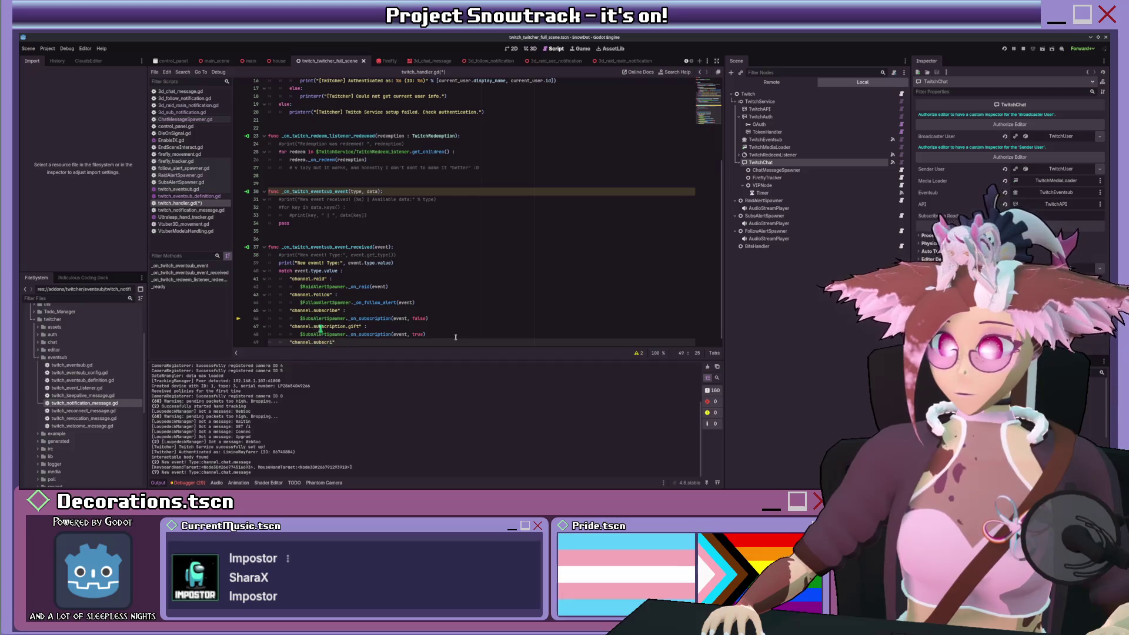
{"action": "type", "text": "ption.message\" "}
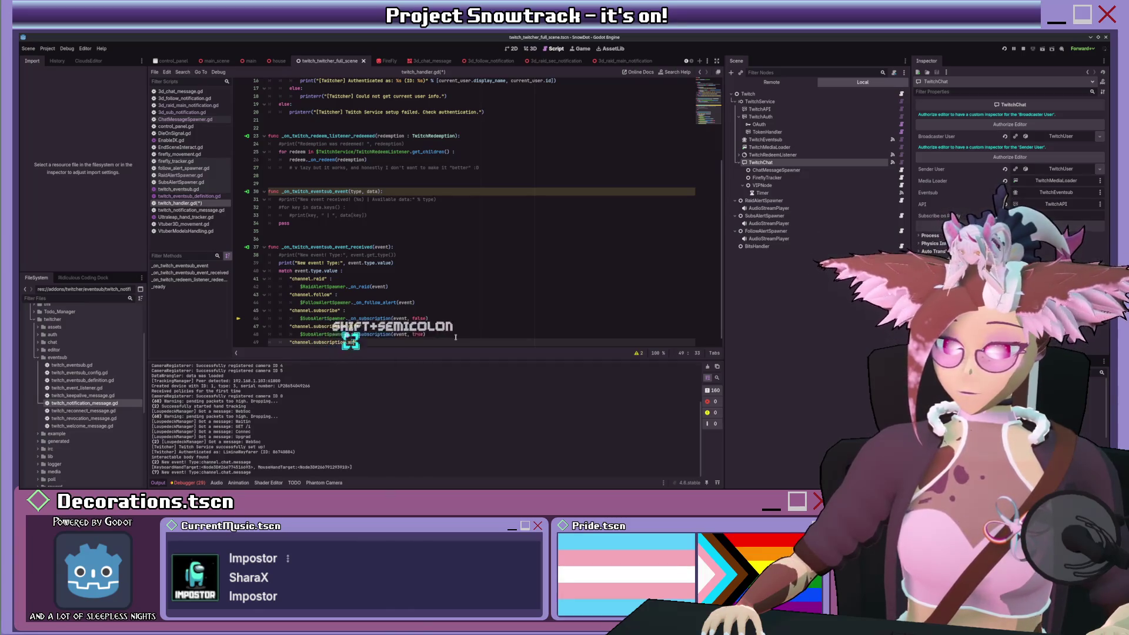
{"action": "type", "text": ":"}
{"action": "key", "text": "Return"}
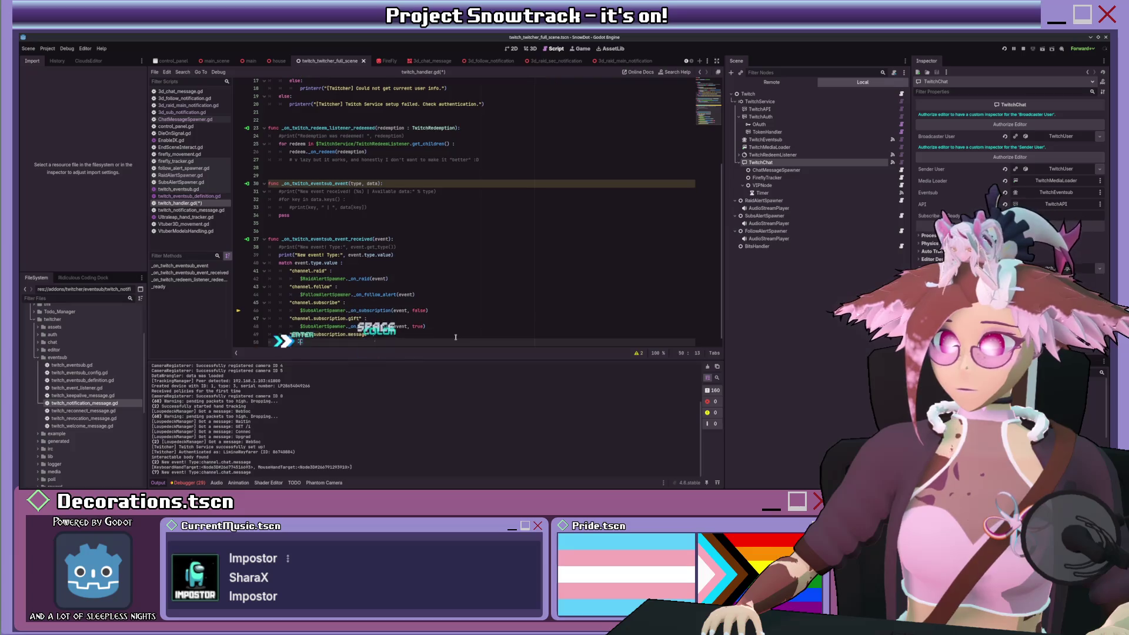
{"action": "left_click_drag", "start_coordinate": [336, 310], "coordinate": [301, 311]}
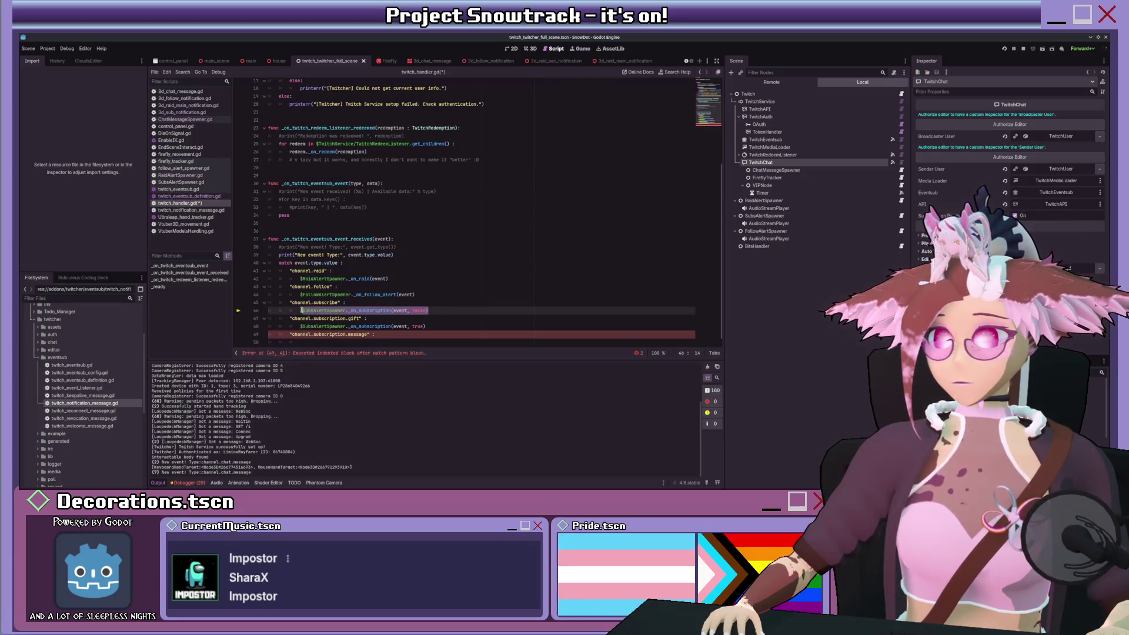
{"action": "key", "text": "ctrl+c"}
{"action": "left_click", "coordinate": [429, 334]}
{"action": "key", "text": "Return"}
{"action": "key", "text": "ctrl+v"}
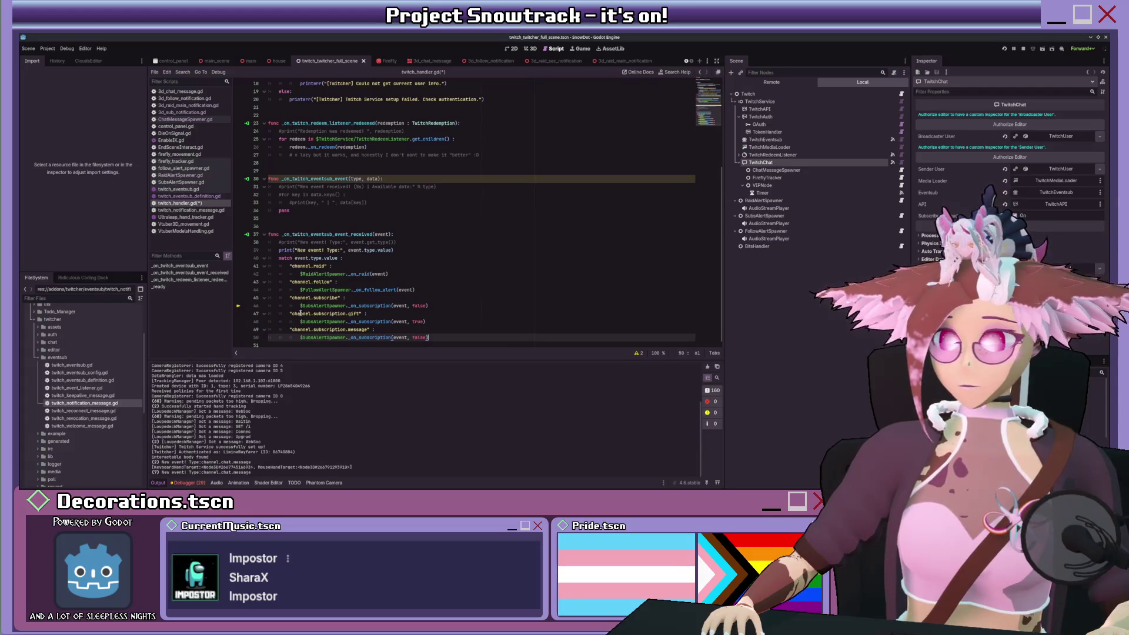
{"action": "left_click_drag", "start_coordinate": [293, 329], "coordinate": [369, 330]}
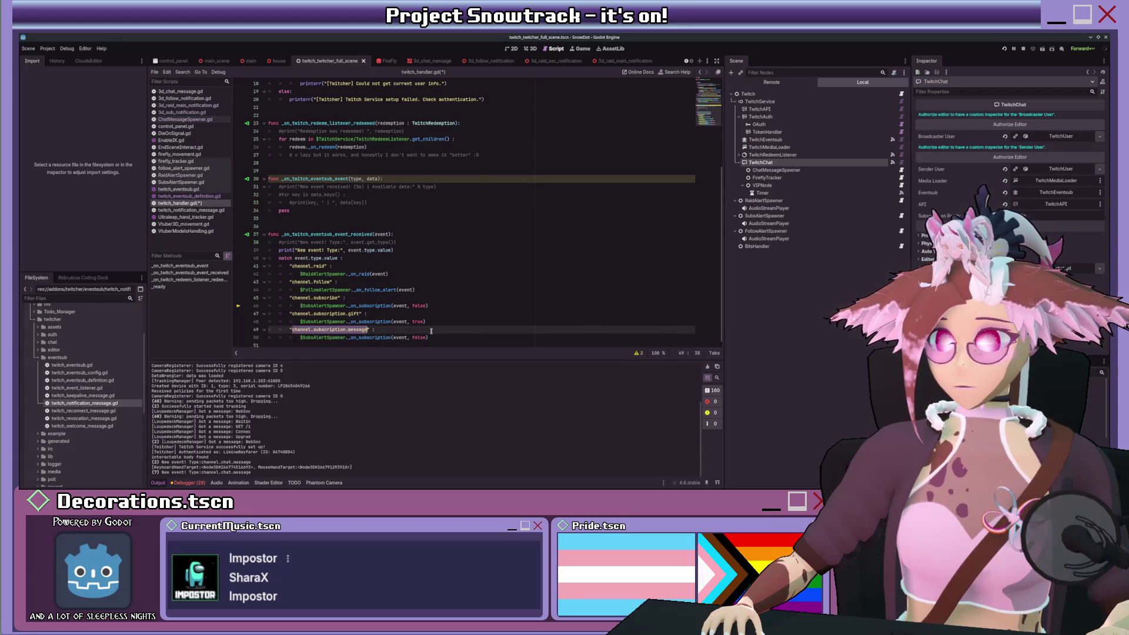
{"action": "key", "text": "ctrl+z"}
{"action": "key", "text": "ctrl+shift+z"}
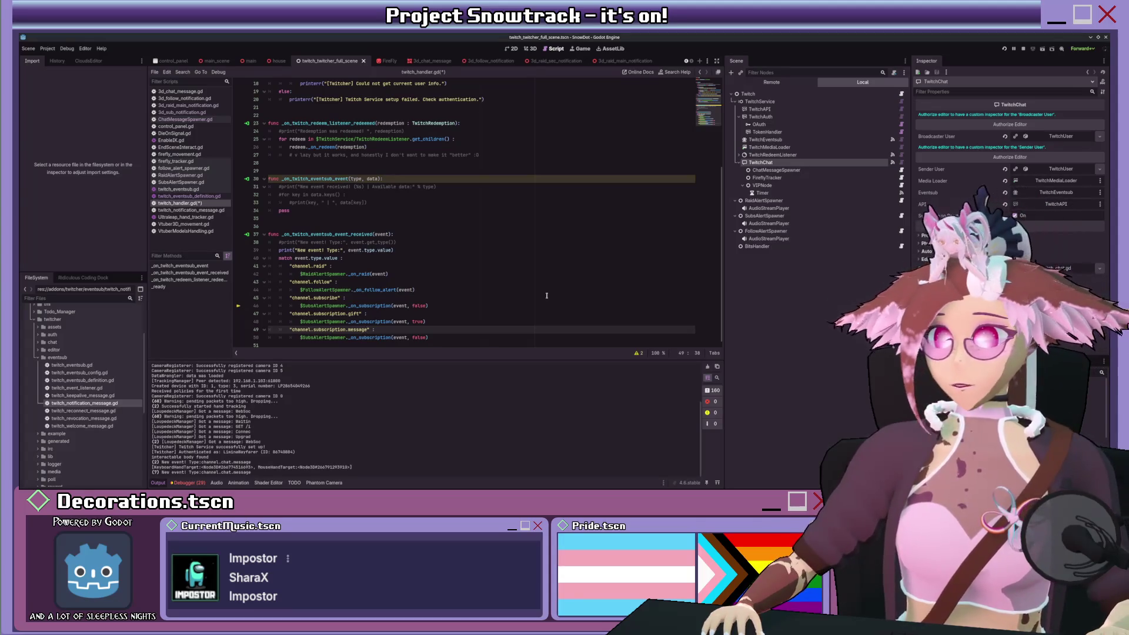
Select the TwitchEventsub node to view its 7 subscription configs in the Inspector
{"action": "scroll", "coordinate": [546, 296], "scroll_direction": "up", "scroll_amount": 5}
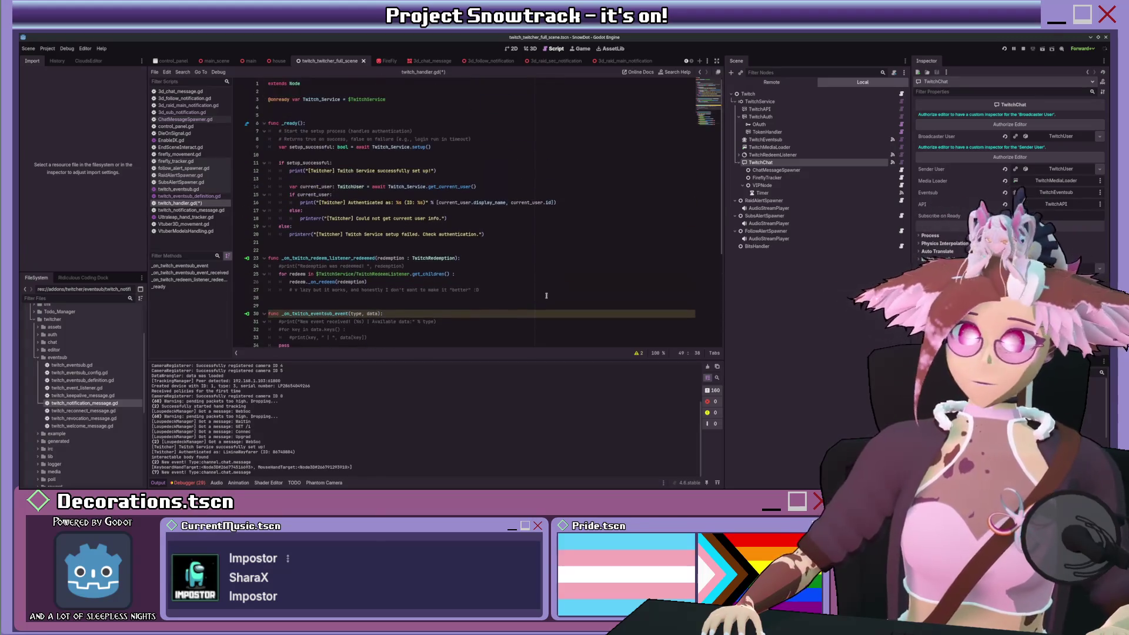
{"action": "scroll", "coordinate": [546, 296], "scroll_direction": "down", "scroll_amount": 5}
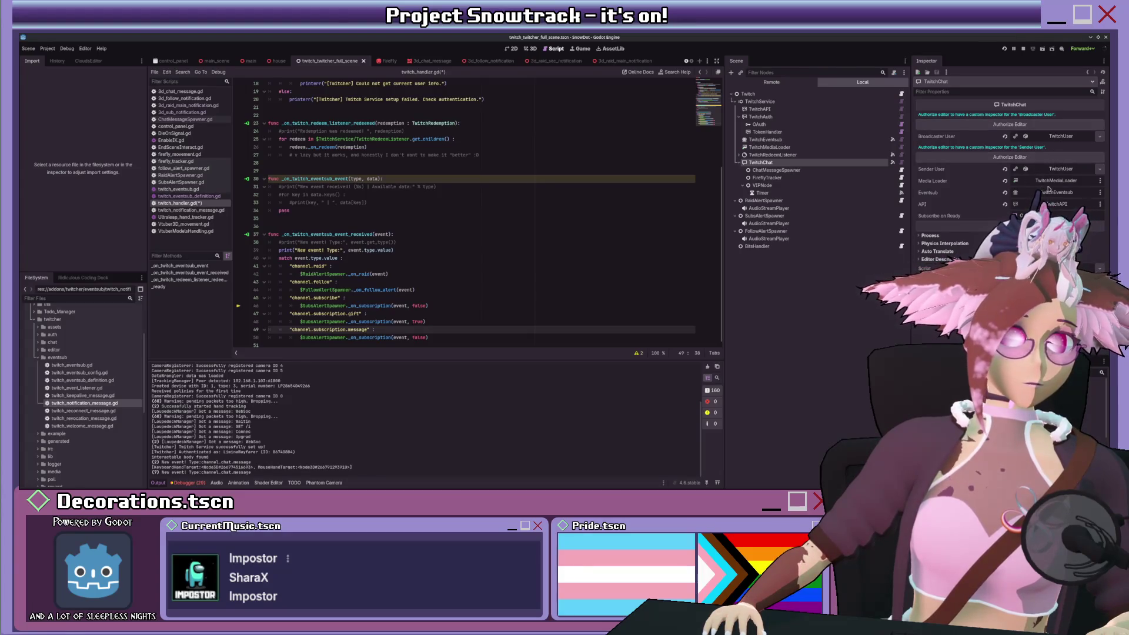
{"action": "left_click", "coordinate": [788, 140]}
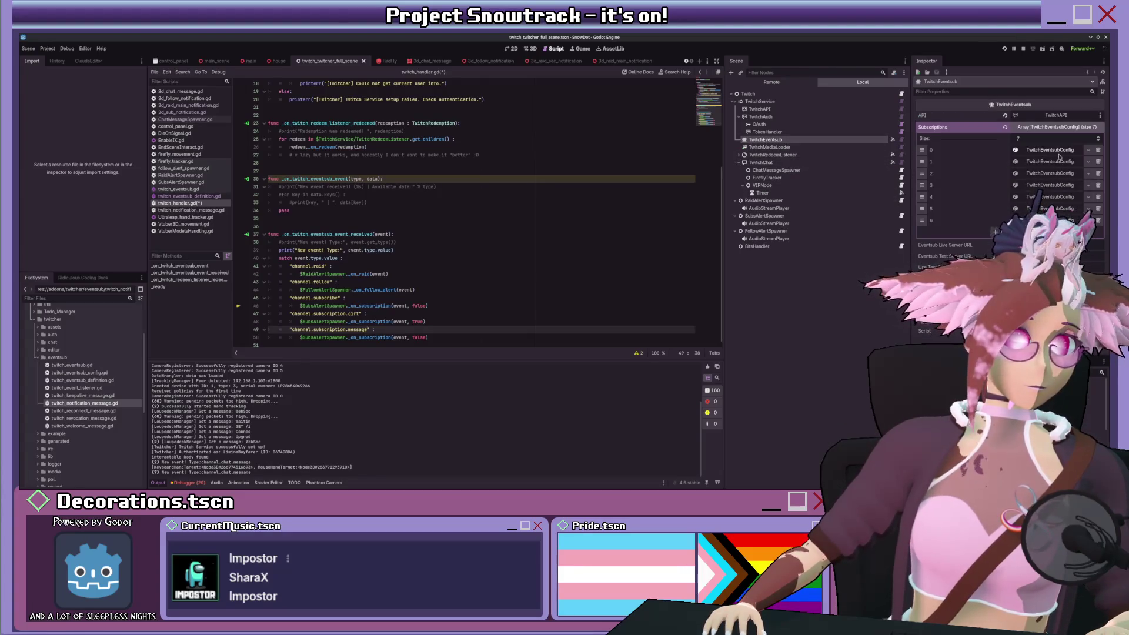
Review the OAuth node's used scopes and the Timer node in the Inspector
{"action": "left_click", "coordinate": [788, 125]}
{"action": "scroll", "coordinate": [975, 177], "scroll_direction": "down", "scroll_amount": 5}
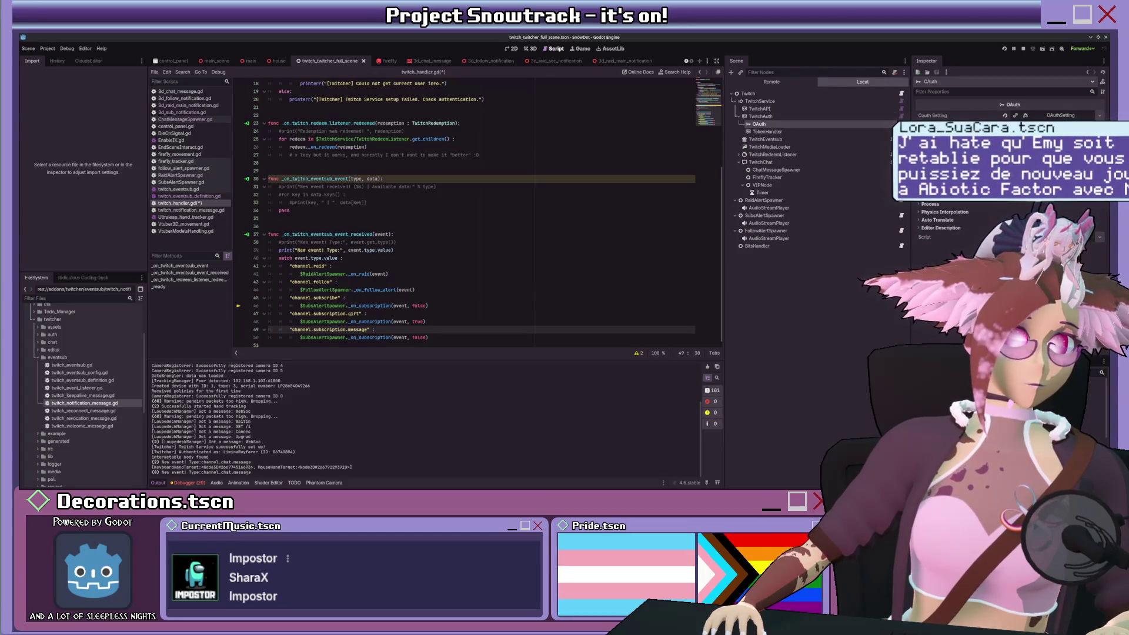
{"action": "left_click", "coordinate": [976, 211]}
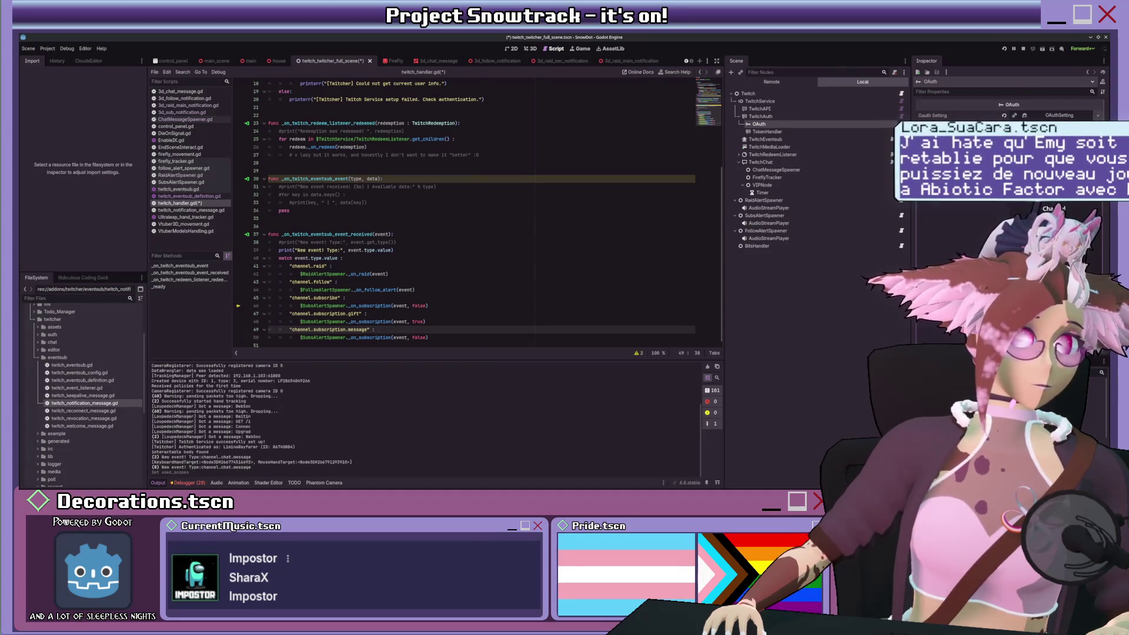
{"action": "left_click", "coordinate": [825, 193]}
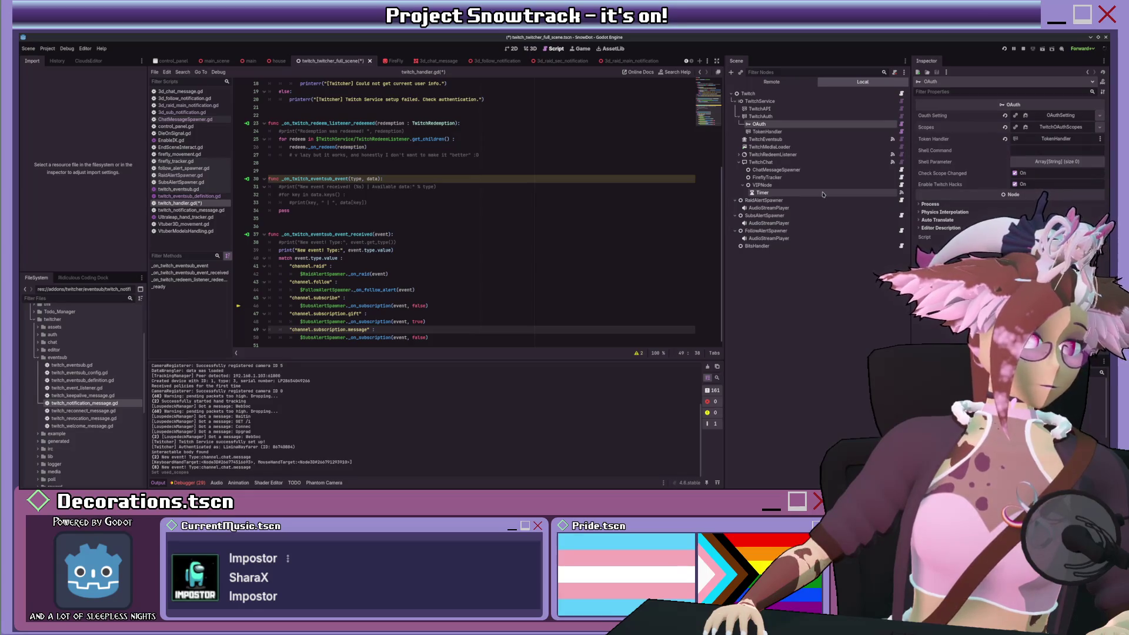
Check line 31 of twitch_handler.gd, then save the script and scene with Ctrl+S
{"action": "left_click", "coordinate": [433, 186]}
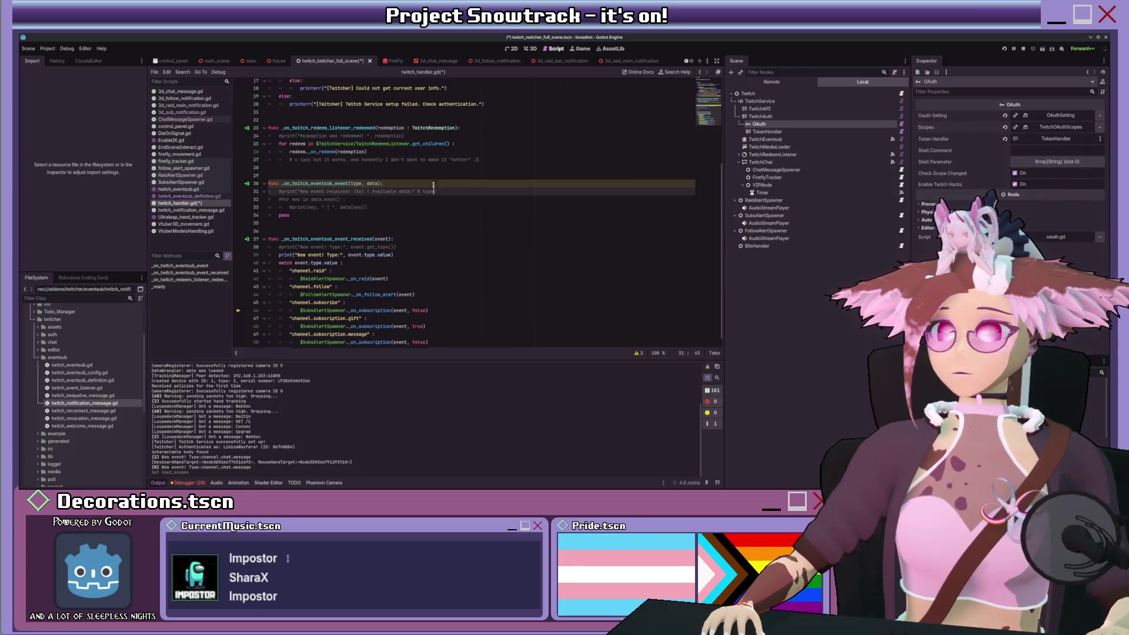
{"action": "scroll", "coordinate": [434, 186], "scroll_direction": "up", "scroll_amount": 5}
{"action": "scroll", "coordinate": [434, 186], "scroll_direction": "down", "scroll_amount": 5}
{"action": "double_click", "coordinate": [428, 186]}
{"action": "left_click", "coordinate": [441, 210]}
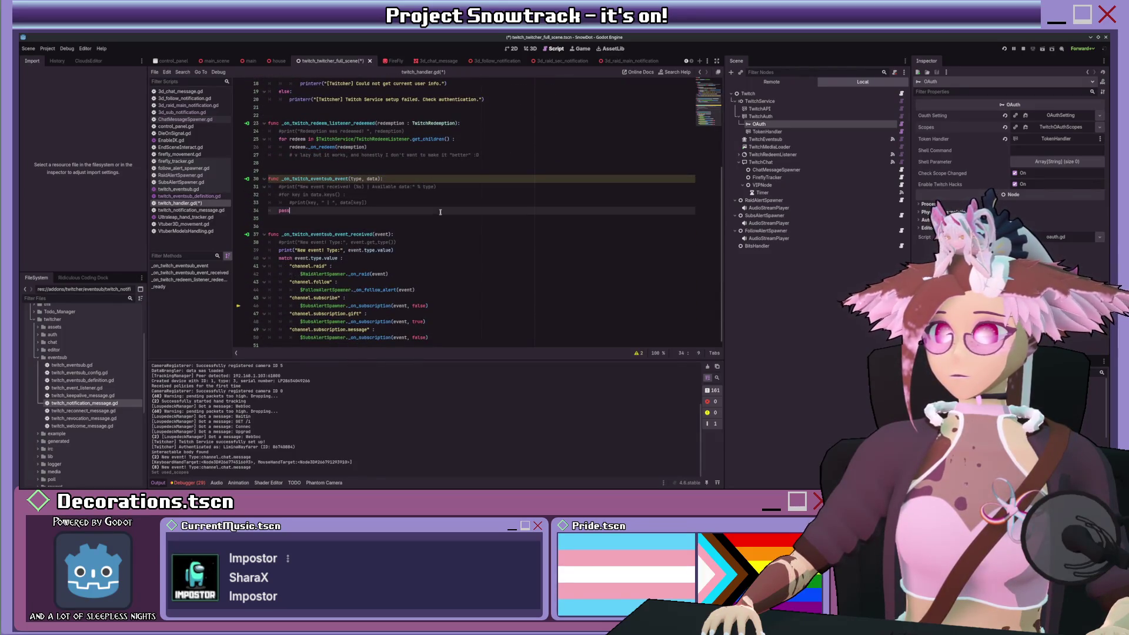
{"action": "key", "text": "ctrl+s"}
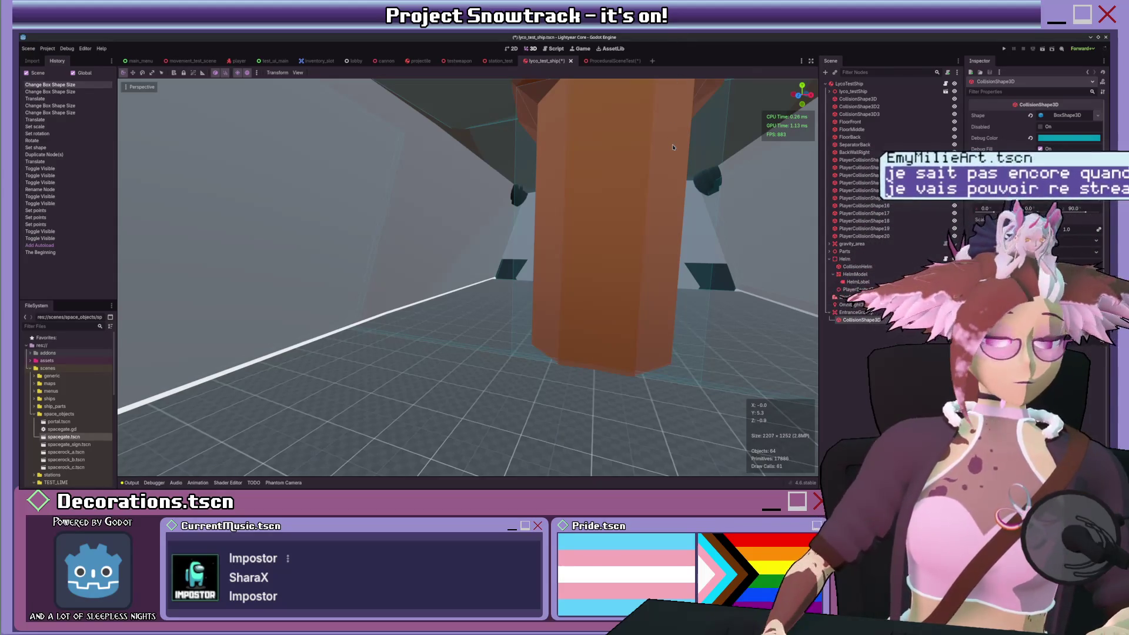
Zoom and fly the 3D view toward the orange pillar, then select the msh_sidePiece hull mesh
{"action": "scroll", "coordinate": [584, 215], "scroll_direction": "down", "scroll_amount": 5}
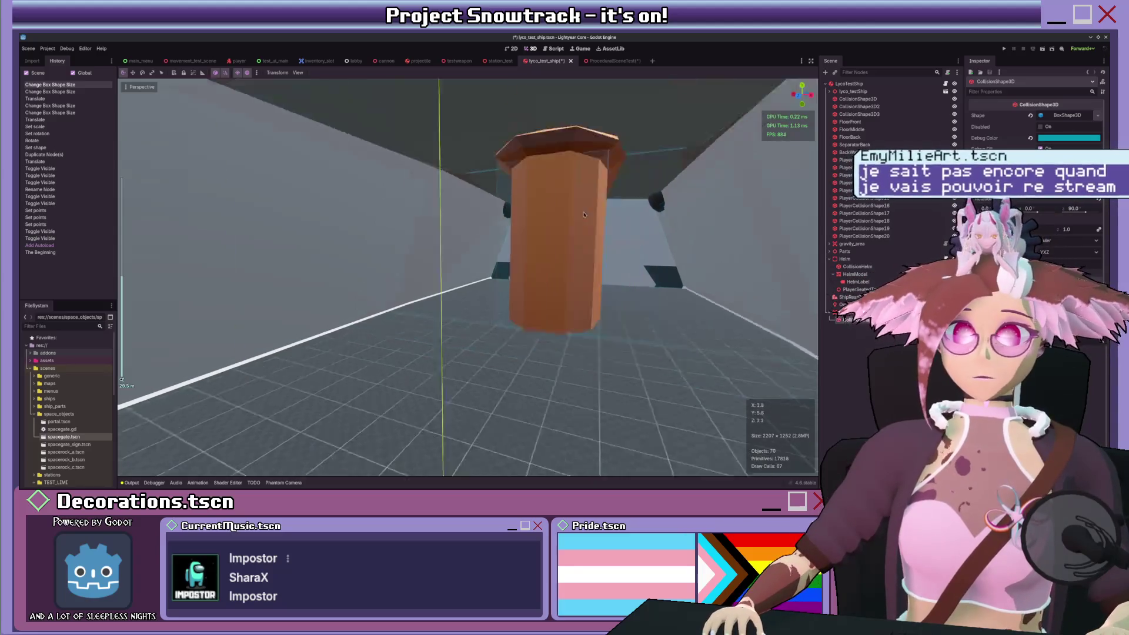
{"action": "left_click_drag", "start_coordinate": [585, 215], "coordinate": [595, 242]}
{"action": "left_click", "coordinate": [461, 271]}
Select BackWallRight, fly around the orange cylinder, and hide geo_ship to expose the collision shapes
{"action": "left_click_drag", "start_coordinate": [433, 271], "coordinate": [471, 287]}
{"action": "left_click", "coordinate": [431, 330]}
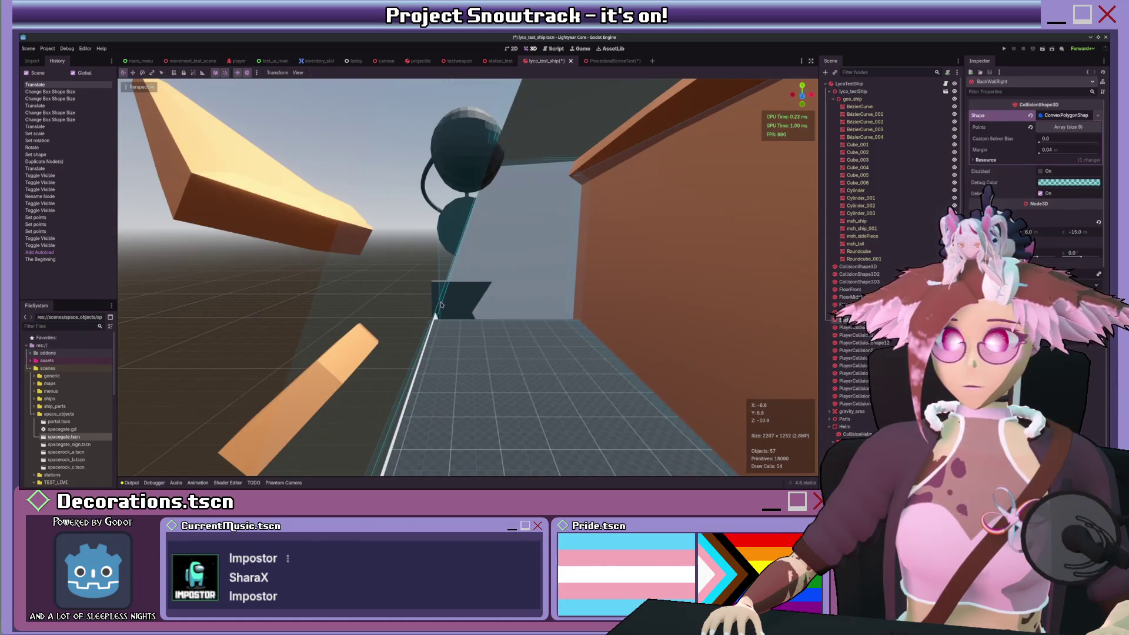
{"action": "key", "text": "f"}
{"action": "key", "text": "w"}
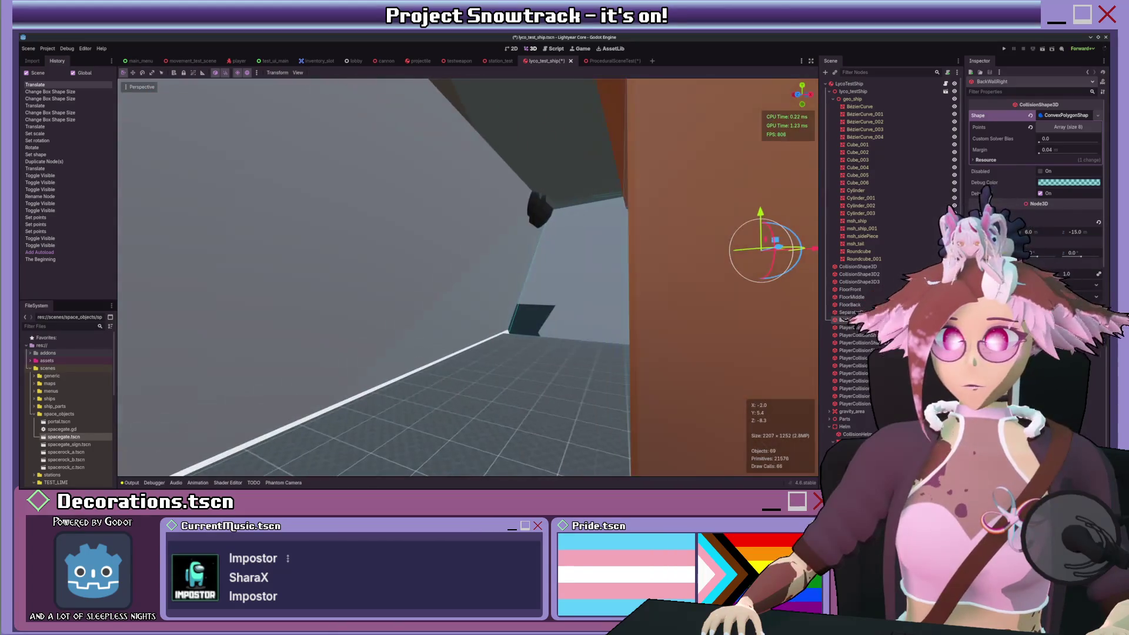
{"action": "key", "text": "w"}
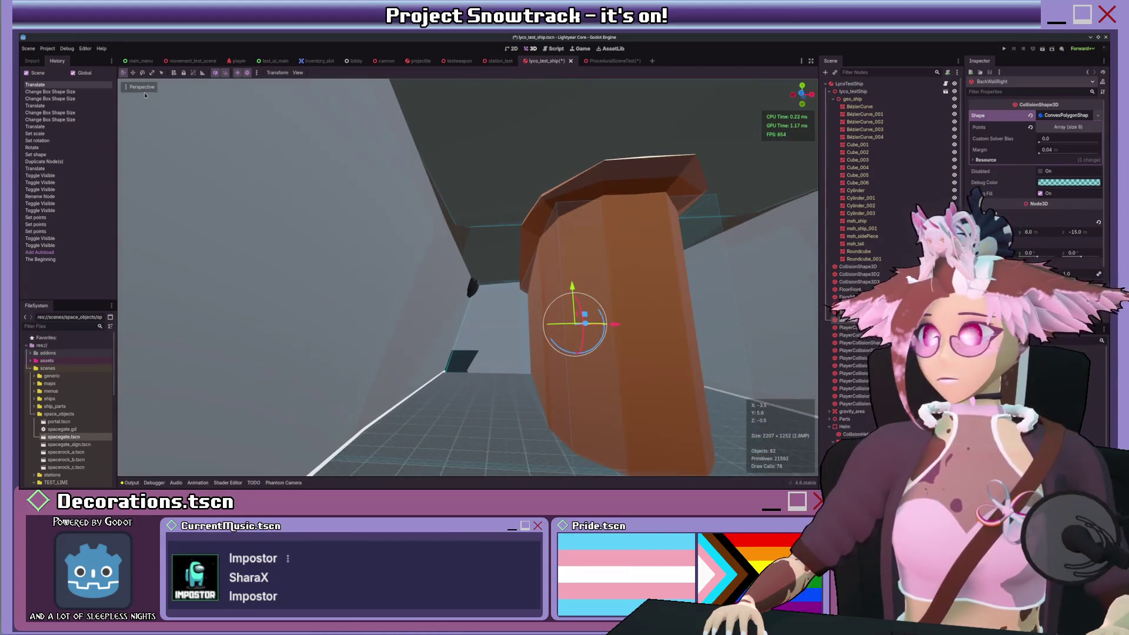
{"action": "key", "text": "w"}
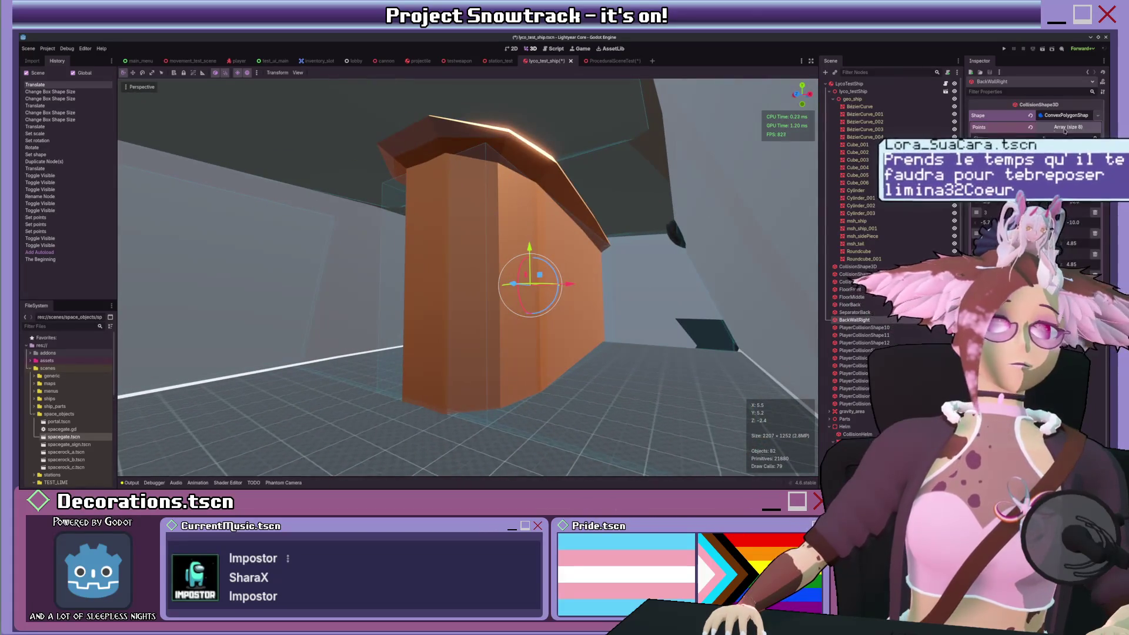
{"action": "key", "text": "w"}
{"action": "key", "text": "s"}
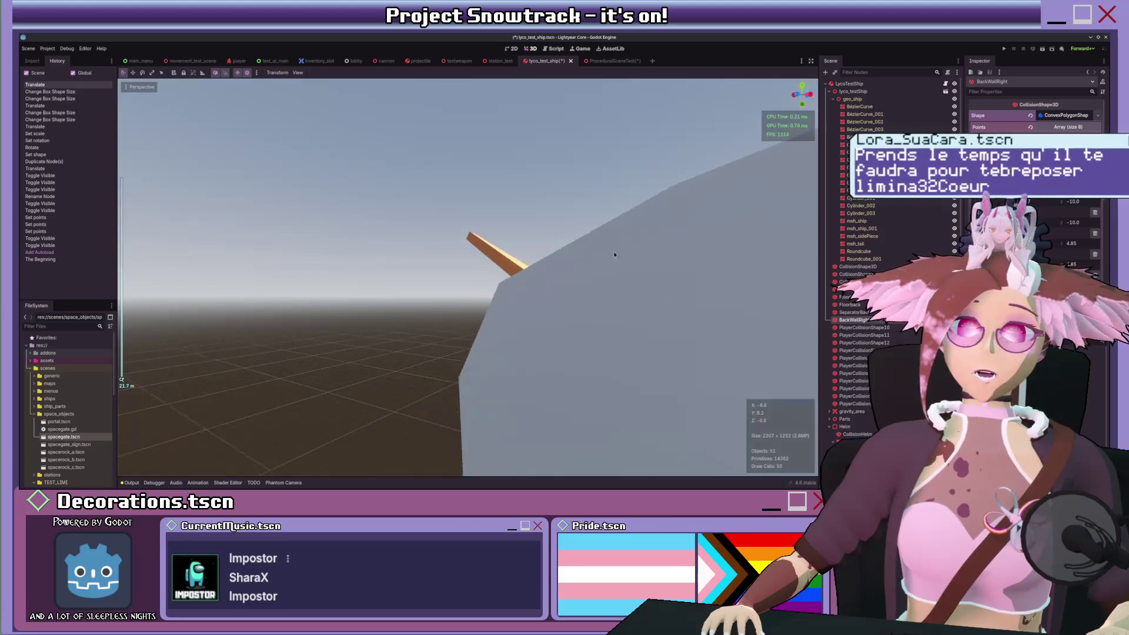
{"action": "scroll", "coordinate": [583, 250], "scroll_direction": "up", "scroll_amount": 4}
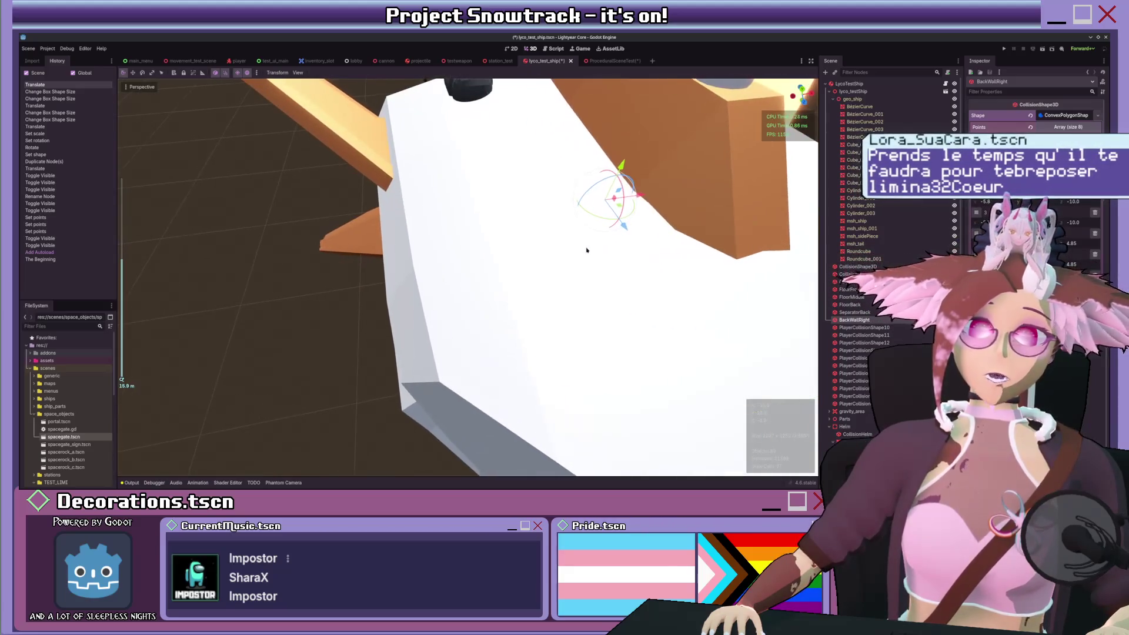
{"action": "left_click", "coordinate": [955, 100]}
{"action": "scroll", "coordinate": [598, 264], "scroll_direction": "down", "scroll_amount": 3}
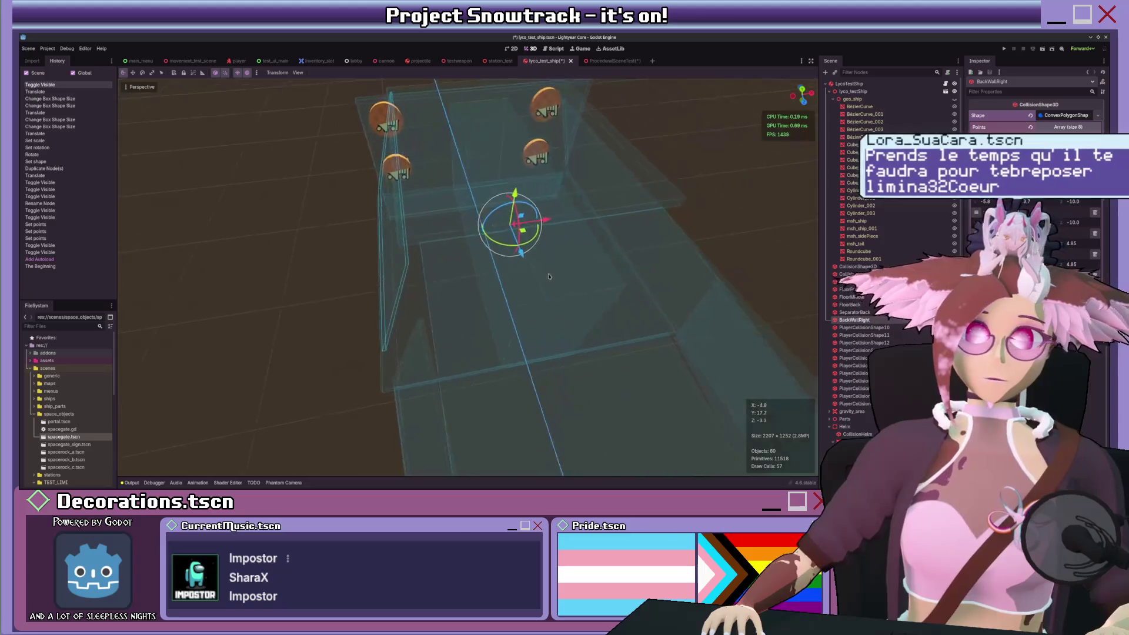
Shorten the PlayerCollisionShape10 slab to about 0.19 × 8.3 × 16 by dragging its size handles
{"action": "scroll", "coordinate": [598, 264], "scroll_direction": "up", "scroll_amount": 3}
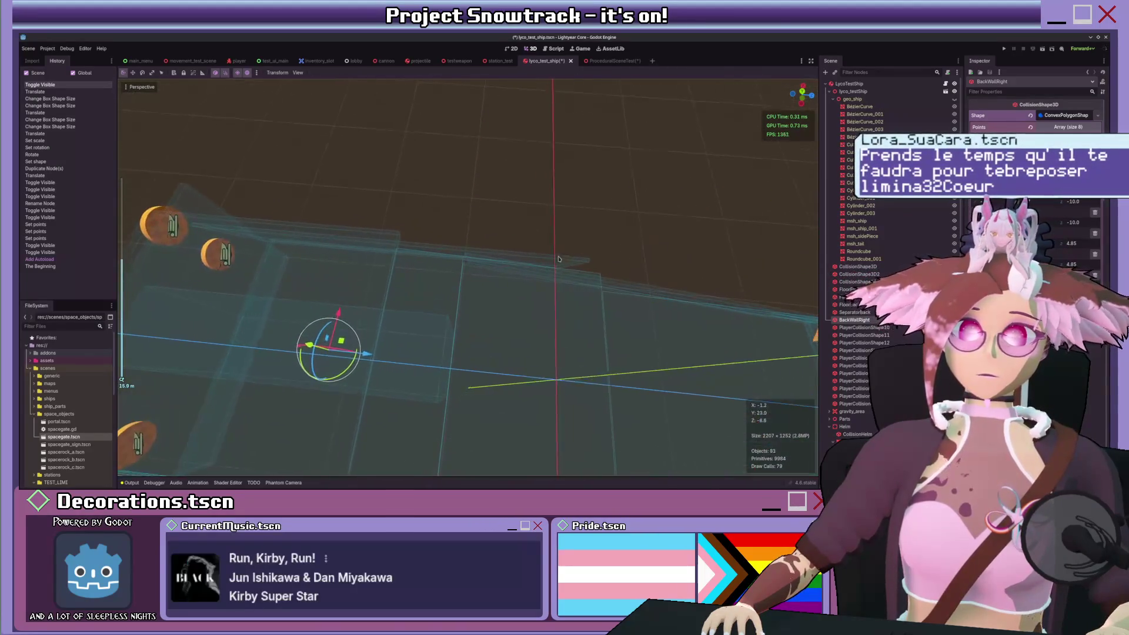
{"action": "left_click", "coordinate": [570, 263]}
{"action": "mouse_move", "coordinate": [580, 266]}
{"action": "left_mouse_down"}
{"action": "mouse_move", "coordinate": [488, 257]}
{"action": "mouse_move", "coordinate": [728, 246]}
{"action": "left_mouse_up"}
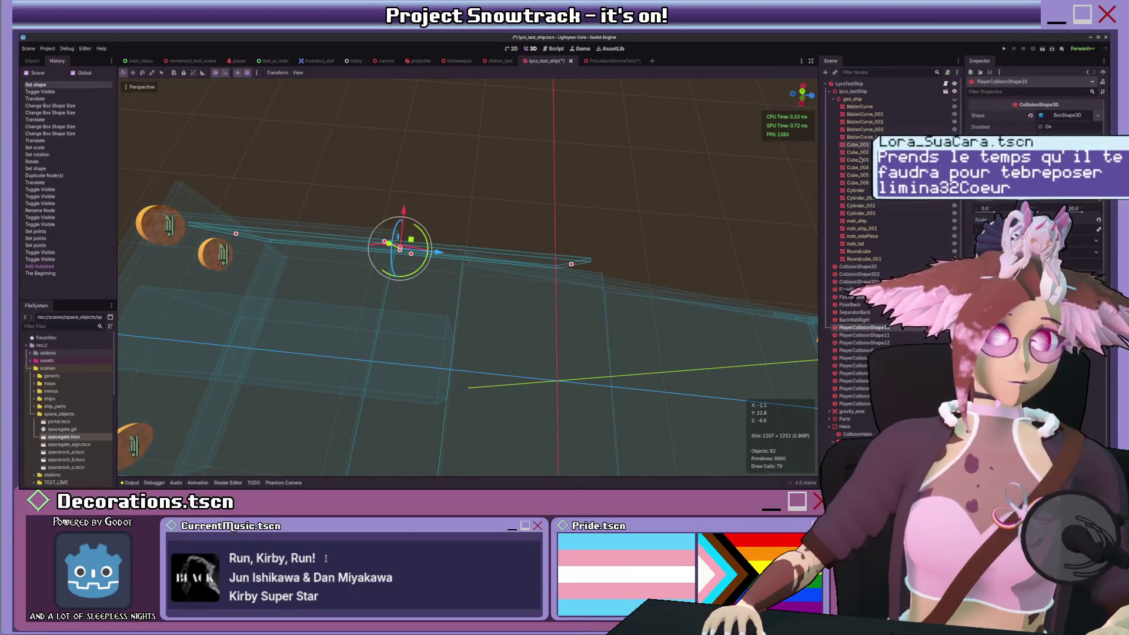
{"action": "mouse_move", "coordinate": [571, 264]}
{"action": "left_mouse_down"}
{"action": "mouse_move", "coordinate": [463, 259]}
{"action": "mouse_move", "coordinate": [491, 294]}
{"action": "mouse_move", "coordinate": [548, 273]}
{"action": "left_mouse_up"}
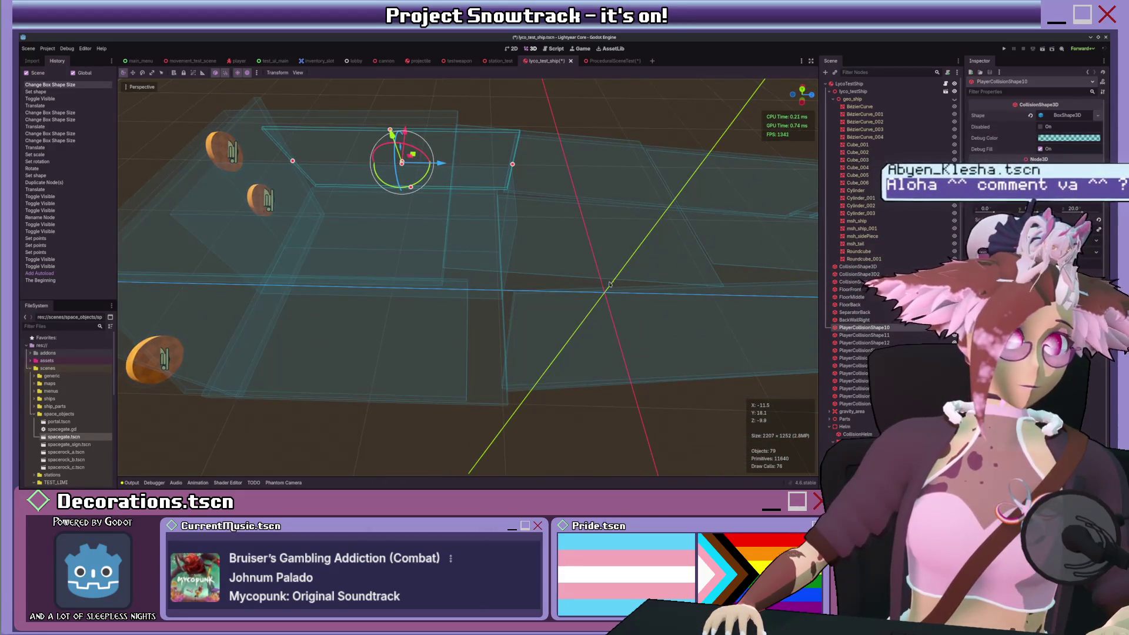
{"action": "left_click", "coordinate": [466, 312]}
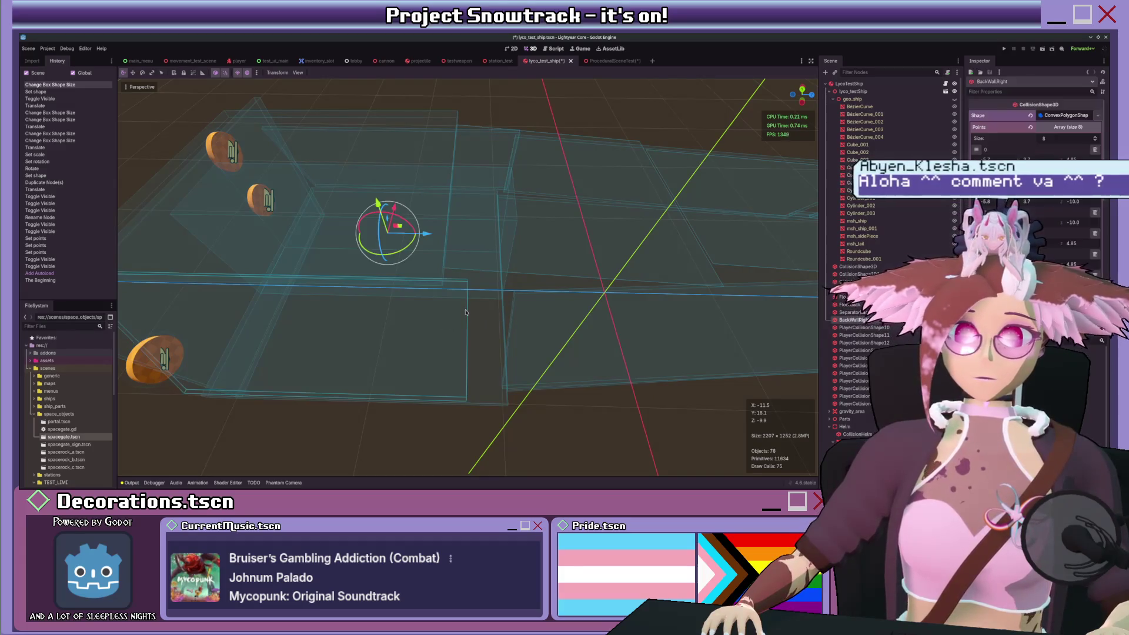
Set BackWallRight's point 5 z value to 6.5 in the Inspector's Points list
{"action": "scroll", "coordinate": [1035, 176], "scroll_direction": "down", "scroll_amount": 3}
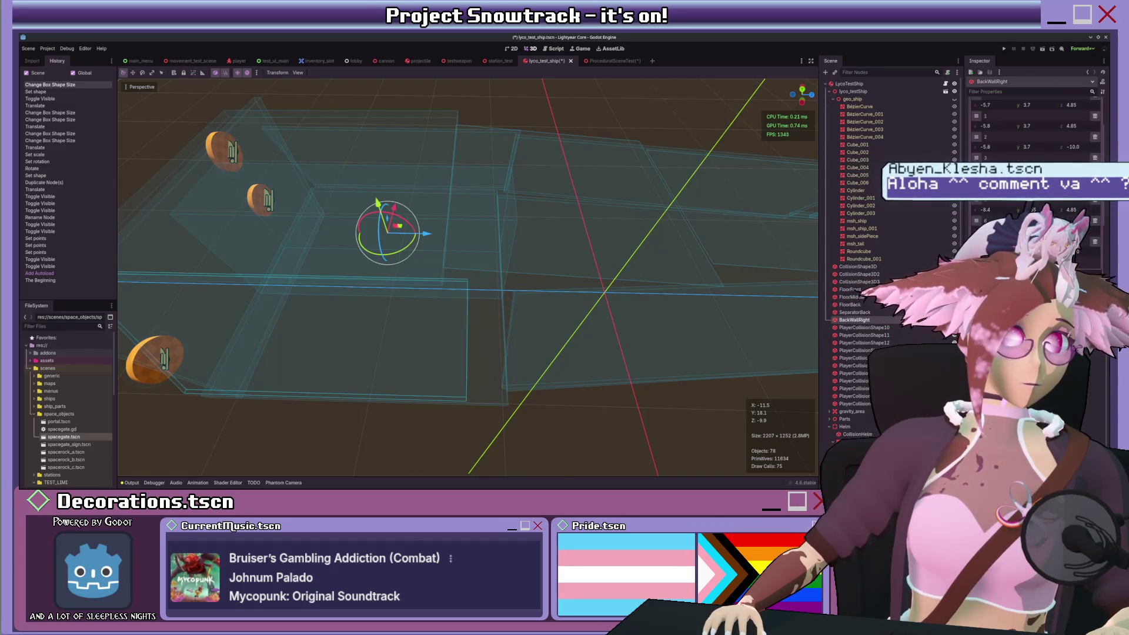
{"action": "left_click_drag", "start_coordinate": [1074, 153], "coordinate": [1086, 109]}
{"action": "key", "text": "ctrl+z"}
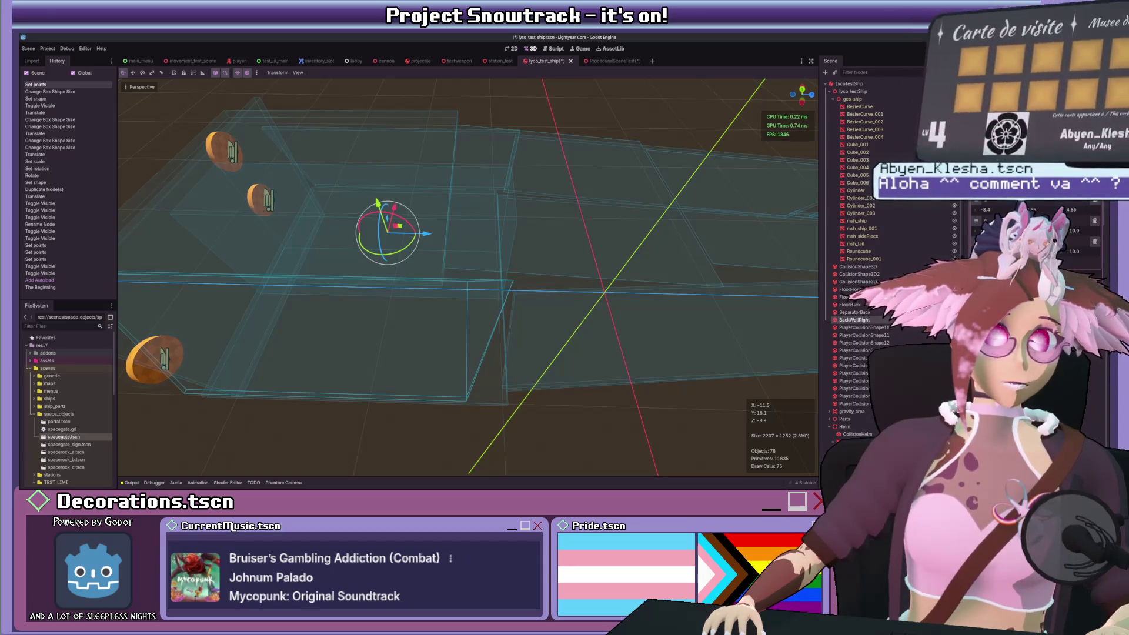
{"action": "left_click_drag", "start_coordinate": [1074, 109], "coordinate": [1078, 109]}
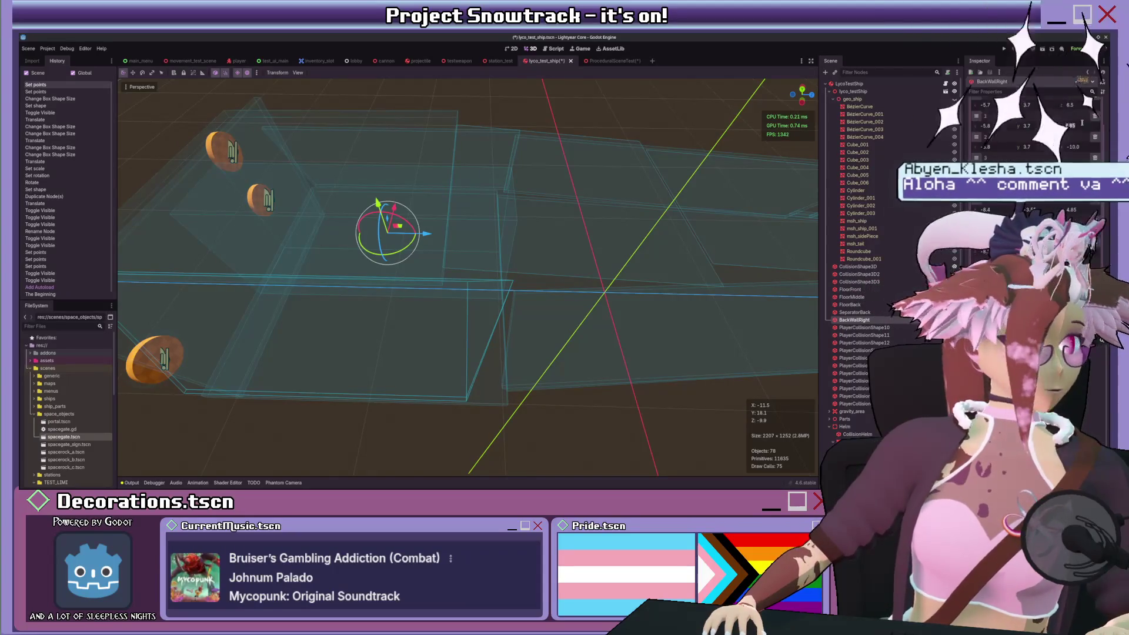
{"action": "key", "text": "Return"}
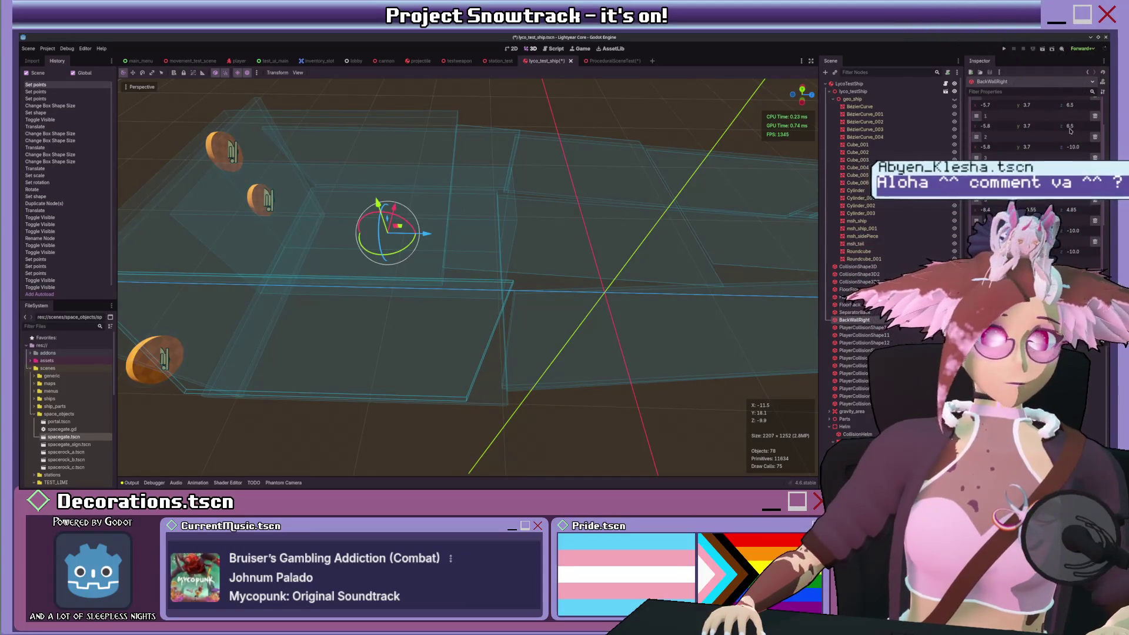
{"action": "left_click", "coordinate": [1085, 211]}
{"action": "type", "text": "6.5"}
{"action": "key", "text": "Return"}
Orbit along the ship, selecting PlayerCollisionShape18 and then the CollisionShape3D box
{"action": "mouse_move", "coordinate": [559, 265]}
{"action": "left_mouse_down"}
{"action": "mouse_move", "coordinate": [582, 294]}
{"action": "mouse_move", "coordinate": [612, 260]}
{"action": "mouse_move", "coordinate": [538, 186]}
{"action": "mouse_move", "coordinate": [596, 284]}
{"action": "left_mouse_up"}
{"action": "left_click", "coordinate": [612, 260]}
{"action": "left_click", "coordinate": [604, 264]}
{"action": "scroll", "coordinate": [548, 201], "scroll_direction": "down", "scroll_amount": 1}
{"action": "scroll", "coordinate": [548, 201], "scroll_direction": "down", "scroll_amount": 2}
{"action": "scroll", "coordinate": [596, 285], "scroll_direction": "up", "scroll_amount": 3}
{"action": "mouse_move", "coordinate": [517, 280]}
{"action": "left_mouse_down"}
{"action": "mouse_move", "coordinate": [386, 320]}
{"action": "mouse_move", "coordinate": [629, 375]}
{"action": "mouse_move", "coordinate": [581, 340]}
{"action": "mouse_move", "coordinate": [559, 353]}
{"action": "left_mouse_up"}
{"action": "left_click", "coordinate": [624, 371]}
{"action": "scroll", "coordinate": [565, 352], "scroll_direction": "up", "scroll_amount": 5}
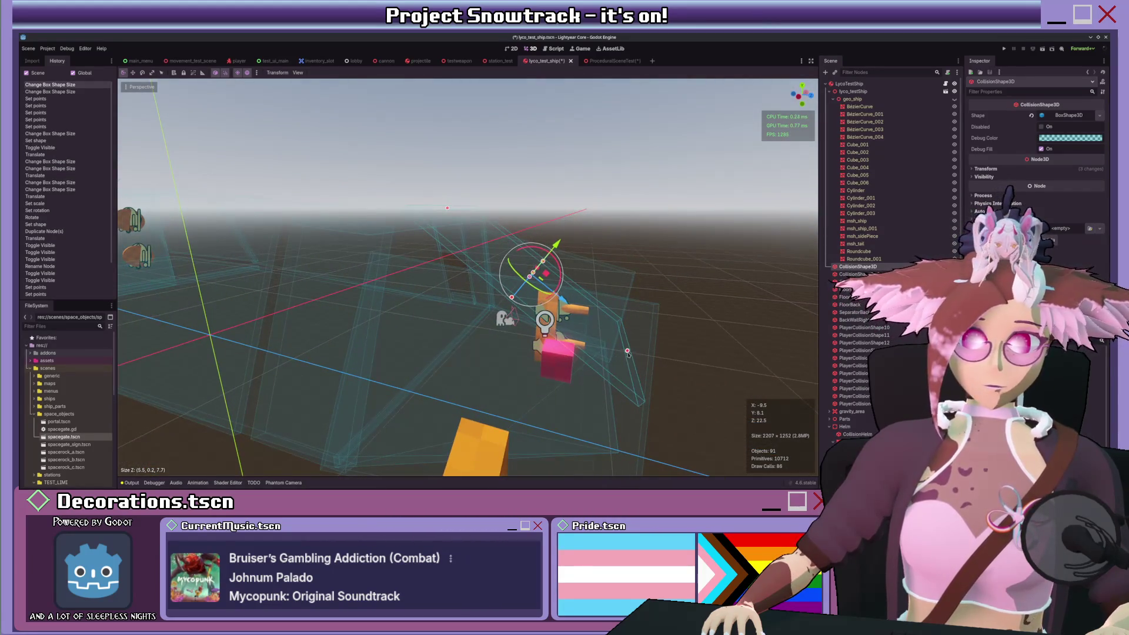
Duplicate CollisionShape3D into a unique upright thin slab CollisionShape3D4 lengthened along Z
{"action": "key", "text": "ctrl+d"}
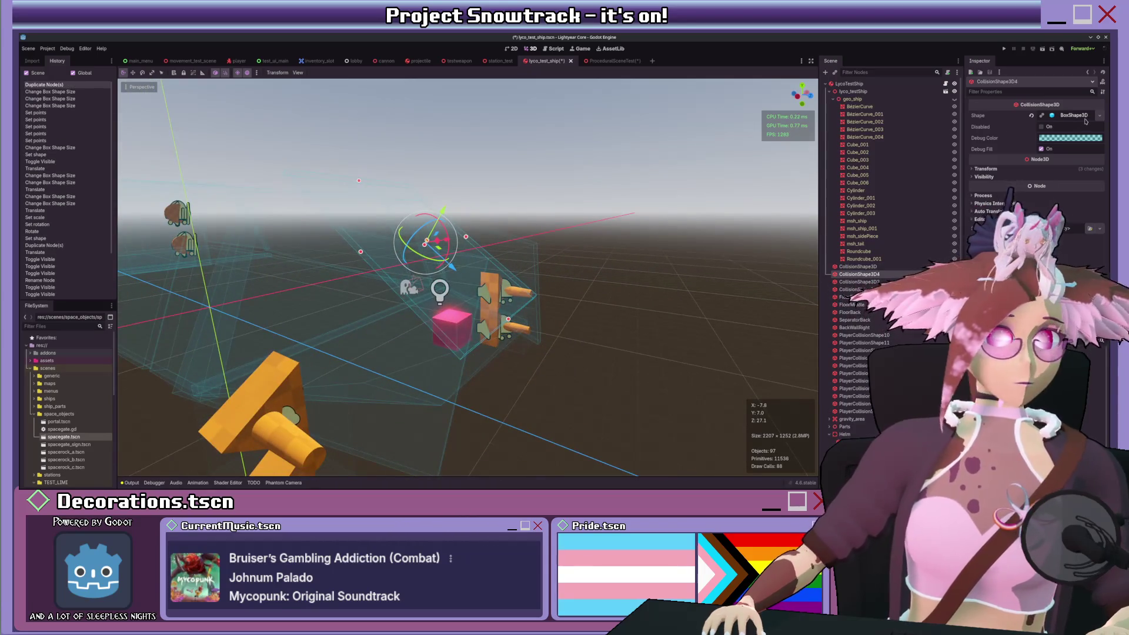
{"action": "left_click", "coordinate": [1042, 116]}
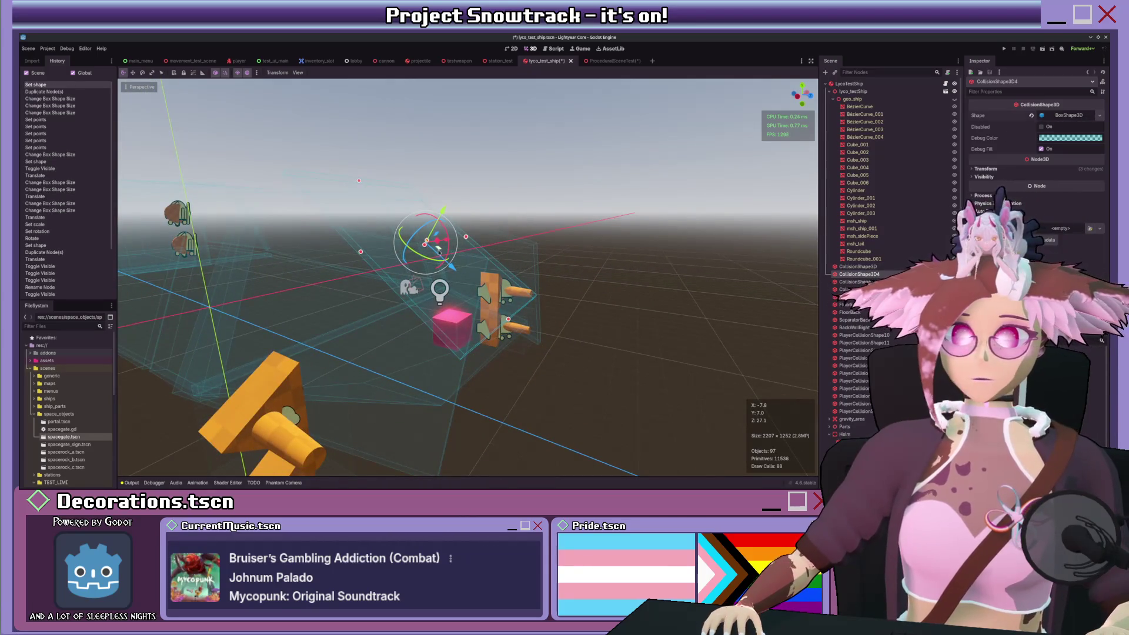
{"action": "left_click", "coordinate": [986, 169]}
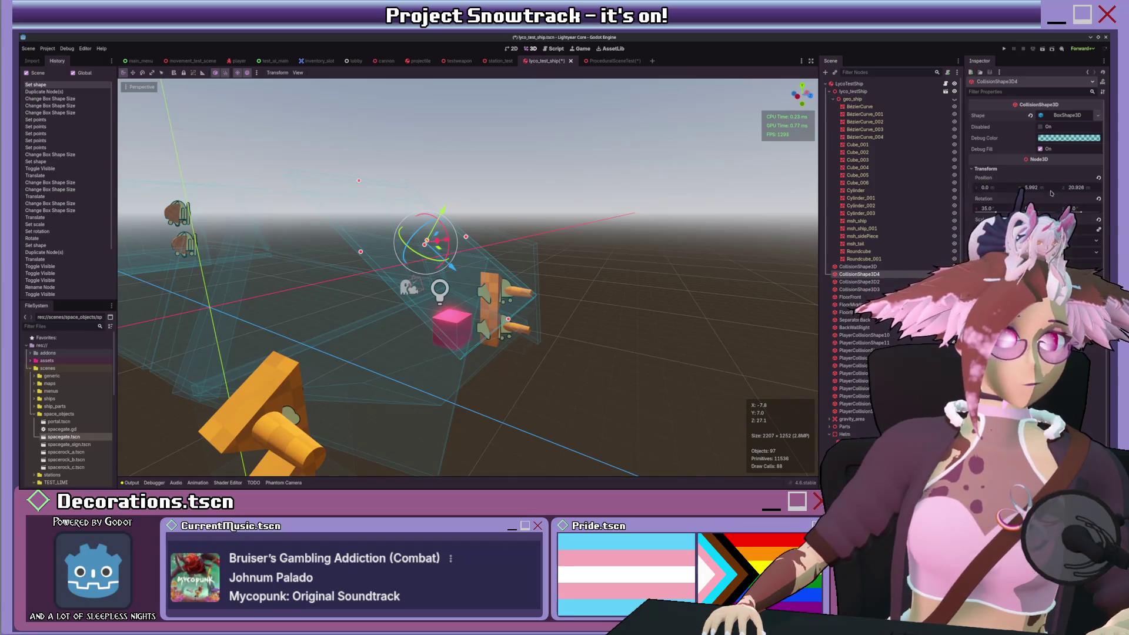
{"action": "left_click", "coordinate": [1096, 200]}
{"action": "key", "text": "f"}
{"action": "mouse_move", "coordinate": [465, 243]}
{"action": "left_mouse_down"}
{"action": "mouse_move", "coordinate": [488, 272]}
{"action": "mouse_move", "coordinate": [580, 272]}
{"action": "left_mouse_up"}
{"action": "left_click_drag", "start_coordinate": [559, 128], "coordinate": [535, 365]}
{"action": "key", "text": "f"}
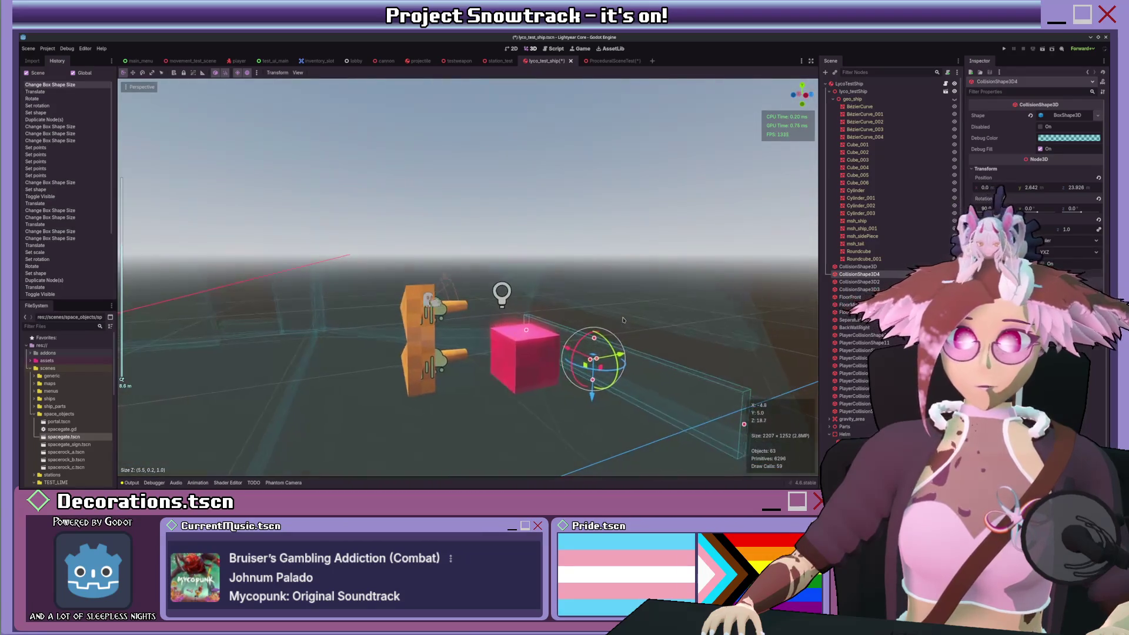
{"action": "left_click", "coordinate": [589, 340]}
{"action": "left_click", "coordinate": [589, 340]}
{"action": "mouse_move", "coordinate": [589, 338]}
{"action": "left_mouse_down"}
{"action": "mouse_move", "coordinate": [606, 319]}
{"action": "mouse_move", "coordinate": [530, 356]}
{"action": "mouse_move", "coordinate": [525, 344]}
{"action": "mouse_move", "coordinate": [538, 342]}
{"action": "mouse_move", "coordinate": [439, 326]}
{"action": "mouse_move", "coordinate": [386, 283]}
{"action": "left_mouse_up"}
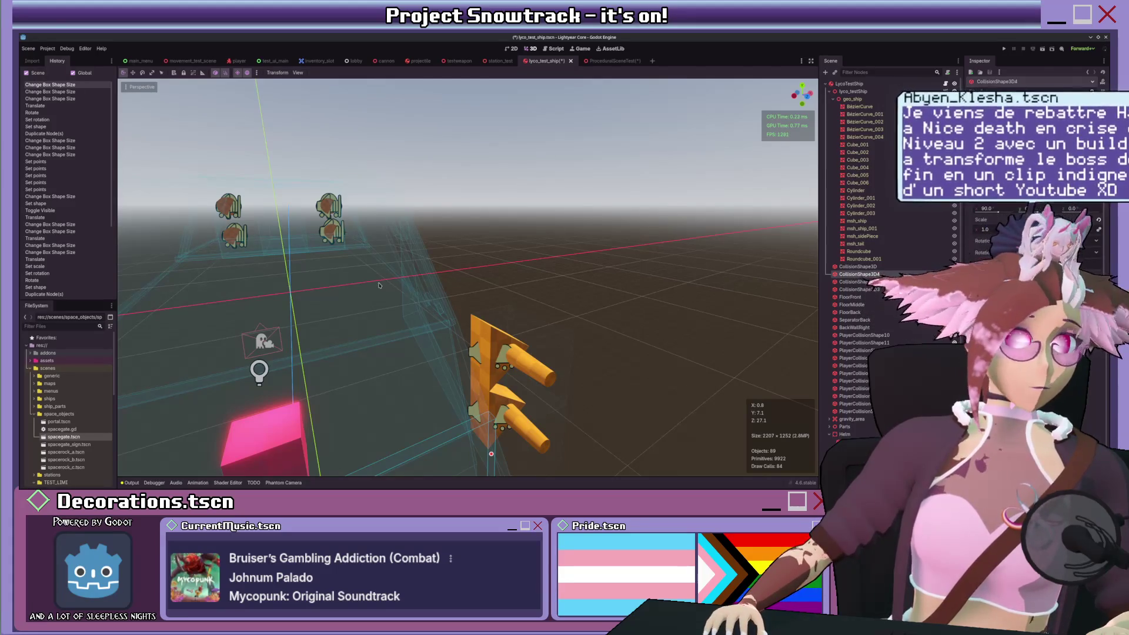
Make geo_ship's hull visible again and save lyco_test_ship.tscn
{"action": "scroll", "coordinate": [459, 312], "scroll_direction": "down", "scroll_amount": 5}
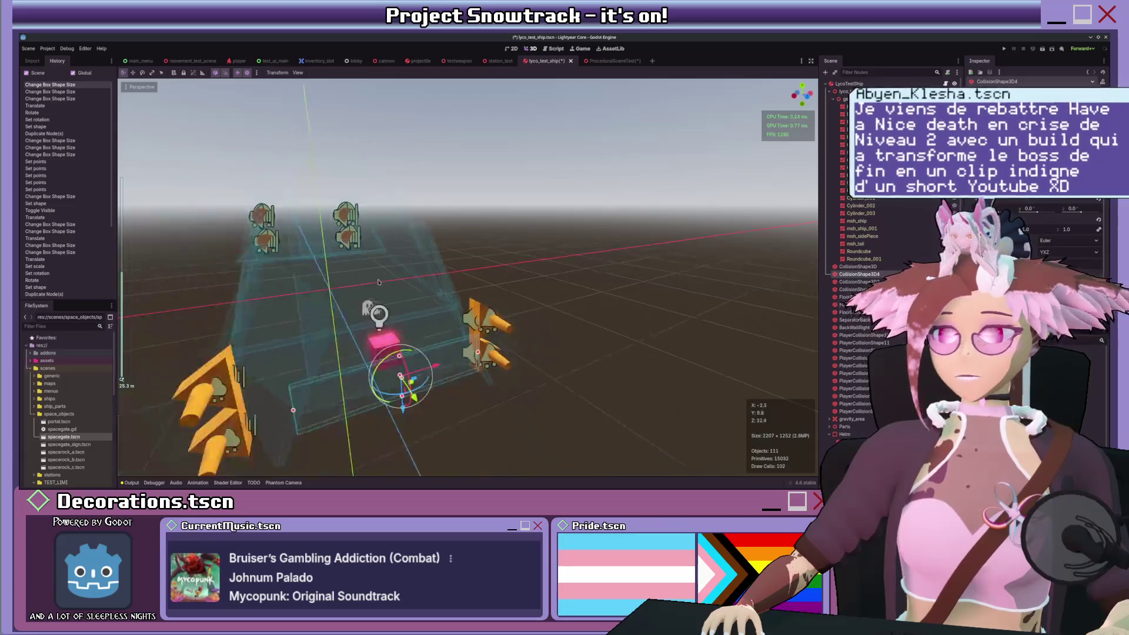
{"action": "mouse_move", "coordinate": [534, 334]}
{"action": "left_mouse_down"}
{"action": "mouse_move", "coordinate": [562, 305]}
{"action": "mouse_move", "coordinate": [650, 286]}
{"action": "mouse_move", "coordinate": [578, 282]}
{"action": "left_mouse_up"}
{"action": "key", "text": "ctrl+s"}
{"action": "left_click", "coordinate": [955, 99]}
{"action": "key", "text": "ctrl+s"}
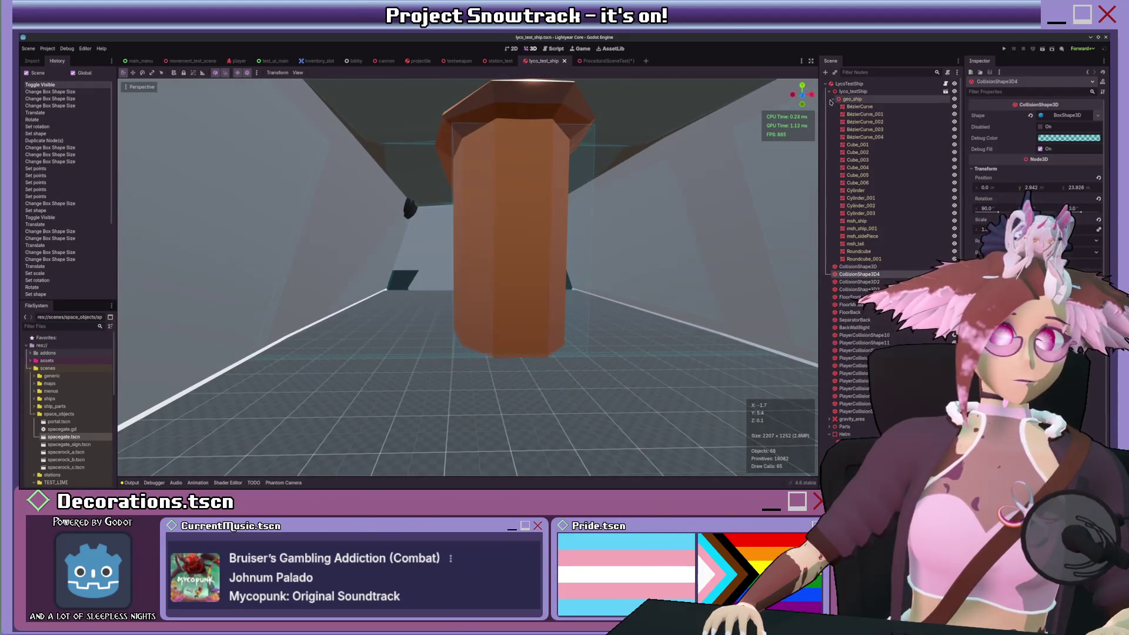
Collapse geo_ship and Helm, then add an empty Node3D child under Parts > Cannons
{"action": "left_click", "coordinate": [833, 99]}
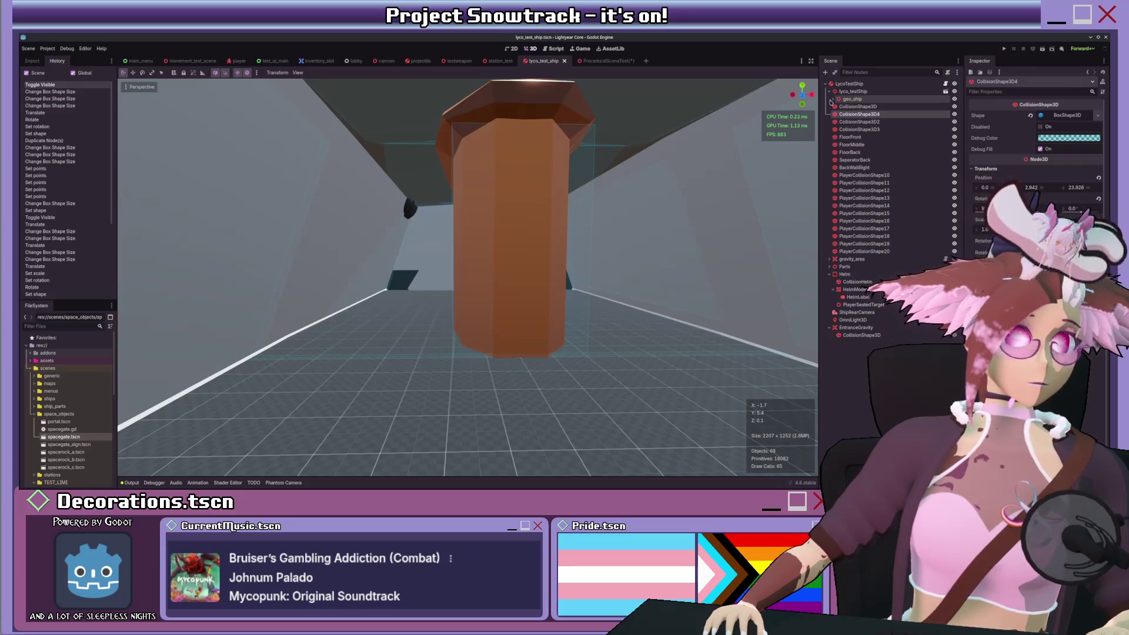
{"action": "left_click", "coordinate": [830, 274]}
{"action": "double_click", "coordinate": [844, 274]}
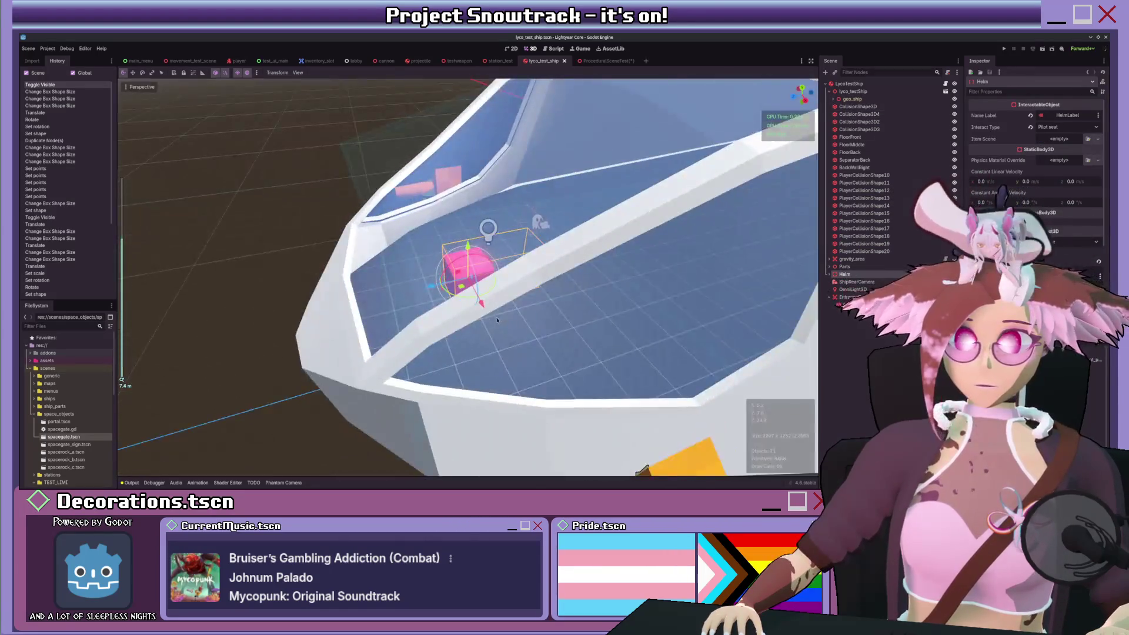
{"action": "left_click", "coordinate": [829, 267]}
{"action": "left_click", "coordinate": [875, 313]}
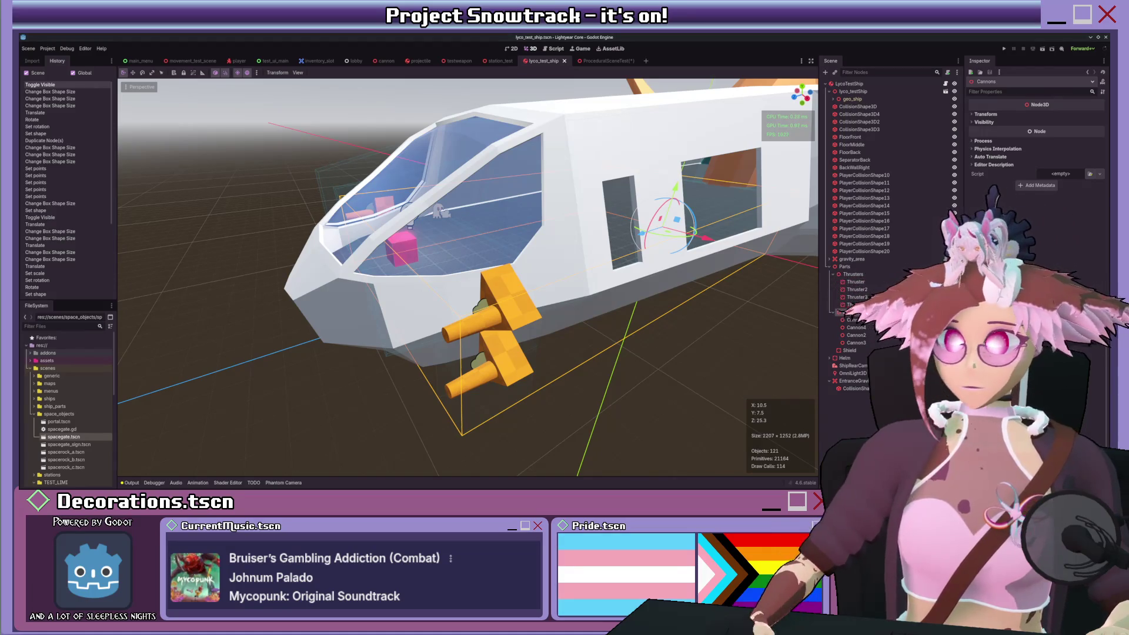
{"action": "key", "text": "ctrl+a"}
{"action": "key", "text": "Return"}
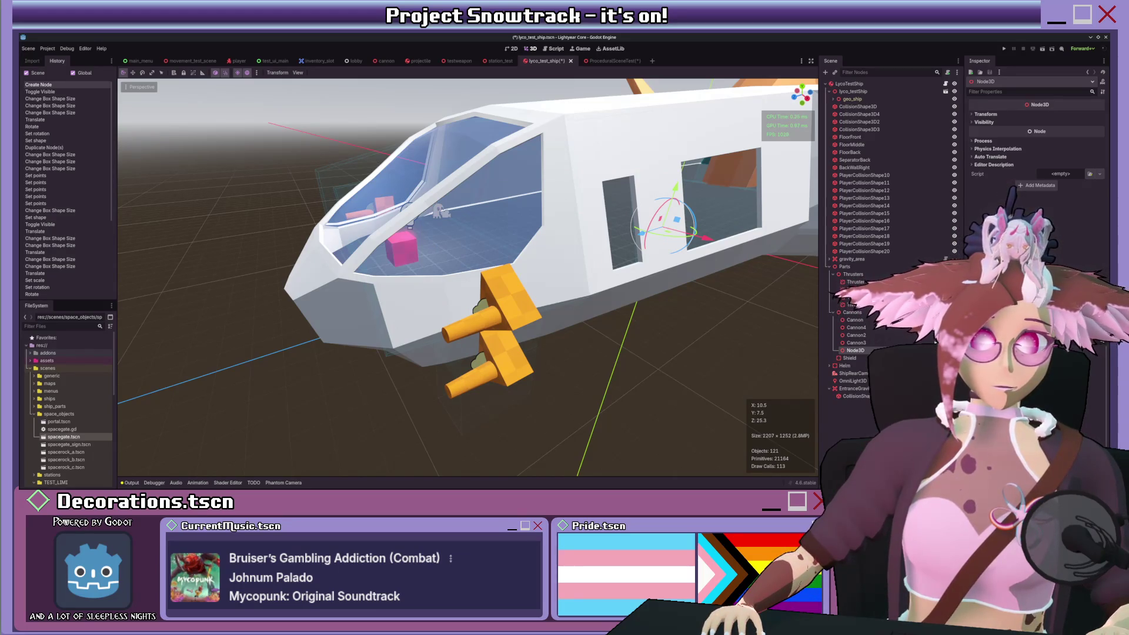
{"action": "type", "text": "CannonSlot0"}
{"action": "key", "text": "Return"}
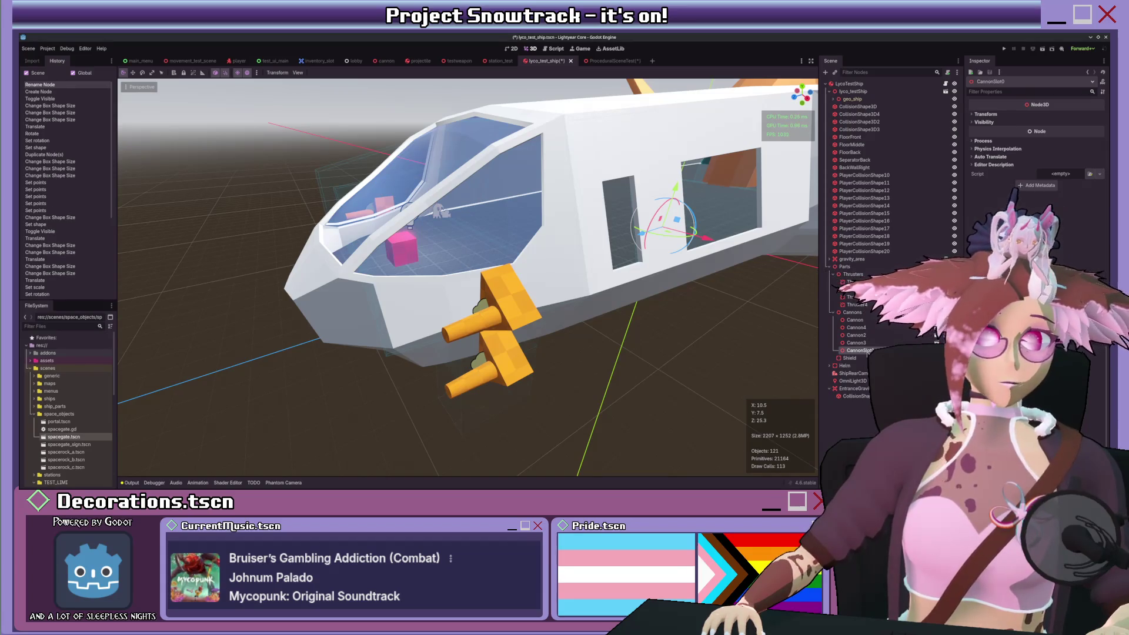
{"action": "key", "text": "ctrl+d"}
{"action": "key", "text": "ctrl+d"}
{"action": "key", "text": "ctrl+d"}
{"action": "scroll", "coordinate": [426, 299], "scroll_direction": "down", "scroll_amount": 2}
{"action": "mouse_move", "coordinate": [426, 299]}
{"action": "left_mouse_down"}
{"action": "mouse_move", "coordinate": [687, 319]}
{"action": "mouse_move", "coordinate": [353, 271]}
{"action": "mouse_move", "coordinate": [506, 266]}
{"action": "left_mouse_up"}
{"action": "mouse_move", "coordinate": [404, 353]}
{"action": "left_mouse_down"}
{"action": "mouse_move", "coordinate": [561, 238]}
{"action": "mouse_move", "coordinate": [318, 257]}
{"action": "mouse_move", "coordinate": [553, 237]}
{"action": "mouse_move", "coordinate": [581, 248]}
{"action": "left_mouse_up"}
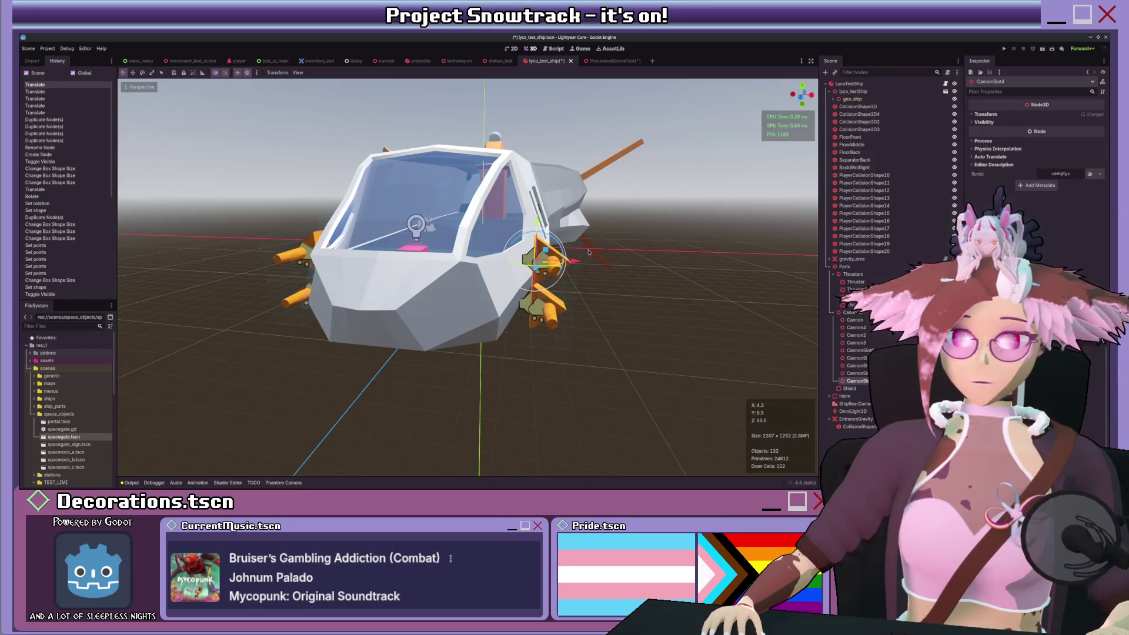
{"action": "scroll", "coordinate": [582, 248], "scroll_direction": "up", "scroll_amount": 5}
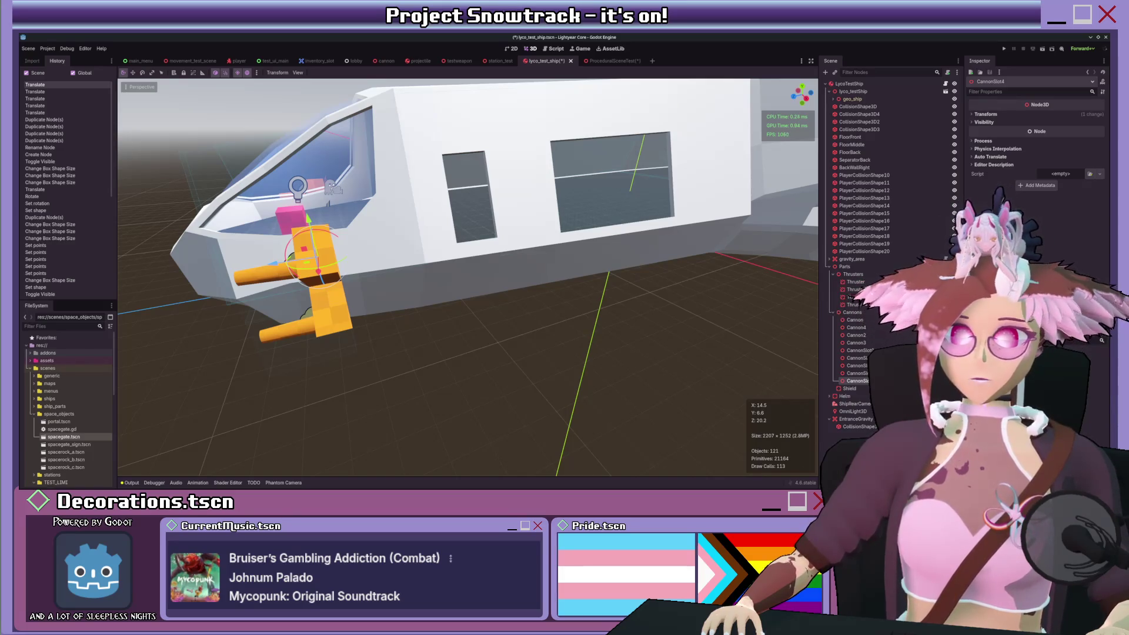
{"action": "key", "text": "Return"}
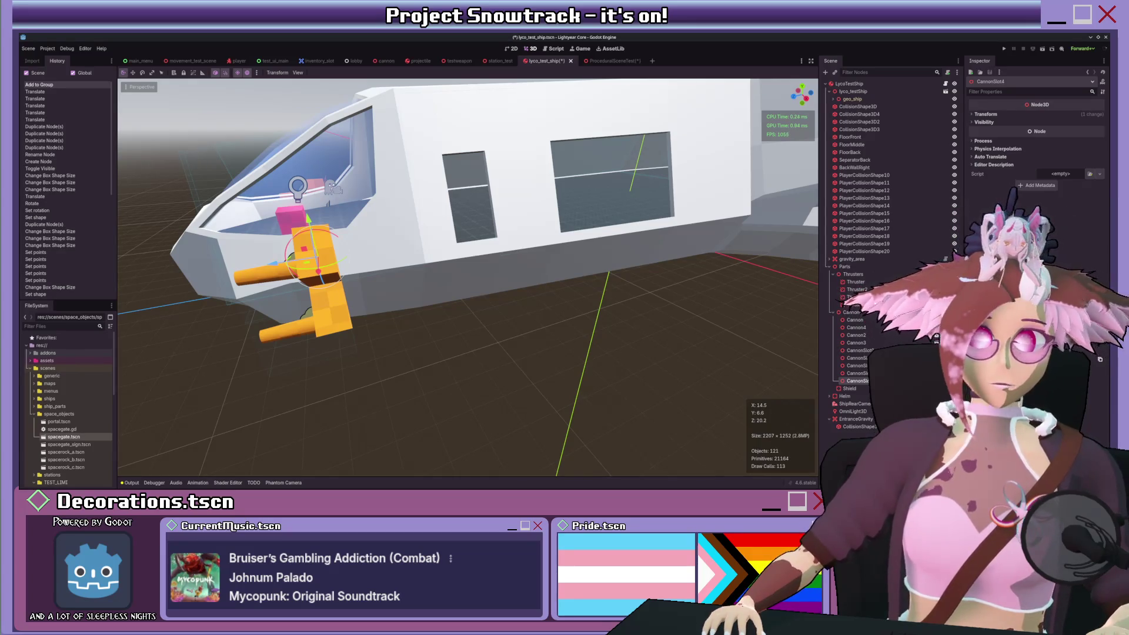
Add CannonSlot4 to a group, swap its group membership, and rename the group
{"action": "key", "text": "Return"}
{"action": "key", "text": "Delete"}
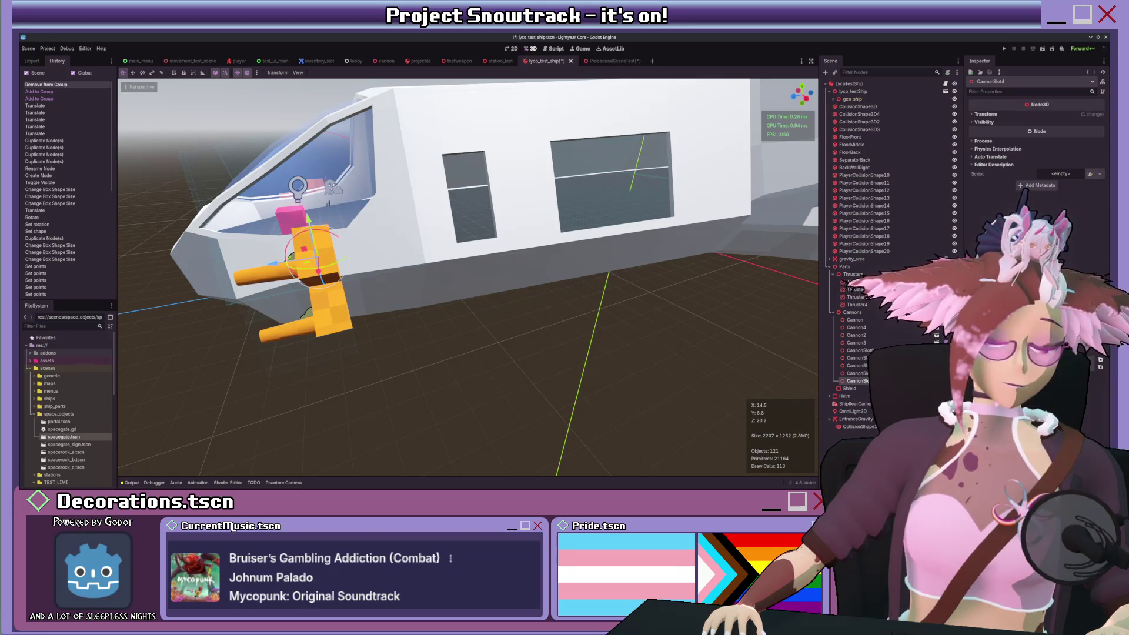
{"action": "key", "text": "Delete"}
{"action": "key", "text": "Return"}
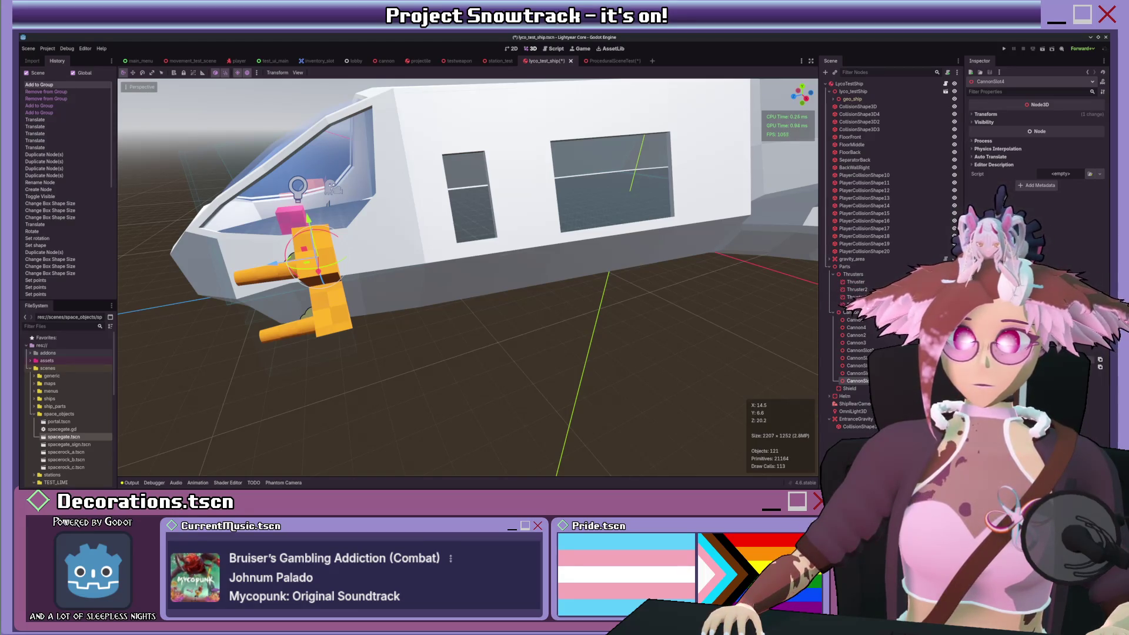
{"action": "key", "text": "Return"}
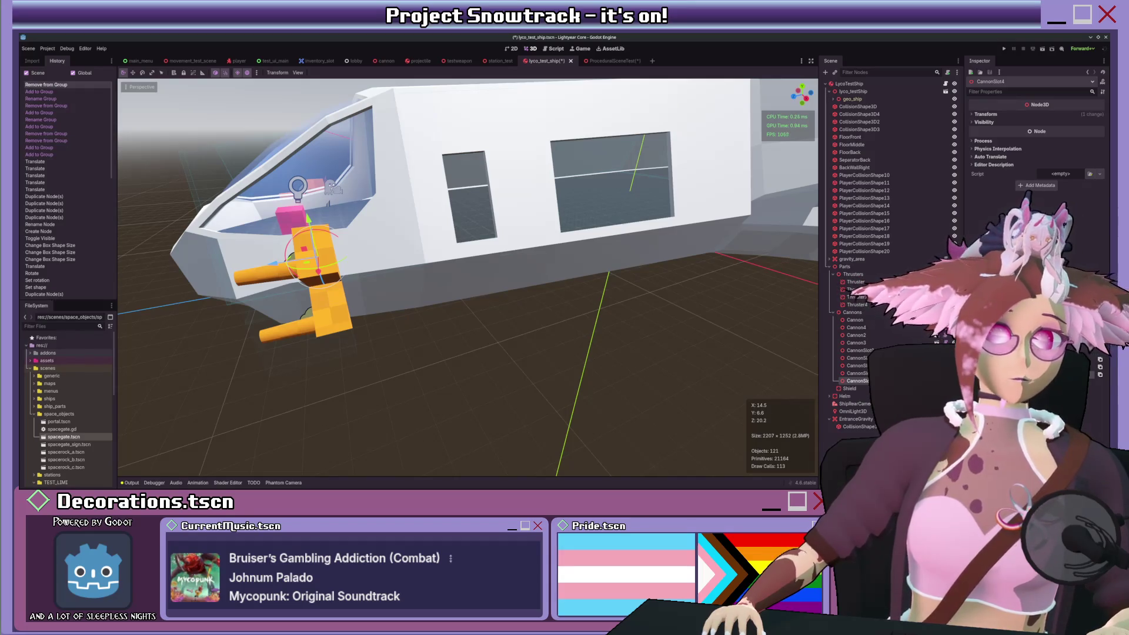
{"action": "scroll", "coordinate": [666, 238], "scroll_direction": "down", "scroll_amount": 3}
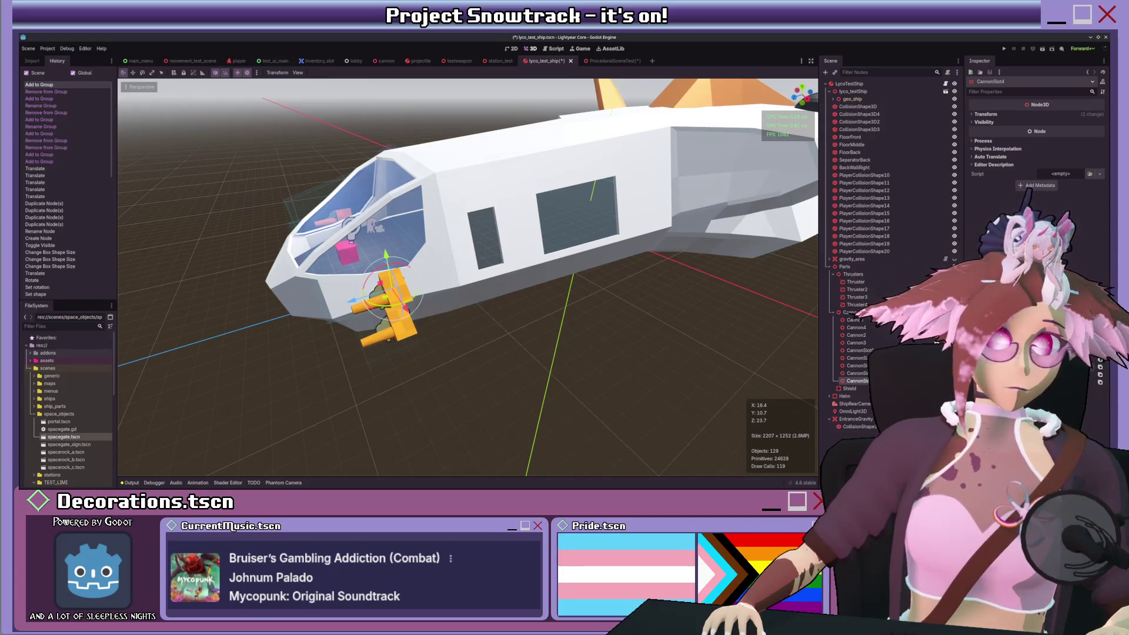
Unhide the gravity_area node to reveal the hidden ship parts
{"action": "left_click", "coordinate": [859, 260]}
{"action": "left_click", "coordinate": [954, 259]}
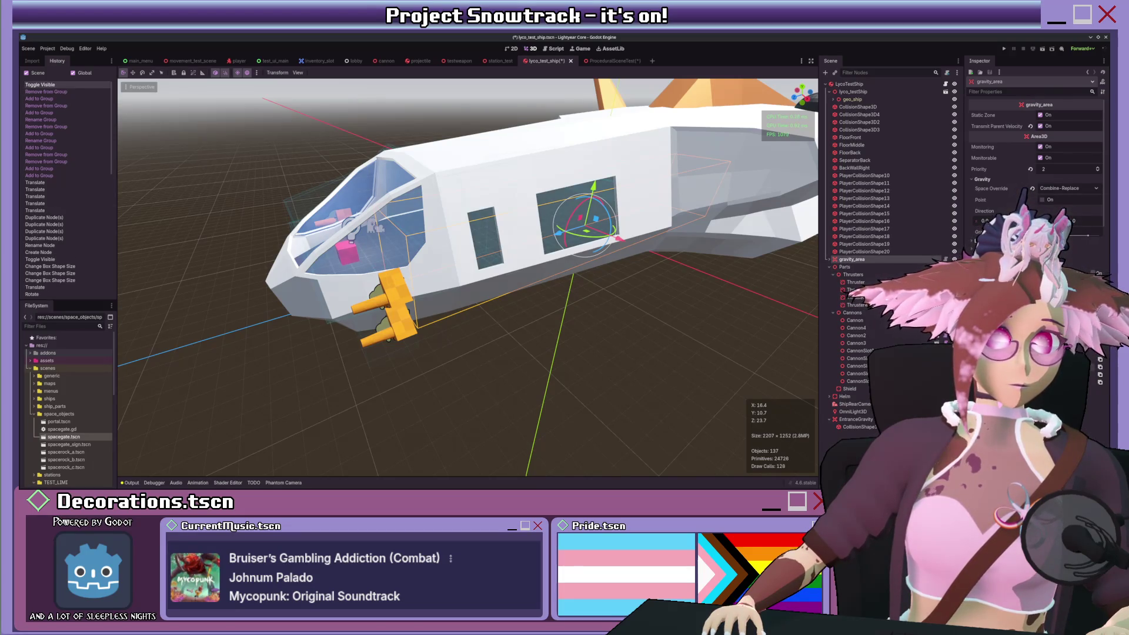
{"action": "left_click", "coordinate": [835, 92]}
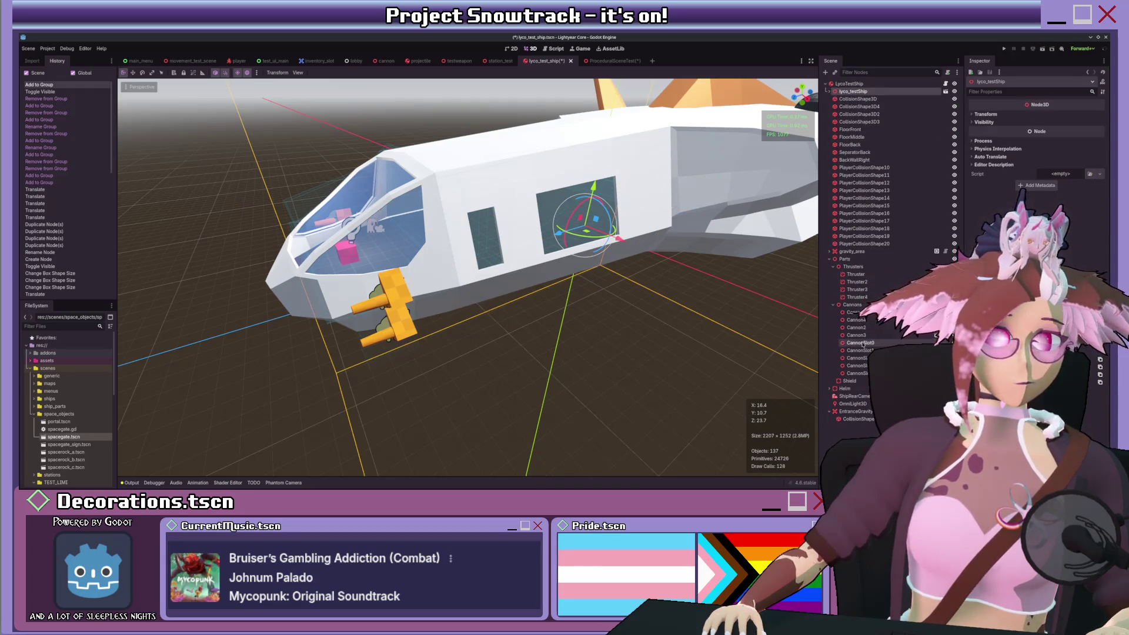
{"action": "left_click", "coordinate": [855, 412]}
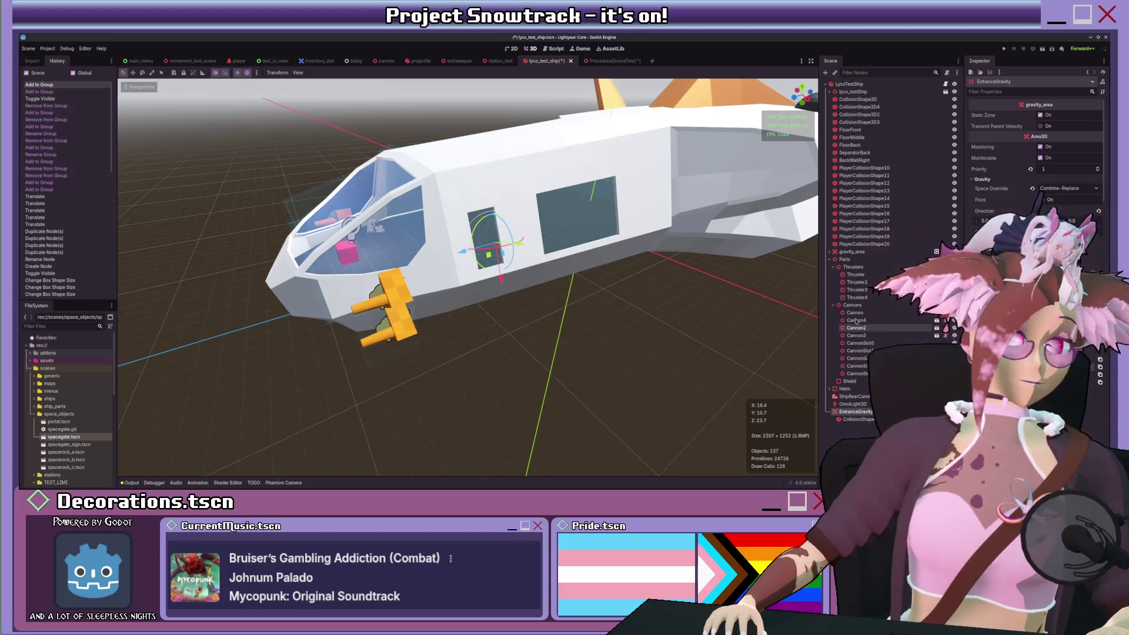
Select and delete the run of CannonSlot nodes, then undo the deletion
{"action": "left_click", "coordinate": [861, 343]}
{"action": "left_click", "coordinate": [857, 374], "text": "shift"}
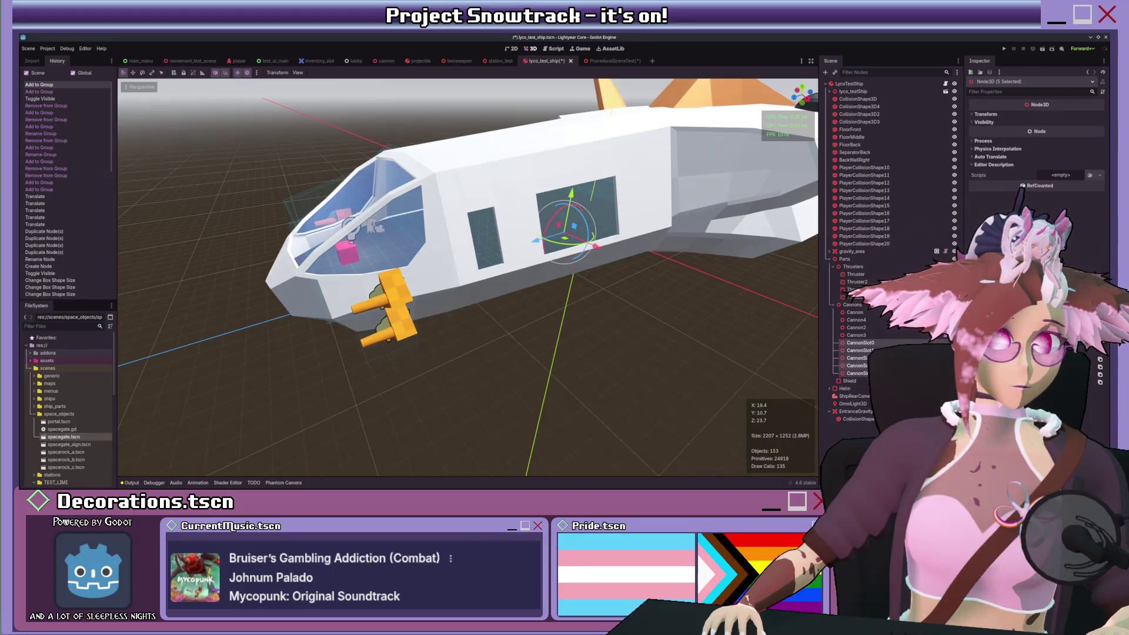
{"action": "key", "text": "Delete"}
{"action": "key", "text": "ctrl+z"}
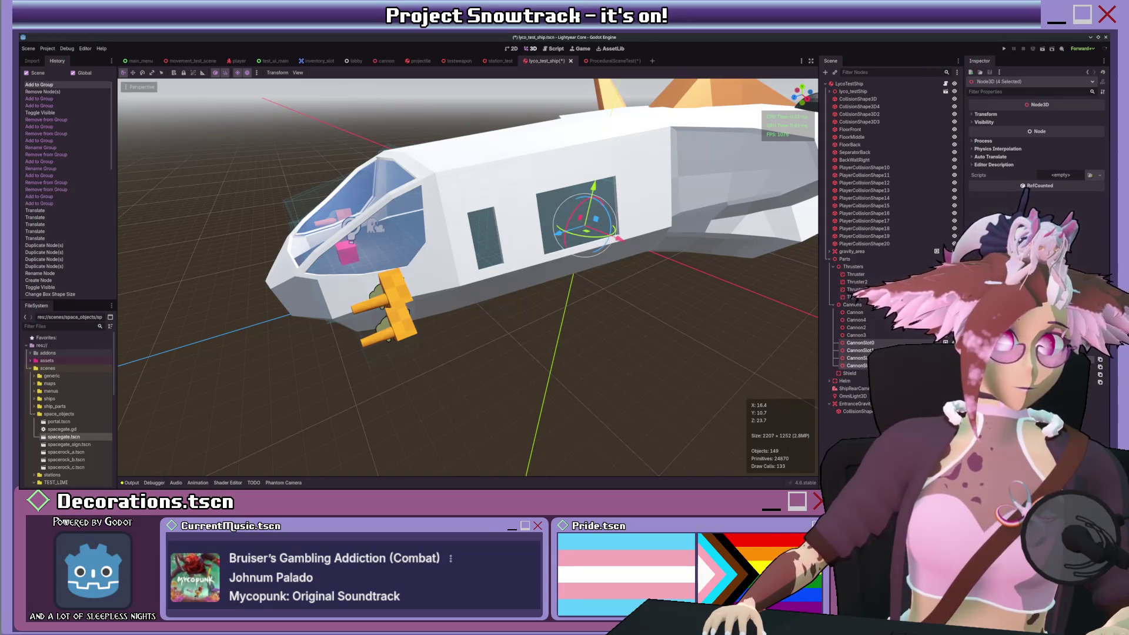
Centre the view on the Cannon and drag CannonSlot1 to a new spot along the hull
{"action": "left_click", "coordinate": [862, 312]}
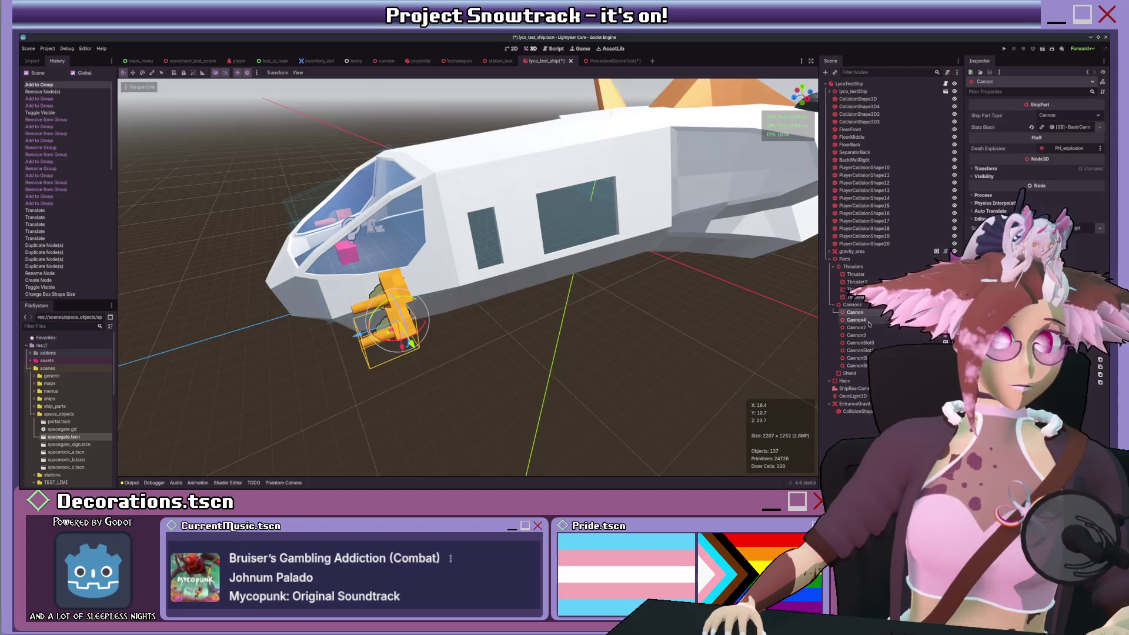
{"action": "double_click", "coordinate": [862, 313]}
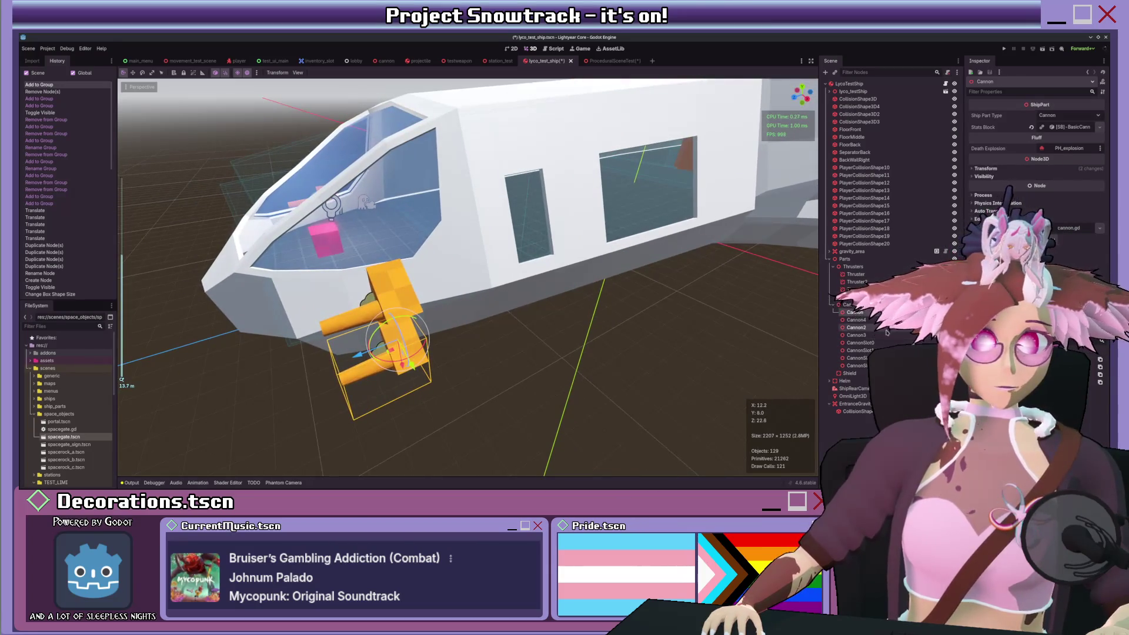
{"action": "left_click", "coordinate": [860, 350]}
{"action": "mouse_move", "coordinate": [353, 317]}
{"action": "left_mouse_down"}
{"action": "mouse_move", "coordinate": [308, 327]}
{"action": "mouse_move", "coordinate": [567, 297]}
{"action": "mouse_move", "coordinate": [530, 308]}
{"action": "mouse_move", "coordinate": [500, 285]}
{"action": "mouse_move", "coordinate": [547, 294]}
{"action": "left_mouse_up"}
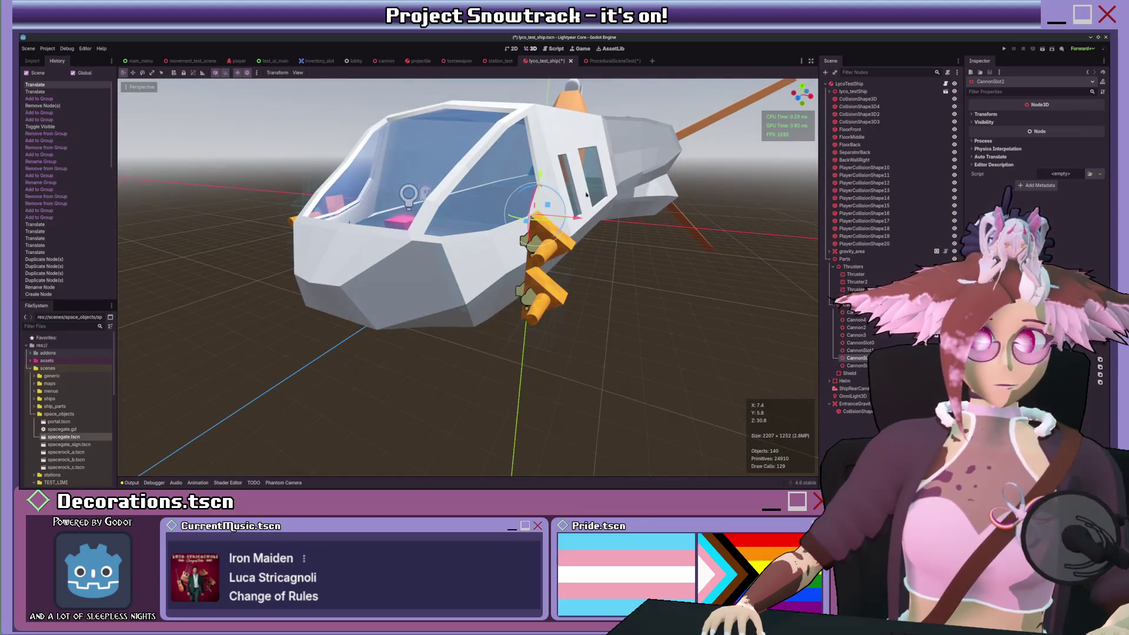
Reposition and rotate a cannon slot onto the hull, undoing a misplaced CannonSlot2 move
{"action": "left_click_drag", "start_coordinate": [506, 189], "coordinate": [458, 235]}
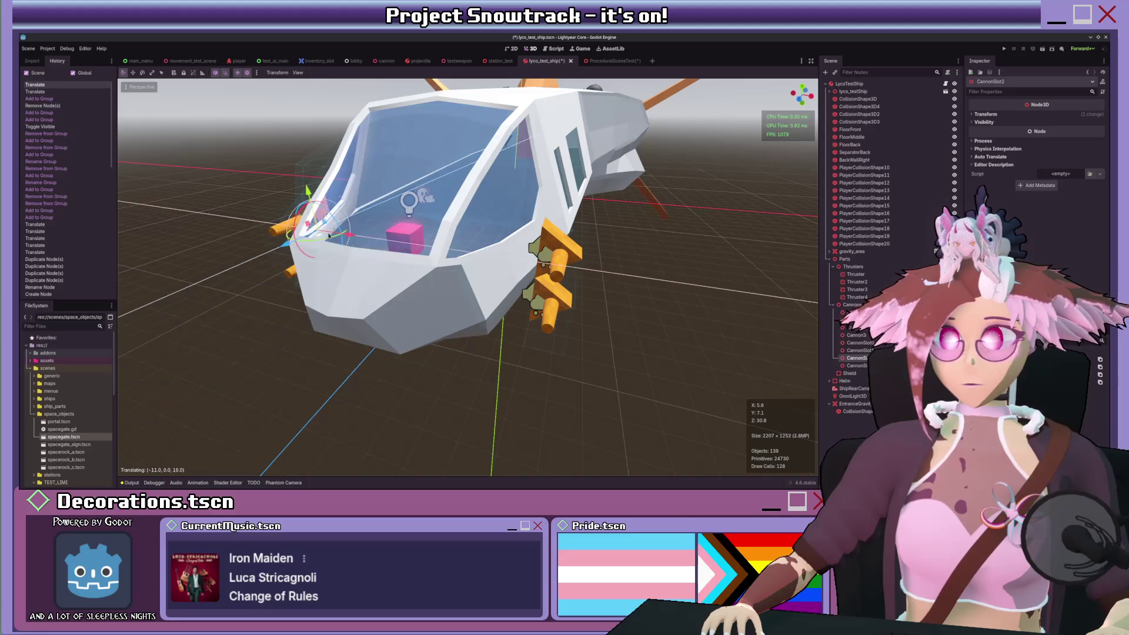
{"action": "scroll", "coordinate": [456, 230], "scroll_direction": "up", "scroll_amount": 5}
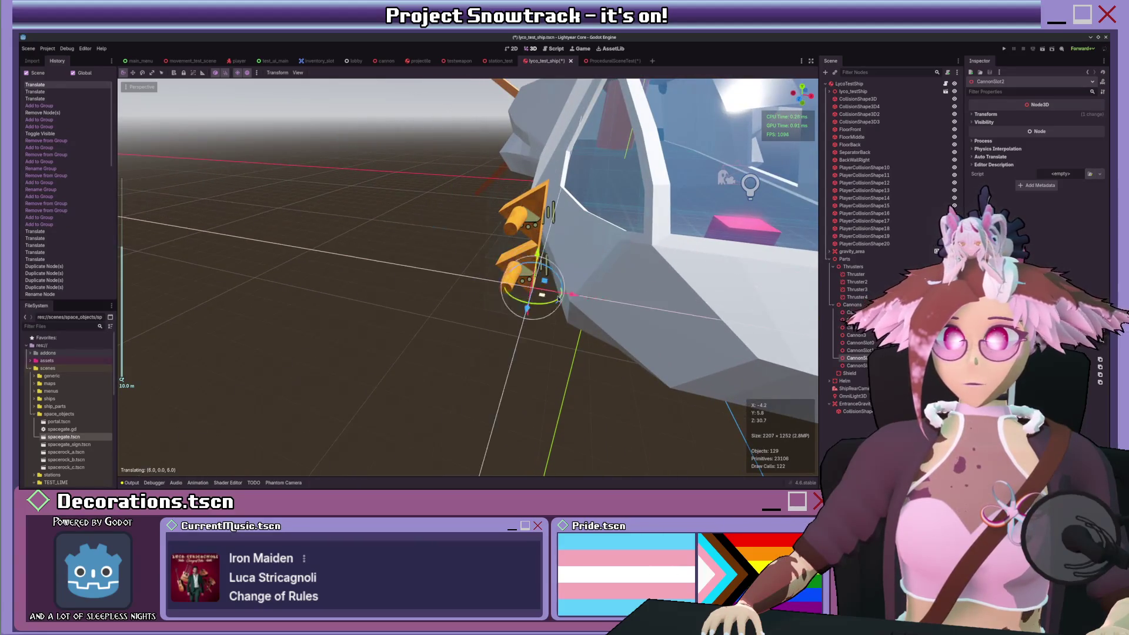
{"action": "key", "text": "ctrl+z"}
{"action": "key", "text": "ctrl+z"}
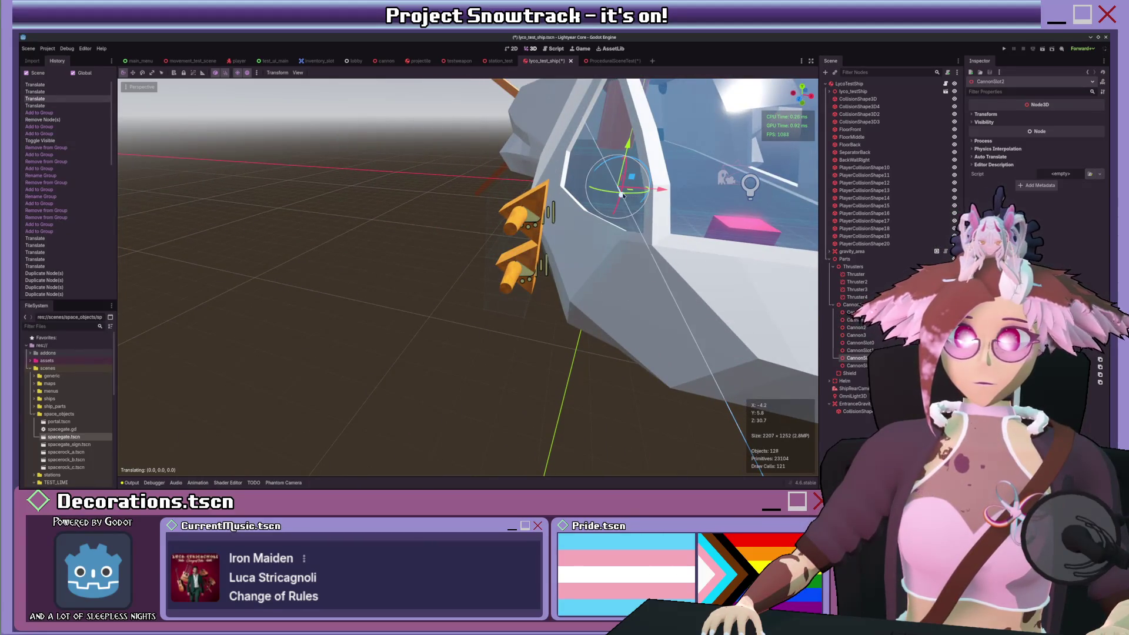
{"action": "key", "text": "ctrl+z"}
{"action": "left_click_drag", "start_coordinate": [623, 195], "coordinate": [688, 294]}
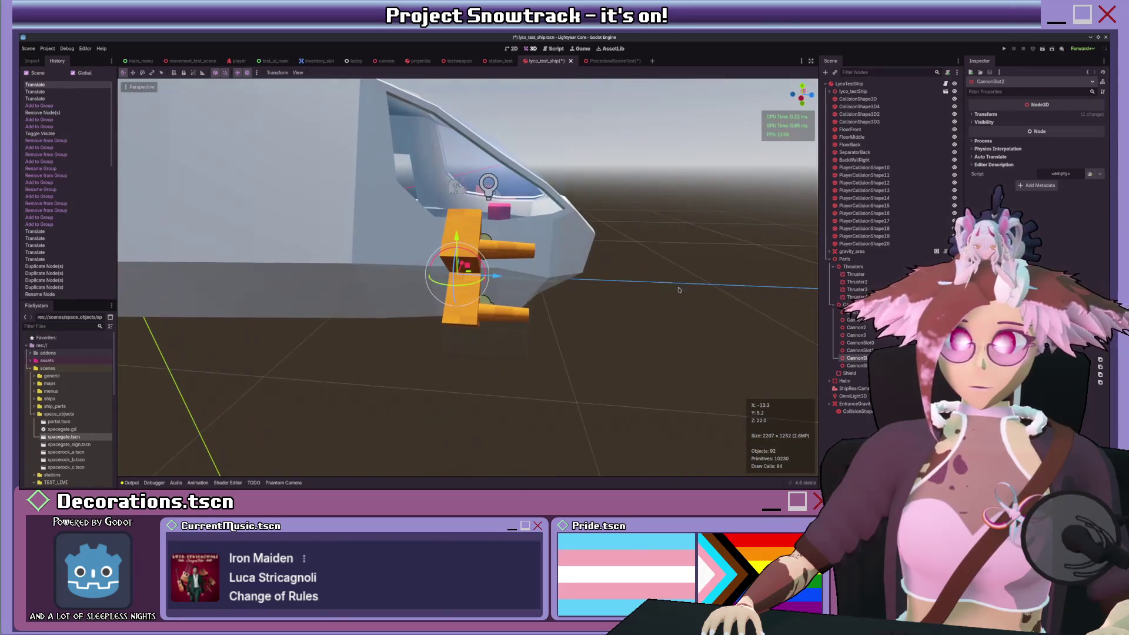
{"action": "left_click", "coordinate": [491, 277]}
{"action": "left_click_drag", "start_coordinate": [492, 277], "coordinate": [541, 255]}
{"action": "mouse_move", "coordinate": [555, 298]}
{"action": "left_mouse_down"}
{"action": "mouse_move", "coordinate": [581, 303]}
{"action": "mouse_move", "coordinate": [560, 312]}
{"action": "mouse_move", "coordinate": [444, 297]}
{"action": "mouse_move", "coordinate": [482, 260]}
{"action": "mouse_move", "coordinate": [497, 284]}
{"action": "mouse_move", "coordinate": [494, 254]}
{"action": "mouse_move", "coordinate": [463, 244]}
{"action": "left_mouse_up"}
{"action": "key", "text": "f"}
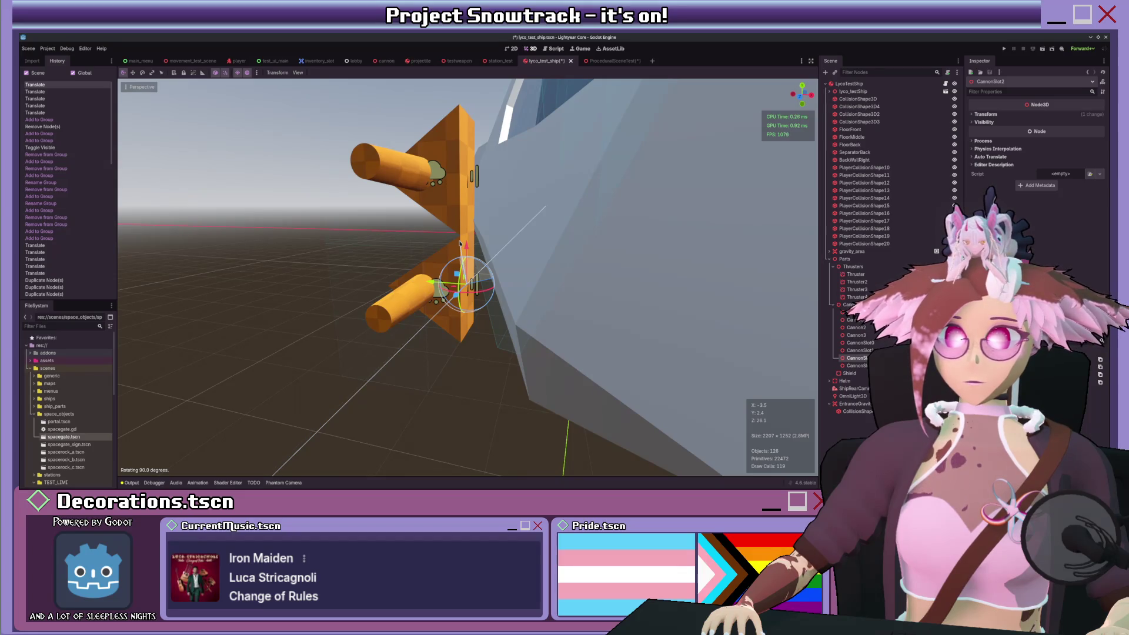
{"action": "left_click_drag", "start_coordinate": [461, 243], "coordinate": [461, 244]}
{"action": "scroll", "coordinate": [531, 262], "scroll_direction": "down", "scroll_amount": 3}
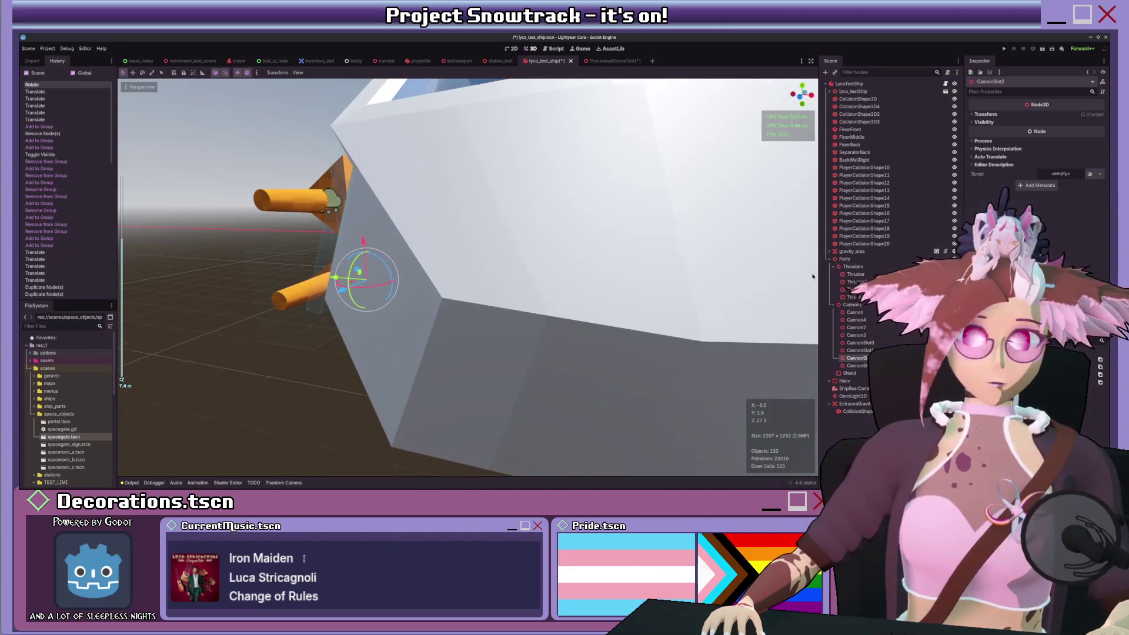
{"action": "scroll", "coordinate": [522, 229], "scroll_direction": "up", "scroll_amount": 5}
Slide CannonSlot0 along the X axis and into place on the hull
{"action": "left_click", "coordinate": [523, 227]}
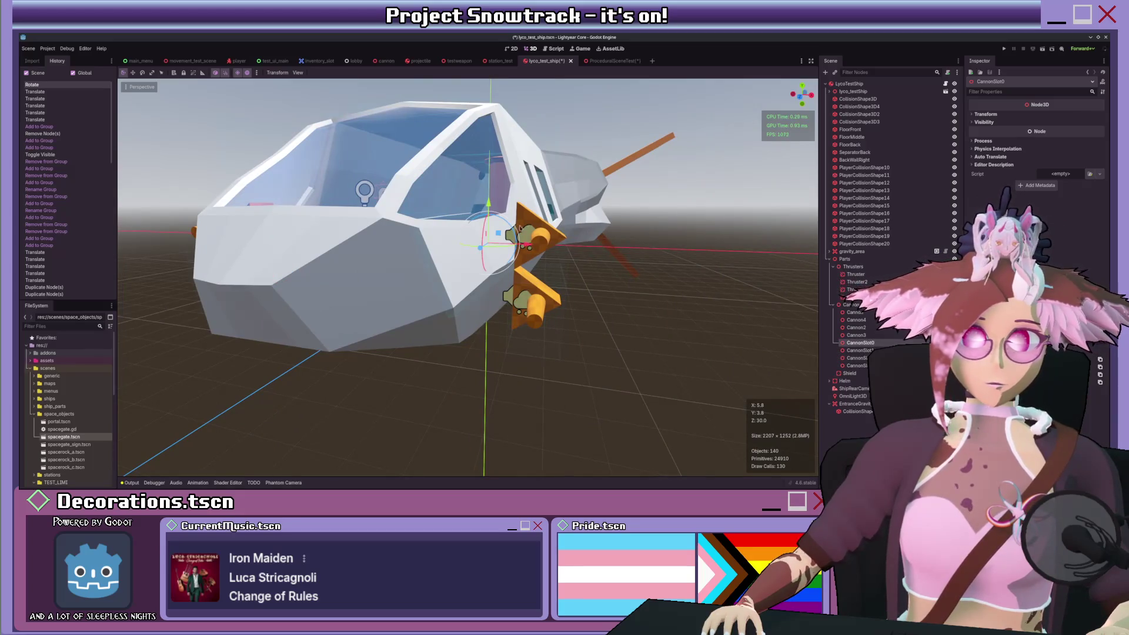
{"action": "left_click", "coordinate": [259, 277]}
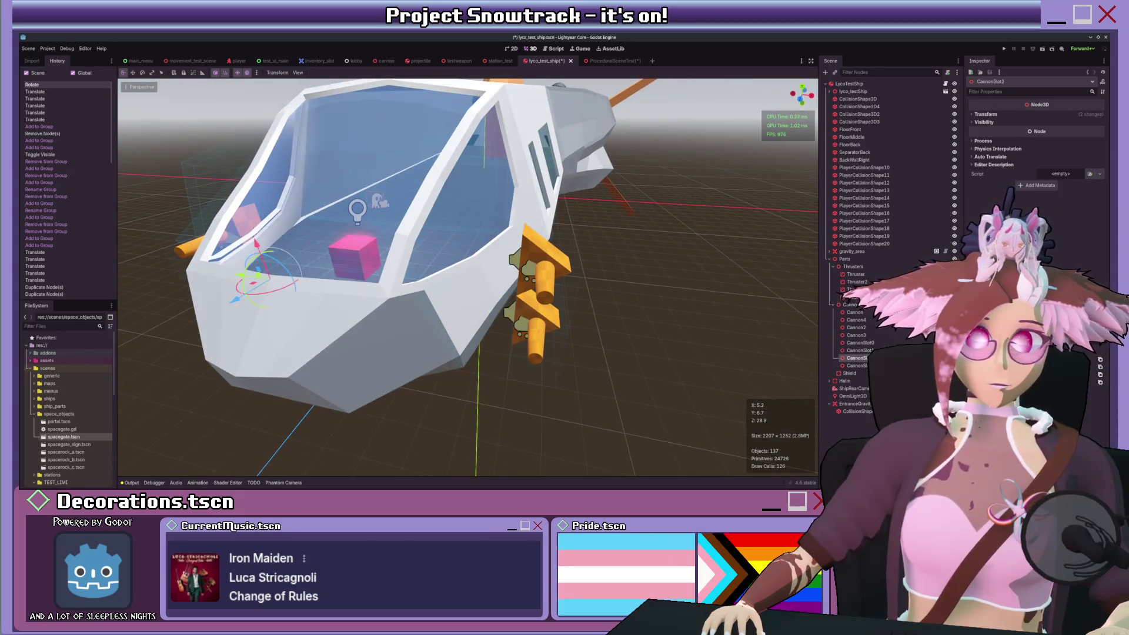
{"action": "left_click", "coordinate": [857, 365]}
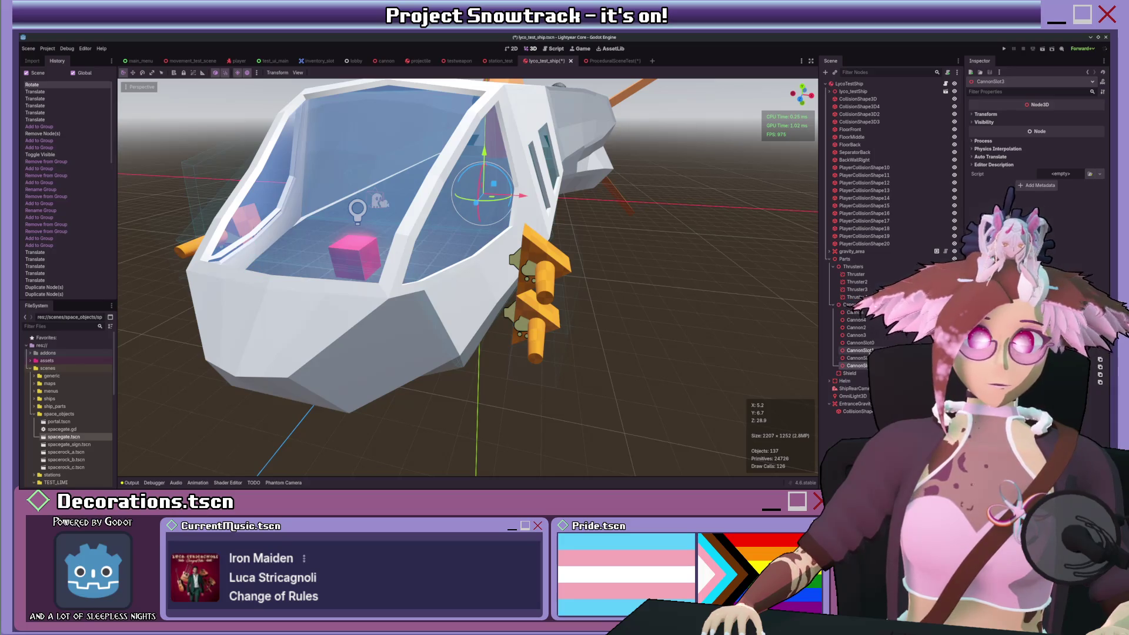
{"action": "left_click", "coordinate": [856, 350]}
{"action": "left_click", "coordinate": [887, 340]}
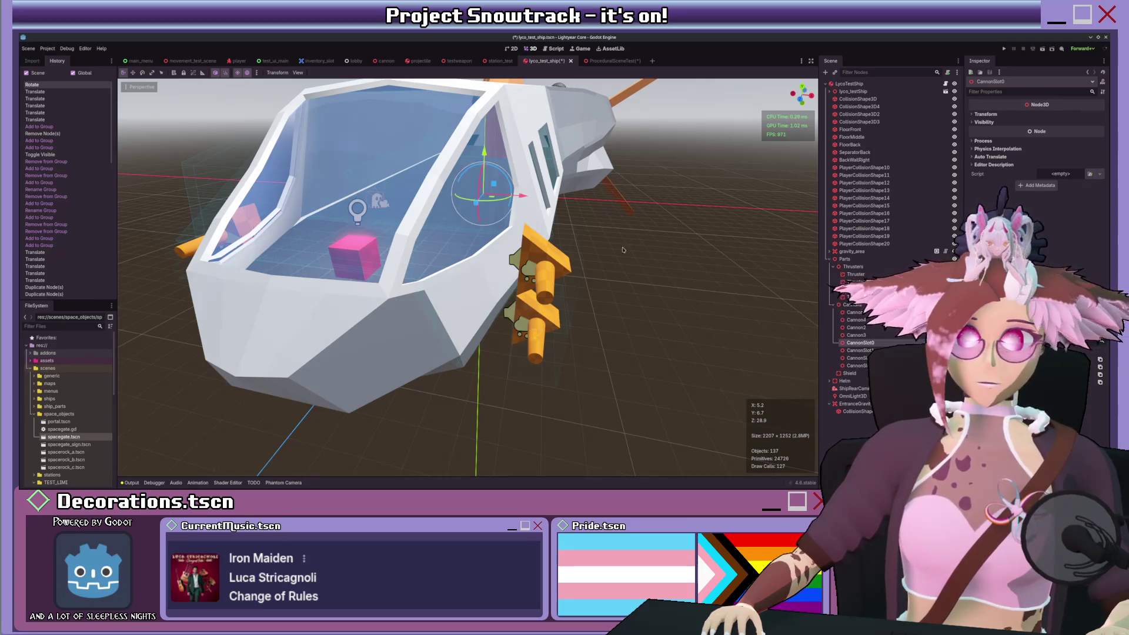
{"action": "scroll", "coordinate": [471, 276], "scroll_direction": "up", "scroll_amount": 5}
{"action": "left_click_drag", "start_coordinate": [514, 271], "coordinate": [565, 271]}
{"action": "scroll", "coordinate": [471, 283], "scroll_direction": "down", "scroll_amount": 5}
{"action": "mouse_move", "coordinate": [397, 308]}
{"action": "left_mouse_down"}
{"action": "mouse_move", "coordinate": [479, 306]}
{"action": "mouse_move", "coordinate": [524, 252]}
{"action": "left_mouse_up"}
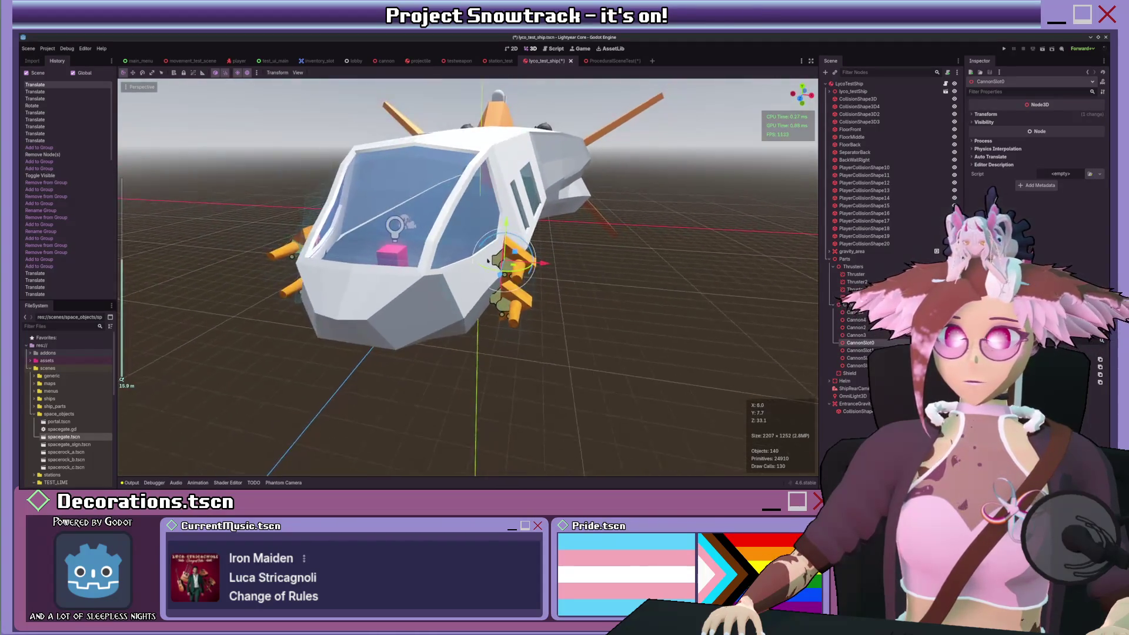
{"action": "scroll", "coordinate": [524, 250], "scroll_direction": "down", "scroll_amount": 1}
From a front view, raise CannonSlot1 and shift CannonSlot2 to the right
{"action": "left_click_drag", "start_coordinate": [267, 251], "coordinate": [334, 258]}
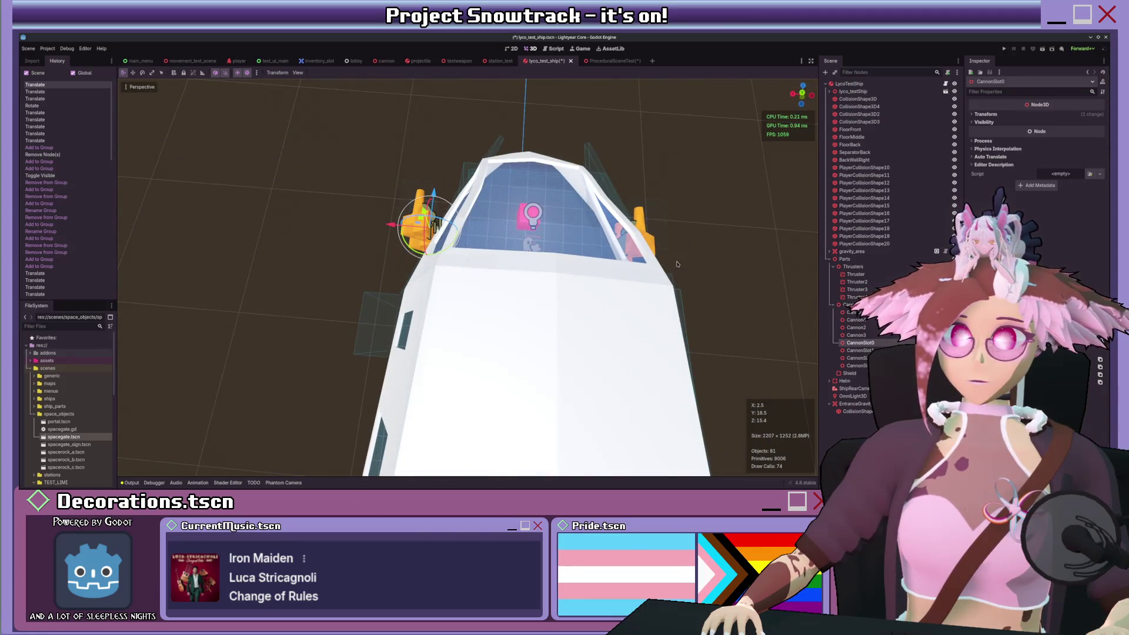
{"action": "mouse_move", "coordinate": [645, 259]}
{"action": "left_mouse_down"}
{"action": "mouse_move", "coordinate": [635, 242]}
{"action": "mouse_move", "coordinate": [568, 246]}
{"action": "mouse_move", "coordinate": [544, 260]}
{"action": "mouse_move", "coordinate": [557, 314]}
{"action": "mouse_move", "coordinate": [426, 297]}
{"action": "mouse_move", "coordinate": [345, 305]}
{"action": "left_mouse_up"}
{"action": "left_click", "coordinate": [856, 350]}
{"action": "key", "text": "f"}
{"action": "left_click_drag", "start_coordinate": [459, 236], "coordinate": [452, 214]}
{"action": "left_click", "coordinate": [857, 357]}
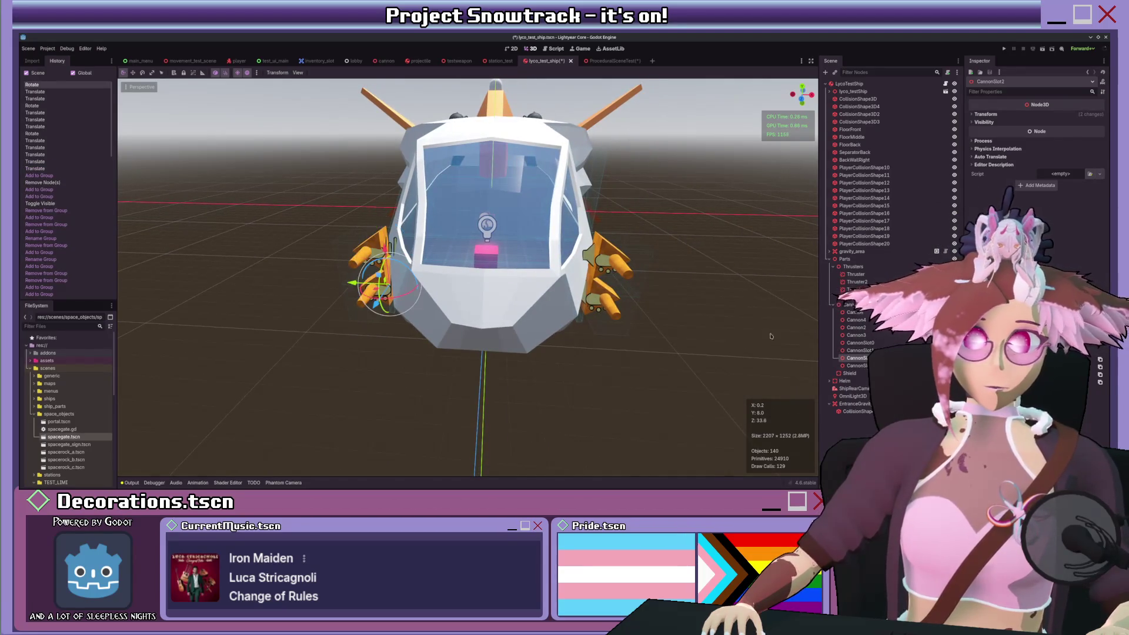
{"action": "mouse_move", "coordinate": [382, 289]}
{"action": "left_mouse_down"}
{"action": "mouse_move", "coordinate": [576, 288]}
{"action": "mouse_move", "coordinate": [517, 294]}
{"action": "mouse_move", "coordinate": [446, 349]}
{"action": "mouse_move", "coordinate": [431, 340]}
{"action": "left_mouse_up"}
Move CannonSlot3 along Z onto the ship's flank, rotated 60 degrees
{"action": "left_click", "coordinate": [862, 366]}
{"action": "left_click_drag", "start_coordinate": [452, 216], "coordinate": [393, 310]}
{"action": "left_click_drag", "start_coordinate": [362, 348], "coordinate": [376, 342]}
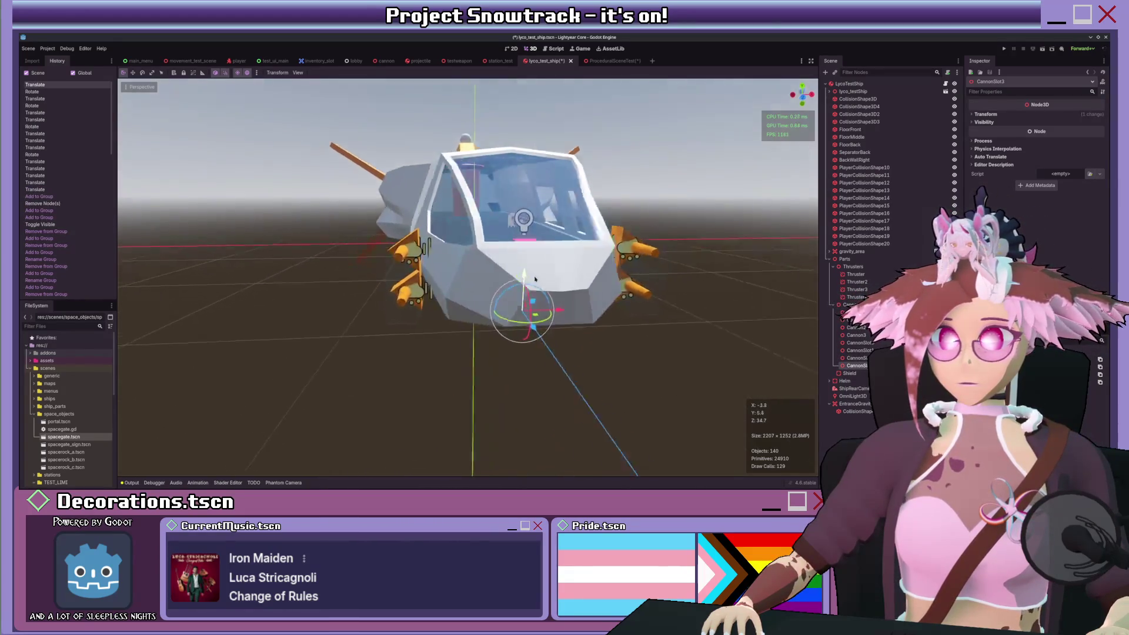
{"action": "mouse_move", "coordinate": [596, 274]}
{"action": "left_mouse_down"}
{"action": "mouse_move", "coordinate": [565, 282]}
{"action": "mouse_move", "coordinate": [423, 250]}
{"action": "mouse_move", "coordinate": [457, 286]}
{"action": "mouse_move", "coordinate": [448, 276]}
{"action": "left_mouse_up"}
{"action": "key", "text": "KP_1"}
{"action": "key", "text": "KP_1"}
Zoom and orbit to a front-on view of the whole ship, then select the Cannon node
{"action": "scroll", "coordinate": [449, 277], "scroll_direction": "up", "scroll_amount": 5}
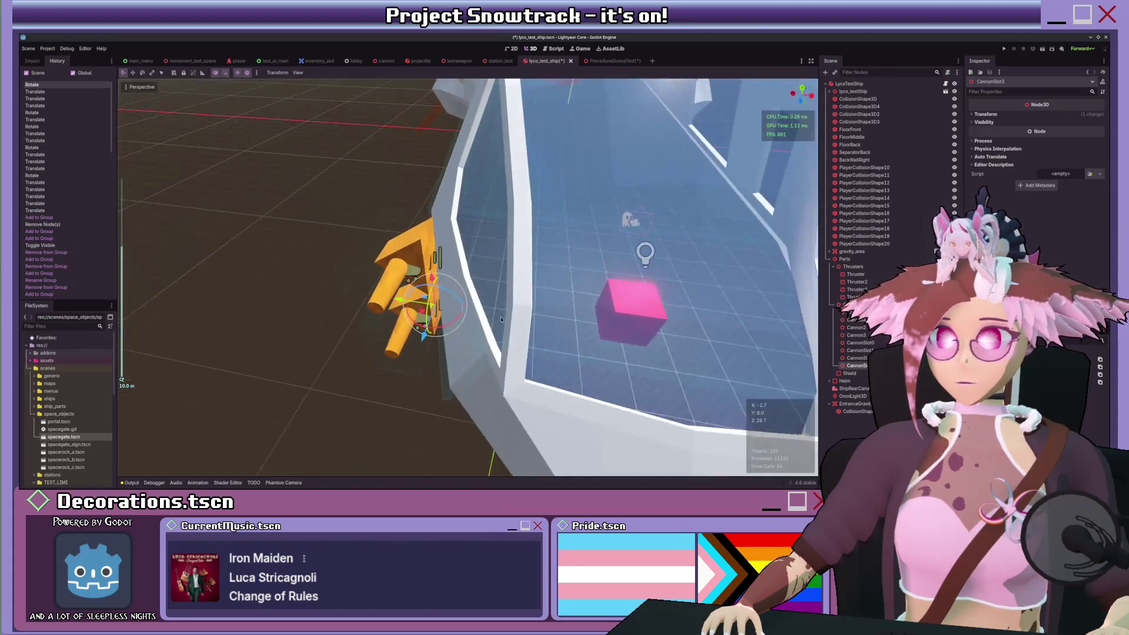
{"action": "scroll", "coordinate": [516, 304], "scroll_direction": "down", "scroll_amount": 5}
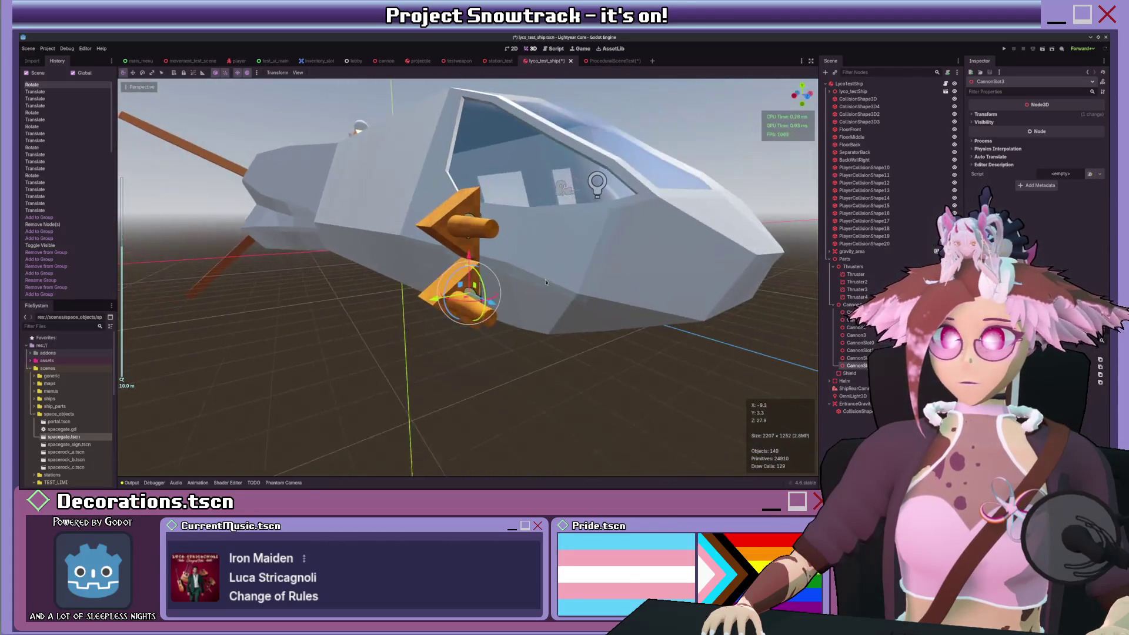
{"action": "scroll", "coordinate": [546, 282], "scroll_direction": "up", "scroll_amount": 3}
{"action": "mouse_move", "coordinate": [546, 283]}
{"action": "left_mouse_down"}
{"action": "mouse_move", "coordinate": [559, 274]}
{"action": "mouse_move", "coordinate": [532, 282]}
{"action": "left_mouse_up"}
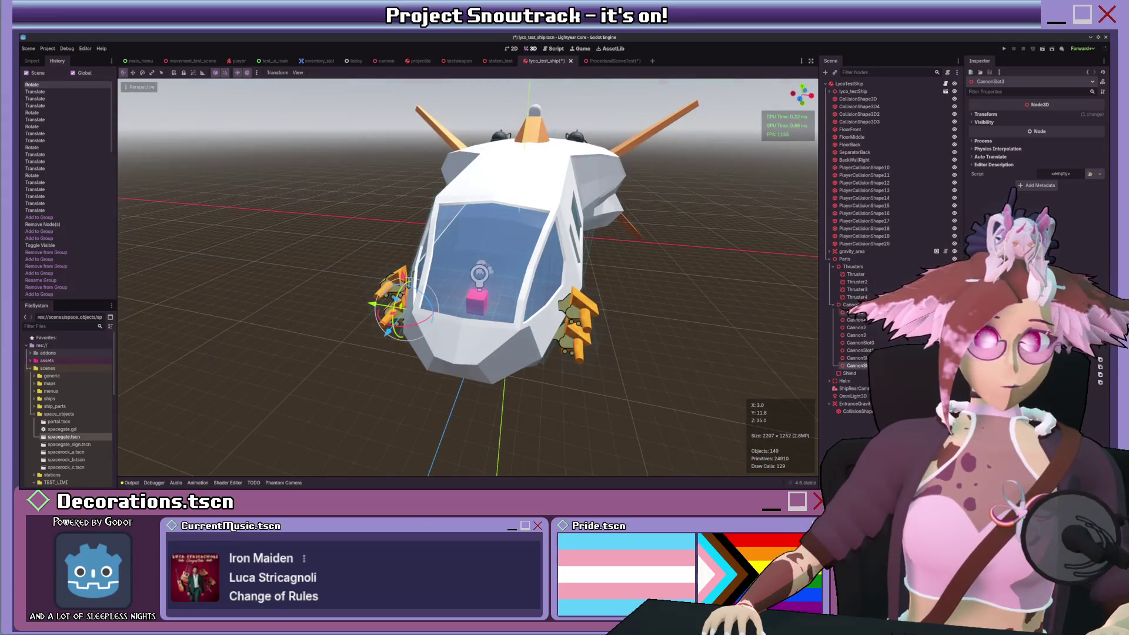
{"action": "left_click", "coordinate": [853, 312]}
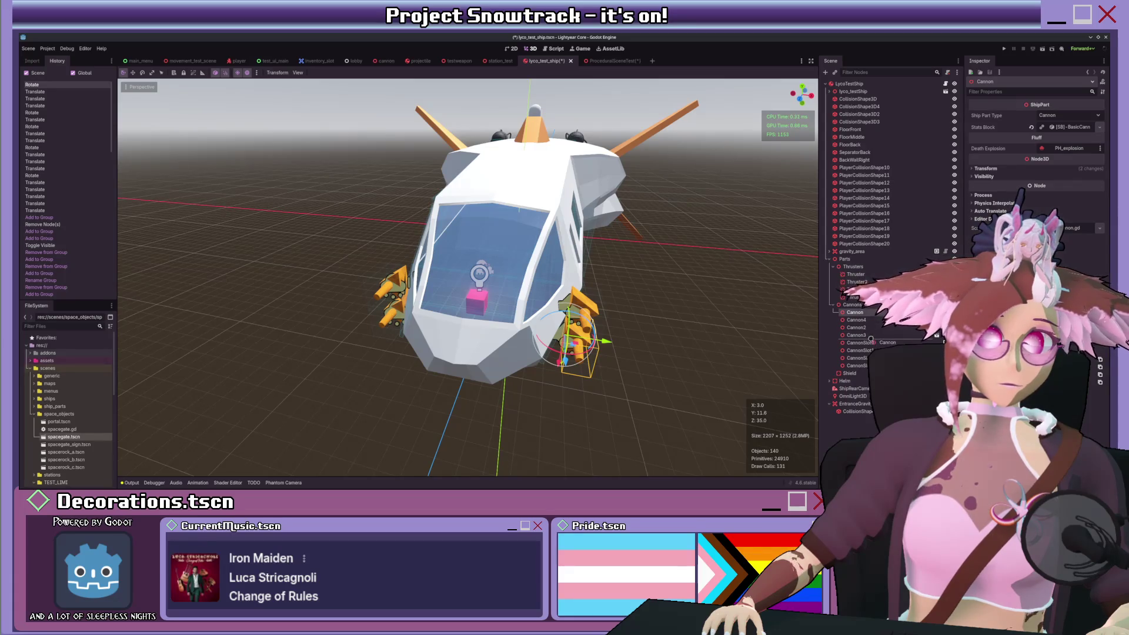
Parent the cannons under the CannonSlot nodes and rename each one to Cannon
{"action": "left_click_drag", "start_coordinate": [875, 343], "coordinate": [875, 345]}
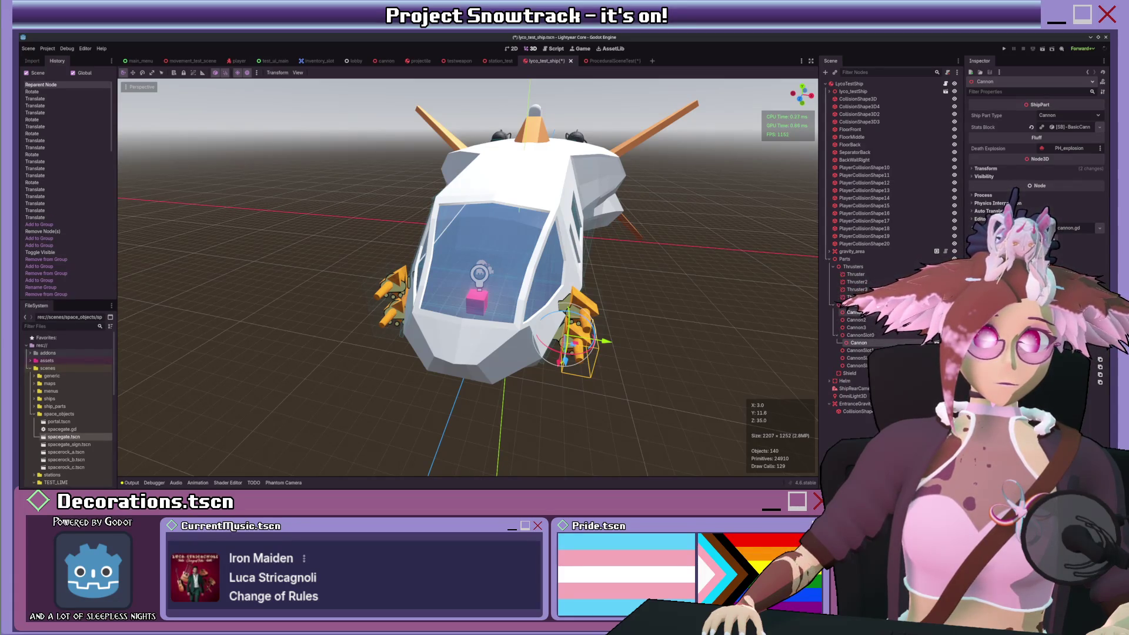
{"action": "left_click", "coordinate": [863, 327]}
{"action": "mouse_move", "coordinate": [872, 351]}
{"action": "left_mouse_down"}
{"action": "mouse_move", "coordinate": [860, 344]}
{"action": "mouse_move", "coordinate": [859, 357]}
{"action": "left_mouse_up"}
{"action": "key", "text": "BackSpace"}
{"action": "key", "text": "Return"}
{"action": "key", "text": "Return"}
{"action": "mouse_move", "coordinate": [856, 312]}
{"action": "left_mouse_down"}
{"action": "mouse_move", "coordinate": [870, 328]}
{"action": "mouse_move", "coordinate": [858, 366]}
{"action": "left_mouse_up"}
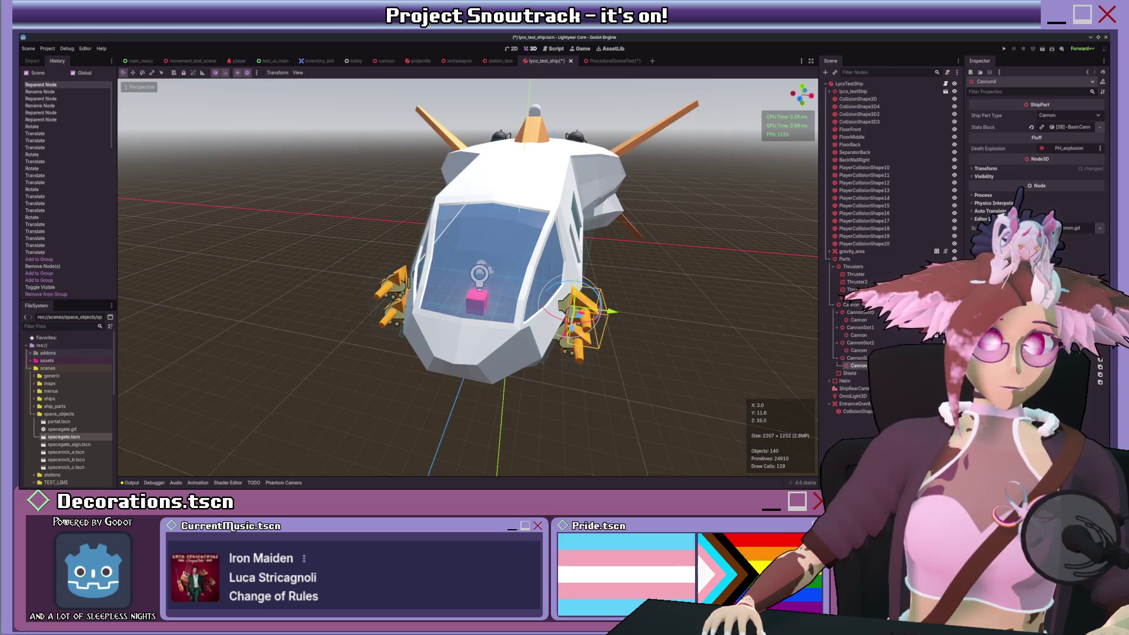
{"action": "key", "text": "Return"}
Frame the cannons in the viewport and step through CannonSlot0 to CannonSlot3
{"action": "left_click_drag", "start_coordinate": [677, 318], "coordinate": [568, 312]}
{"action": "scroll", "coordinate": [635, 315], "scroll_direction": "up", "scroll_amount": 2}
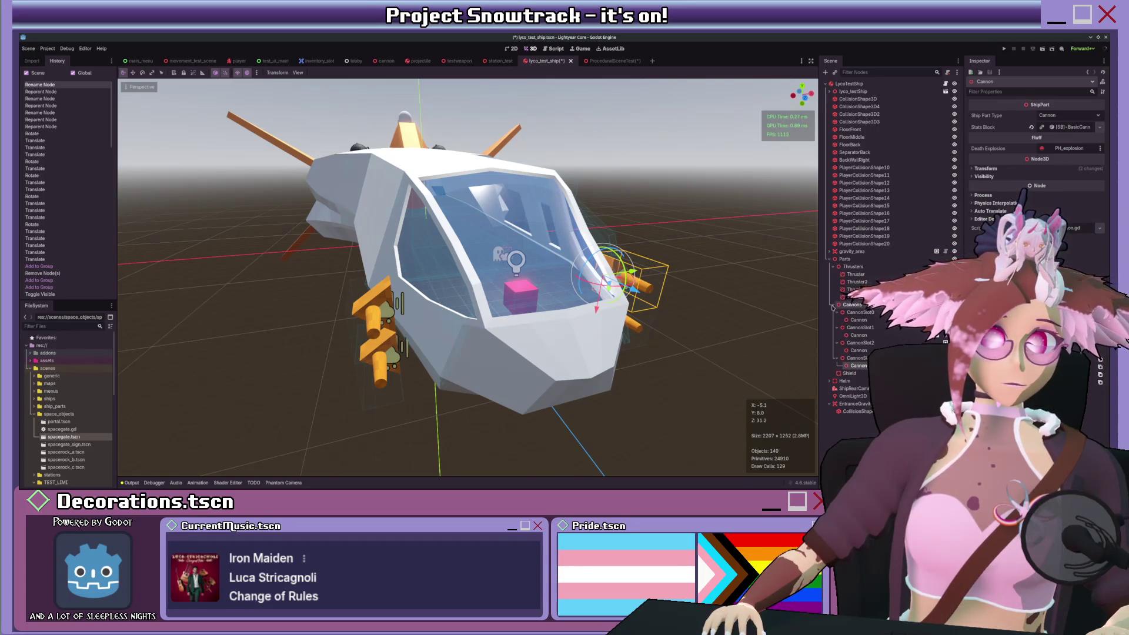
{"action": "key", "text": "f"}
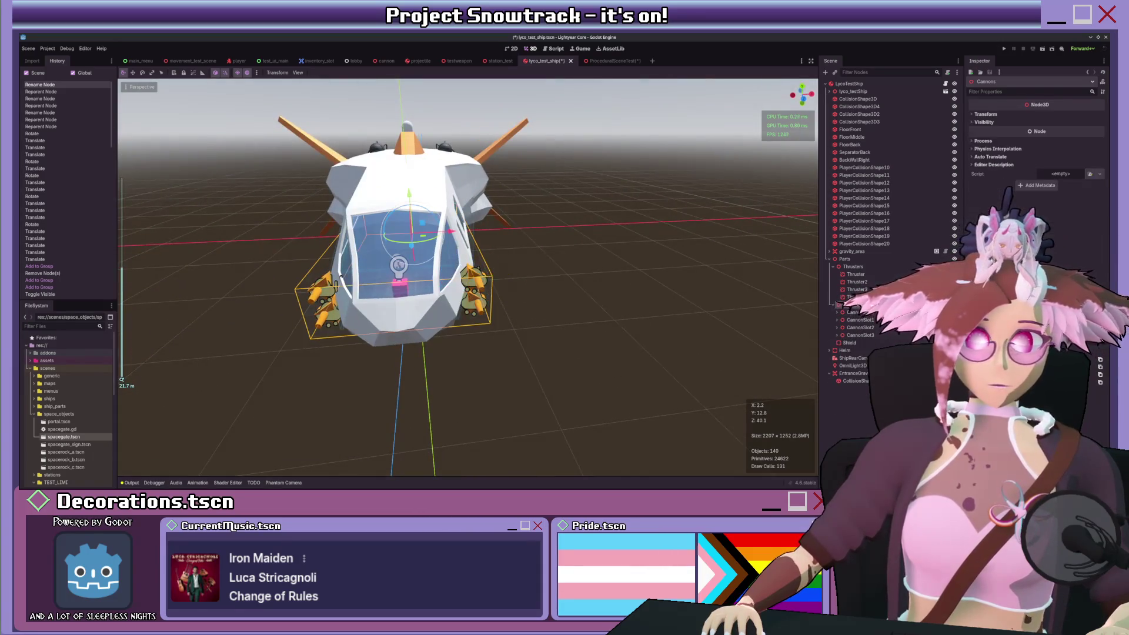
{"action": "key", "text": "f"}
{"action": "left_click", "coordinate": [860, 312]}
{"action": "key", "text": "f"}
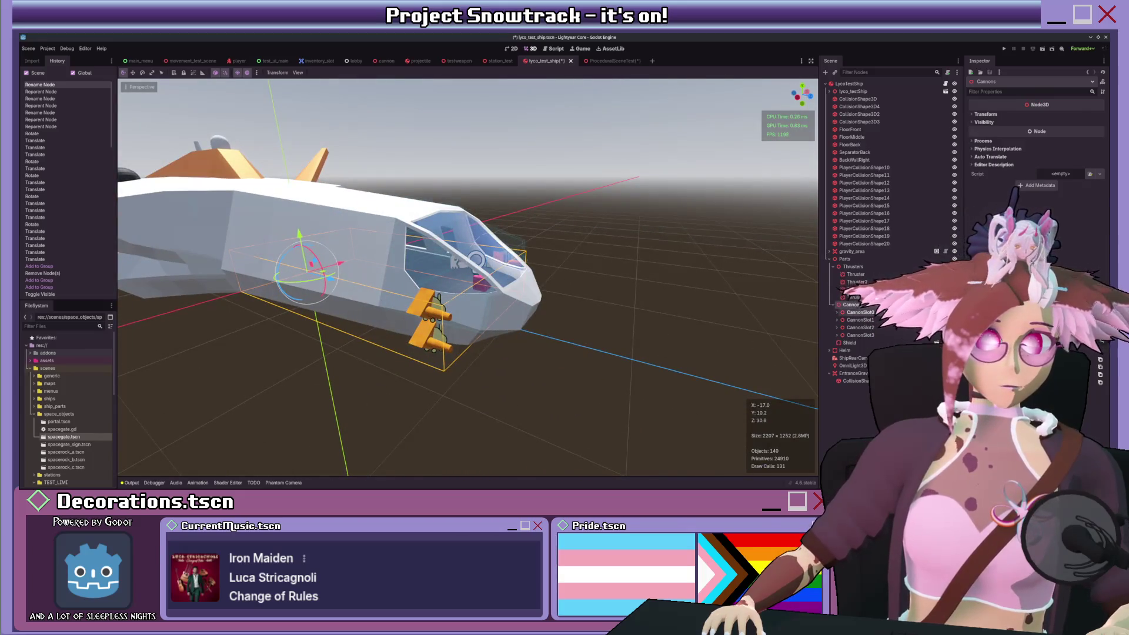
{"action": "key", "text": "Down"}
{"action": "key", "text": "Down"}
{"action": "key", "text": "Down"}
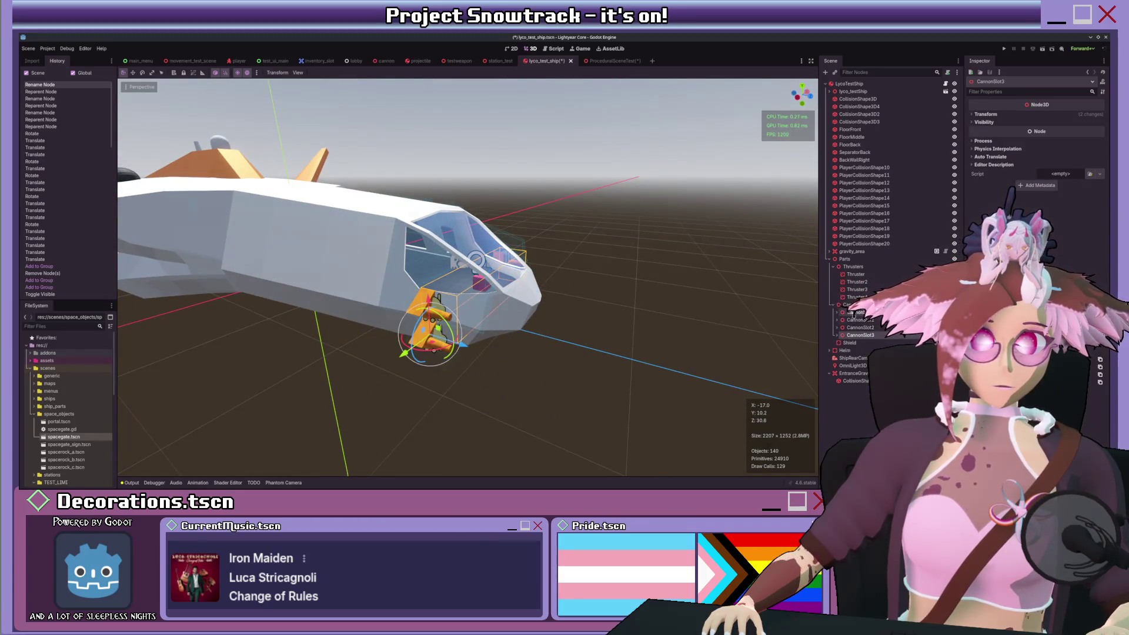
Expand each CannonSlot to reveal its Cannon and select the one under CannonSlot3
{"action": "left_click", "coordinate": [837, 313]}
{"action": "left_click", "coordinate": [857, 320]}
{"action": "left_click", "coordinate": [839, 327]}
{"action": "left_click", "coordinate": [858, 335]}
{"action": "left_click", "coordinate": [837, 343]}
{"action": "left_click", "coordinate": [857, 359]}
{"action": "left_click", "coordinate": [839, 358]}
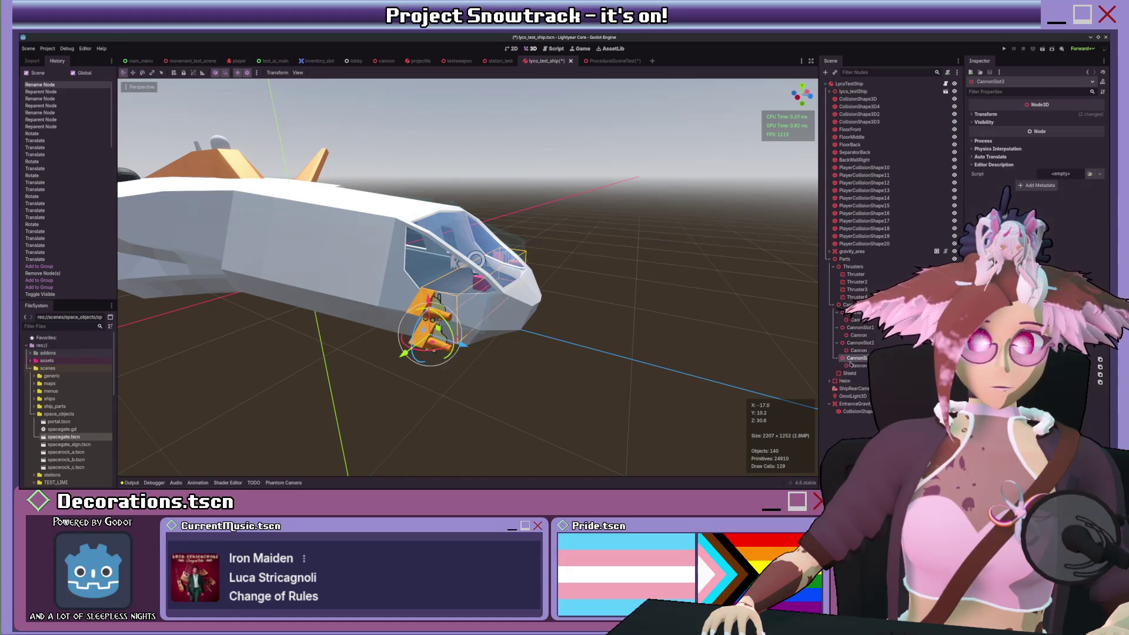
{"action": "left_click", "coordinate": [857, 366]}
{"action": "left_click", "coordinate": [856, 358]}
{"action": "key", "text": "KP_1"}
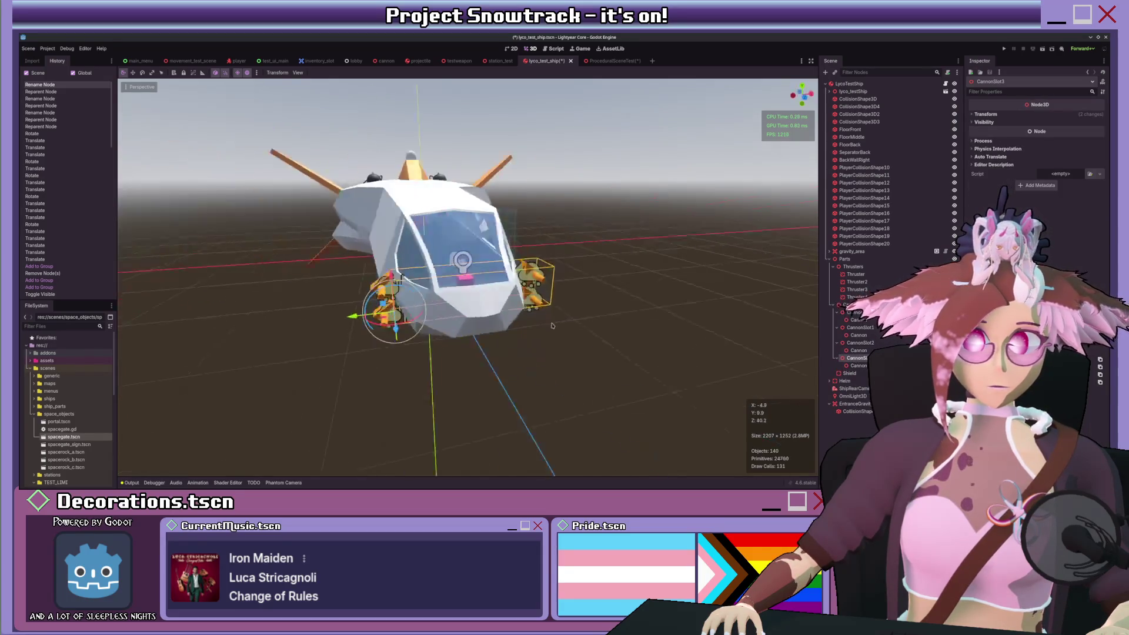
{"action": "left_click", "coordinate": [858, 366]}
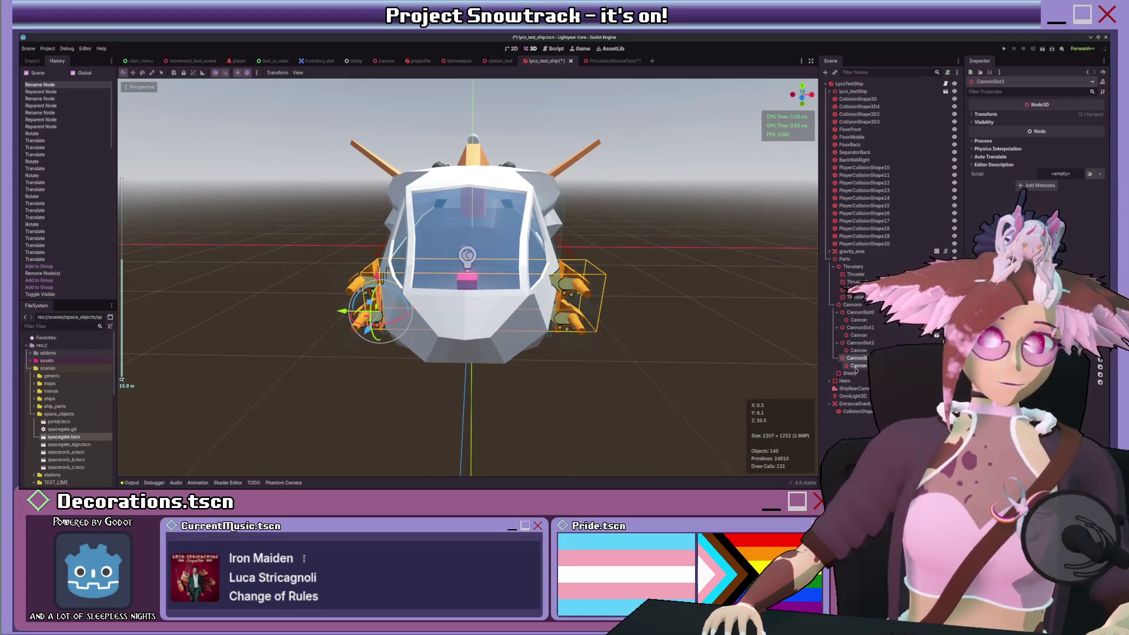
Multi-select all four Cannon nodes and reset their position and rotation to zero
{"action": "left_click", "coordinate": [1041, 169]}
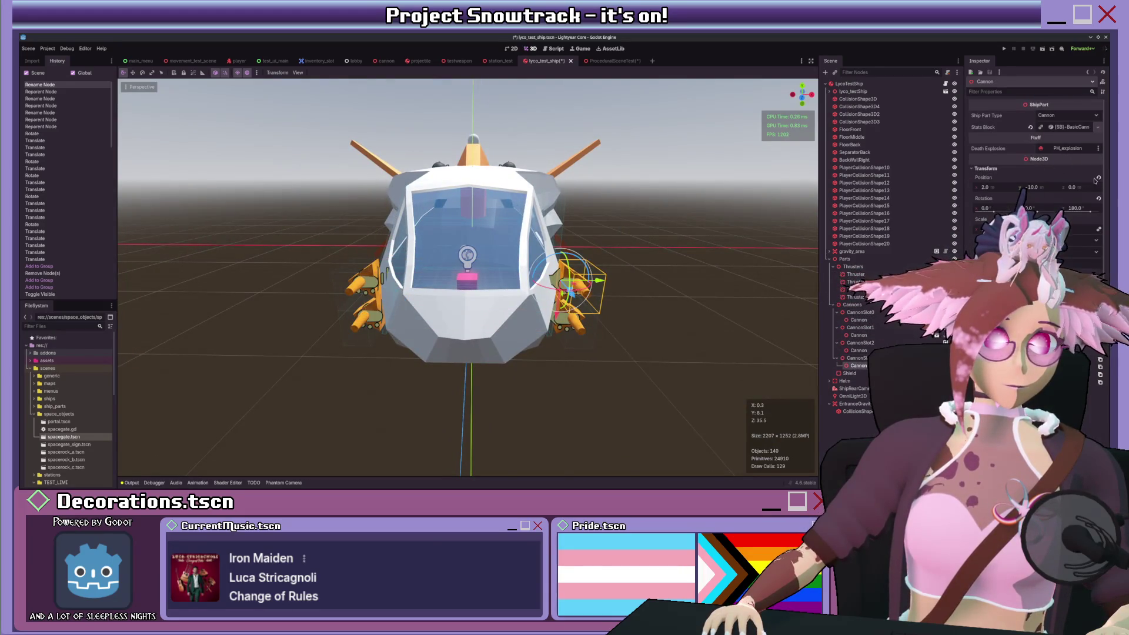
{"action": "left_click", "coordinate": [859, 350], "text": "ctrl"}
{"action": "left_click", "coordinate": [859, 335], "text": "ctrl"}
{"action": "left_click", "coordinate": [859, 320], "text": "ctrl"}
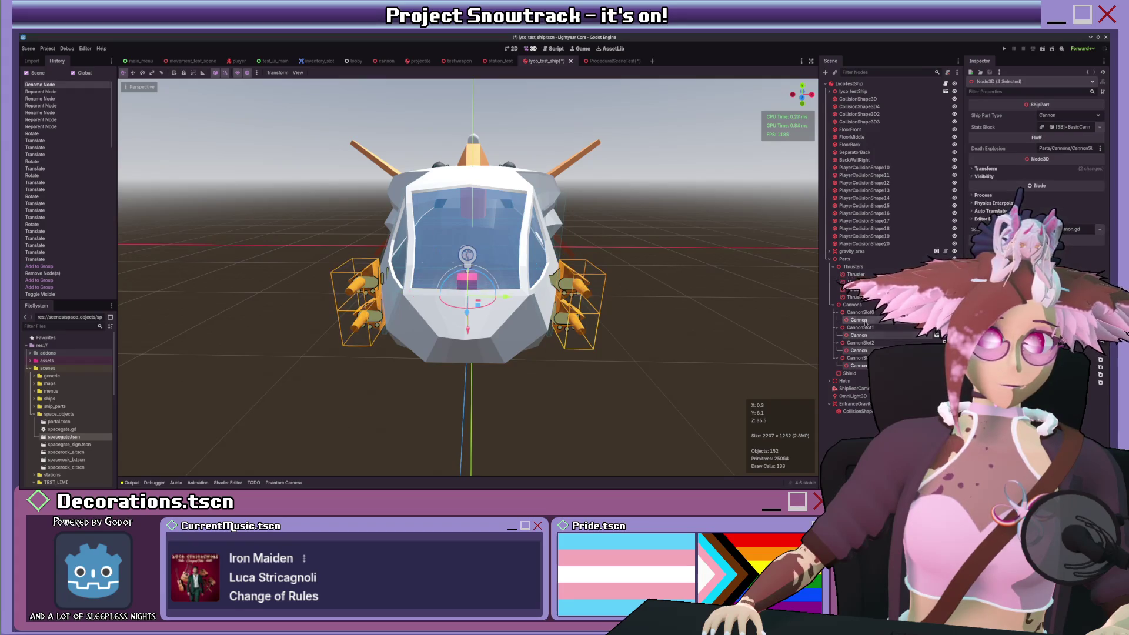
{"action": "left_click", "coordinate": [1065, 168]}
{"action": "left_click", "coordinate": [1099, 178]}
{"action": "left_click", "coordinate": [1099, 198]}
Orbit to check the cannons and save lyco_test_ship.tscn
{"action": "mouse_move", "coordinate": [530, 283]}
{"action": "left_mouse_down"}
{"action": "mouse_move", "coordinate": [593, 281]}
{"action": "mouse_move", "coordinate": [584, 271]}
{"action": "left_mouse_up"}
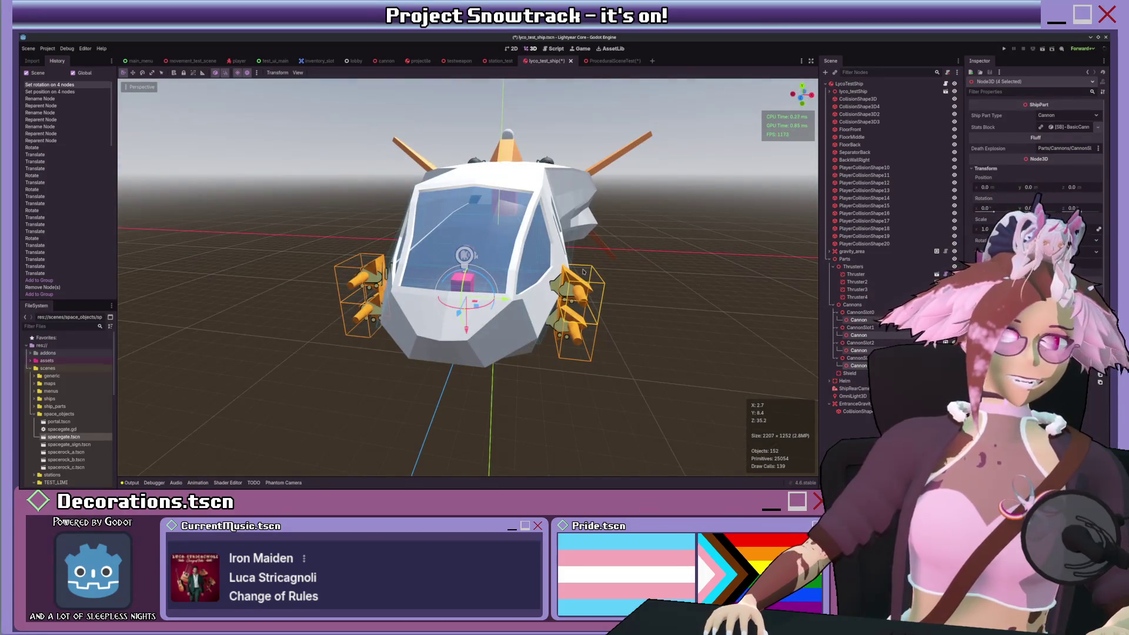
{"action": "left_click", "coordinate": [852, 320]}
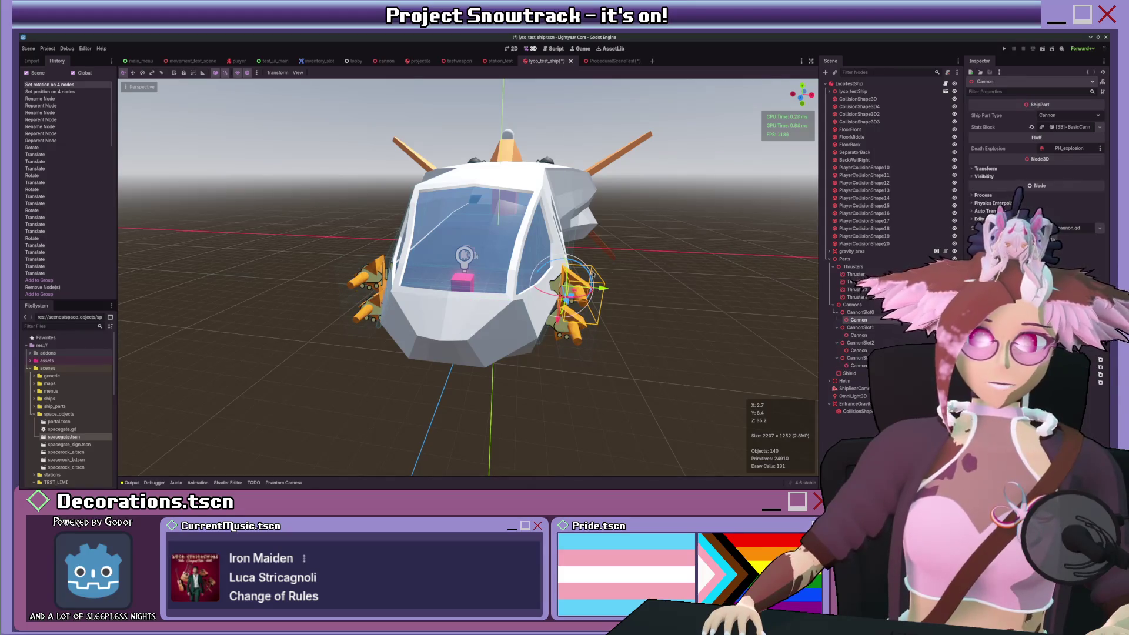
{"action": "key", "text": "ctrl+s"}
{"action": "left_click", "coordinate": [591, 283]}
{"action": "mouse_move", "coordinate": [591, 283]}
{"action": "left_mouse_down"}
{"action": "mouse_move", "coordinate": [569, 248]}
{"action": "mouse_move", "coordinate": [595, 265]}
{"action": "left_mouse_up"}
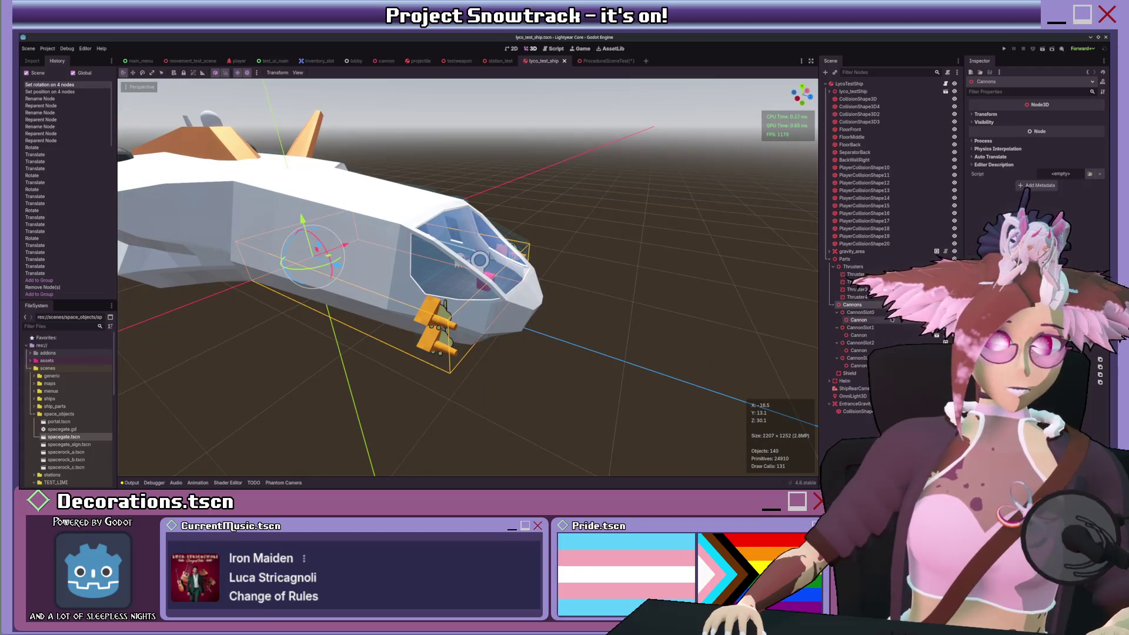
Collapse CannonSlot0–3, try moving them along Z, then undo the moves
{"action": "left_click", "coordinate": [837, 313]}
{"action": "left_click", "coordinate": [837, 320]}
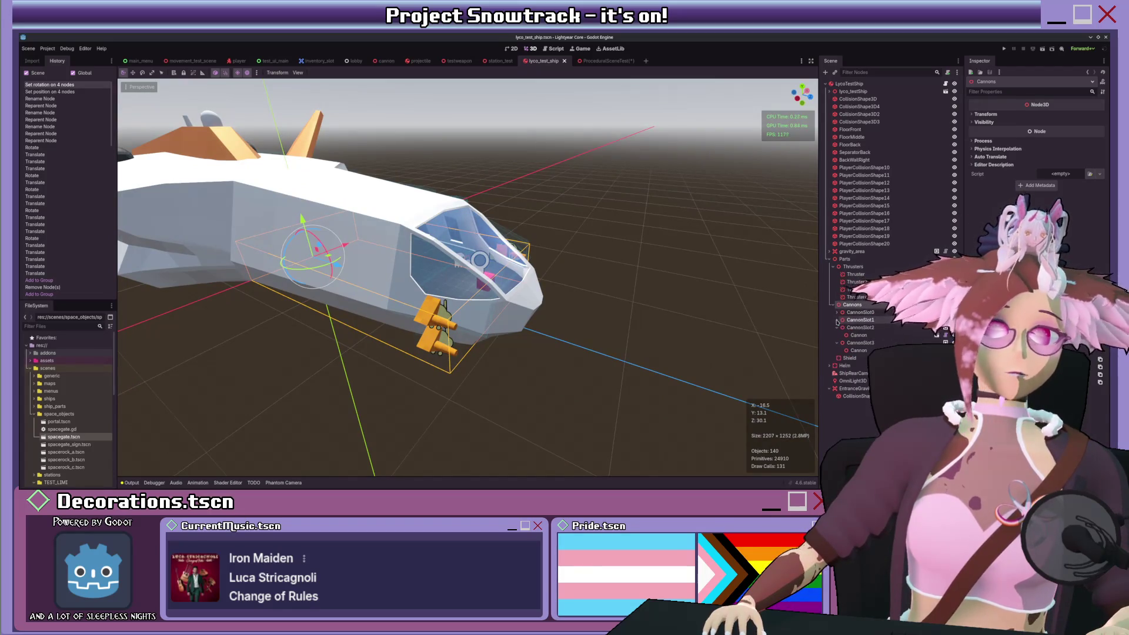
{"action": "left_click", "coordinate": [837, 327]}
{"action": "left_click", "coordinate": [838, 336]}
{"action": "left_click", "coordinate": [859, 313]}
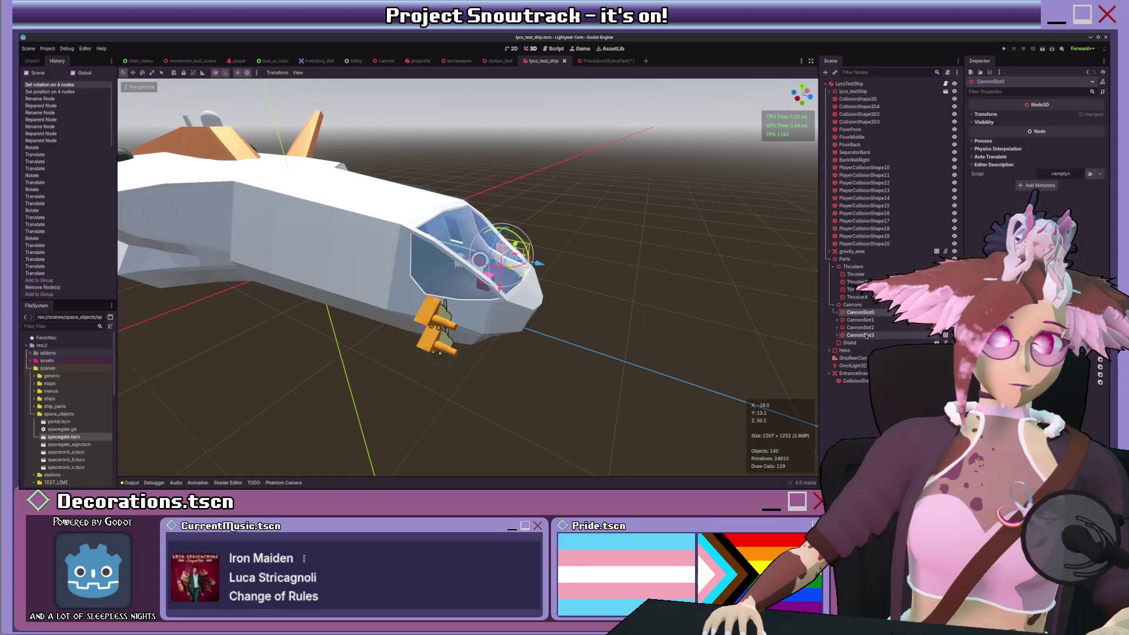
{"action": "left_click", "coordinate": [864, 336], "text": "shift"}
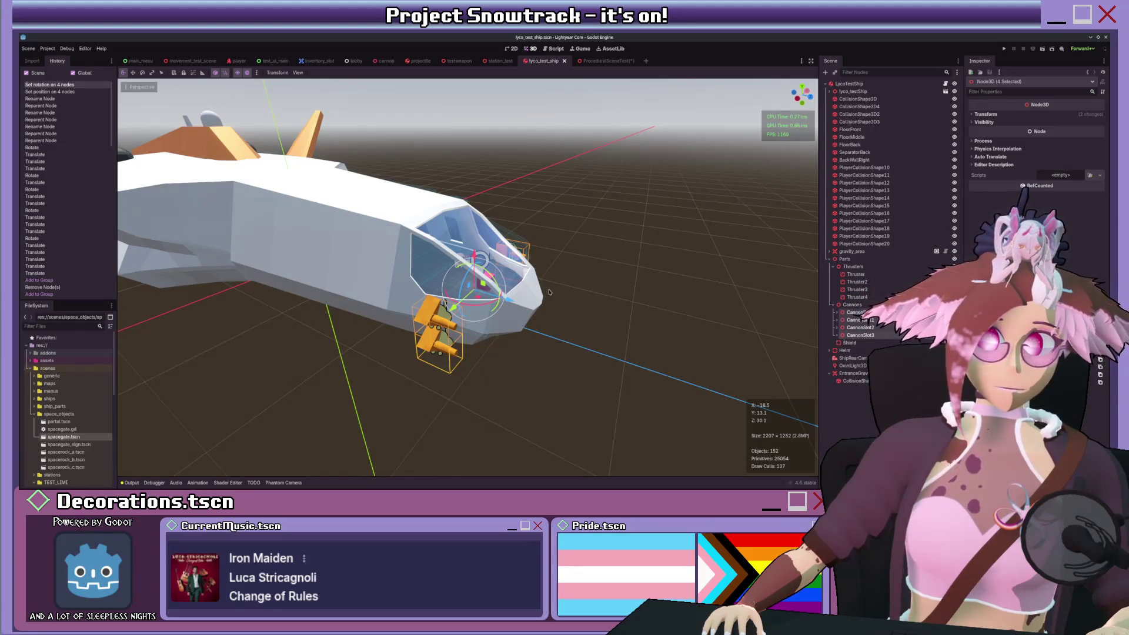
{"action": "mouse_move", "coordinate": [564, 297]}
{"action": "left_mouse_down"}
{"action": "mouse_move", "coordinate": [382, 268]}
{"action": "mouse_move", "coordinate": [395, 273]}
{"action": "left_mouse_up"}
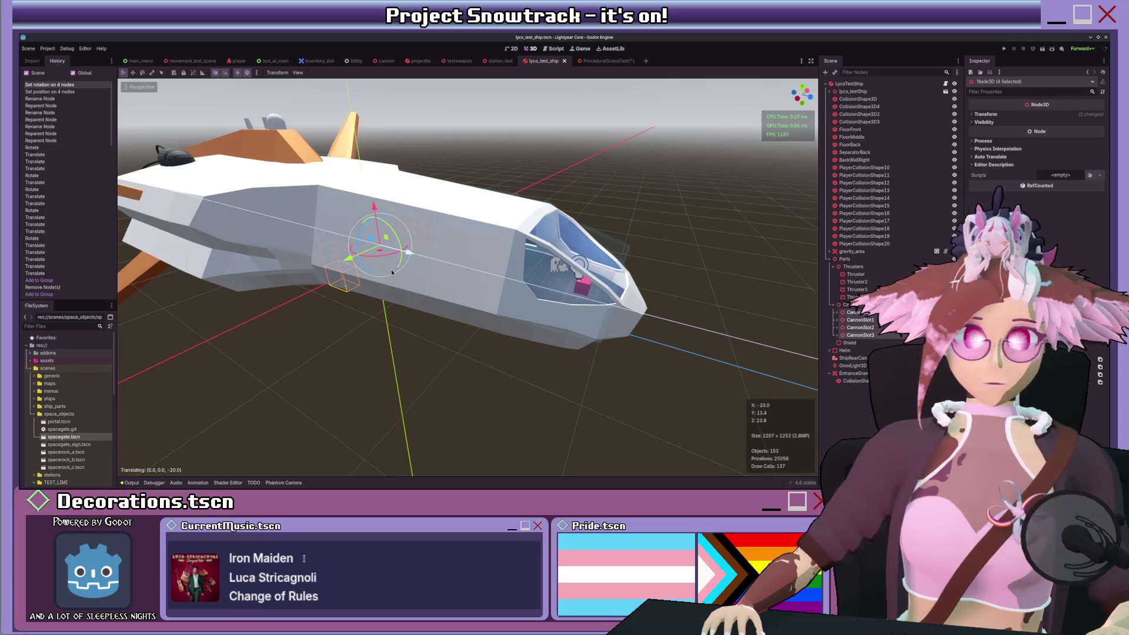
{"action": "left_click", "coordinate": [986, 114]}
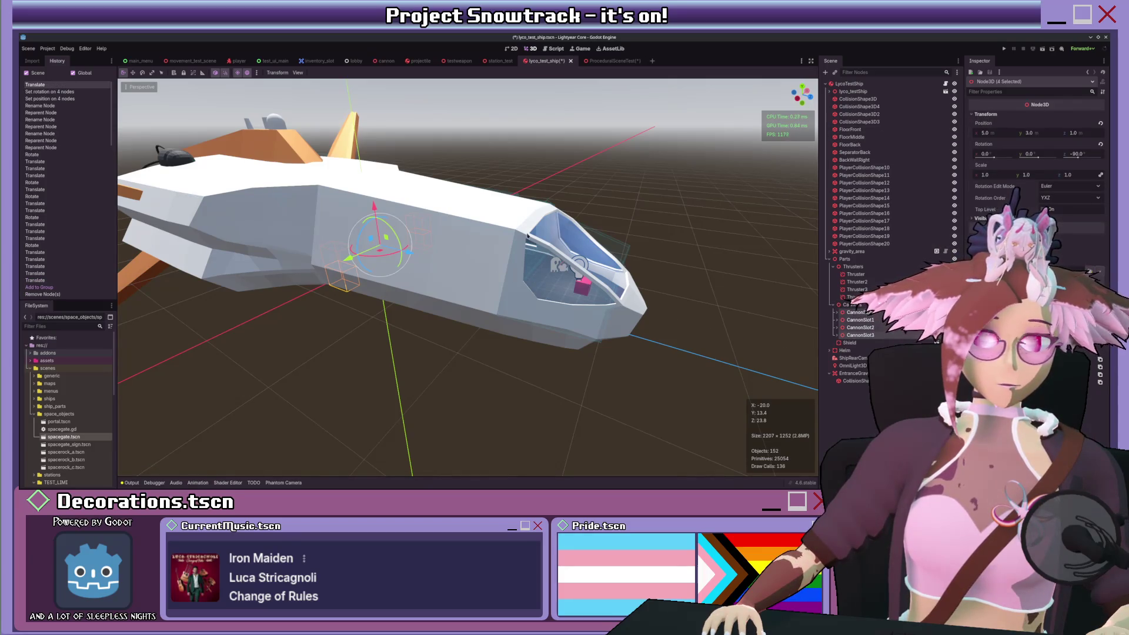
{"action": "mouse_move", "coordinate": [407, 252]}
{"action": "left_mouse_down"}
{"action": "mouse_move", "coordinate": [517, 297]}
{"action": "mouse_move", "coordinate": [630, 315]}
{"action": "left_mouse_up"}
{"action": "left_click", "coordinate": [851, 305]}
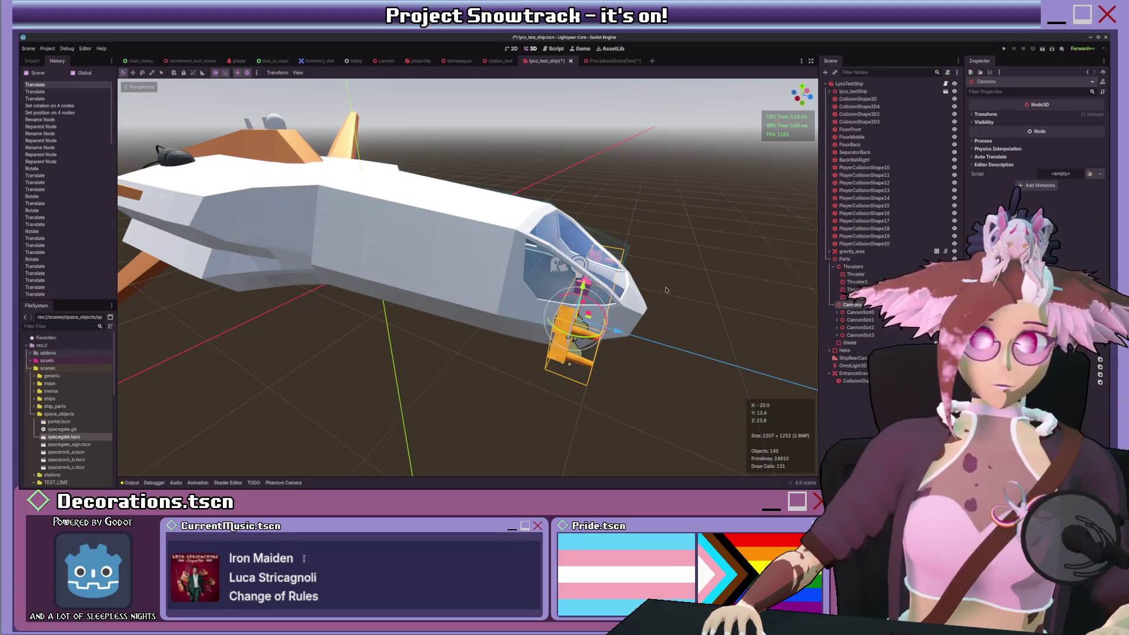
{"action": "key", "text": "ctrl+z"}
{"action": "key", "text": "ctrl+z"}
{"action": "key", "text": "ctrl+z"}
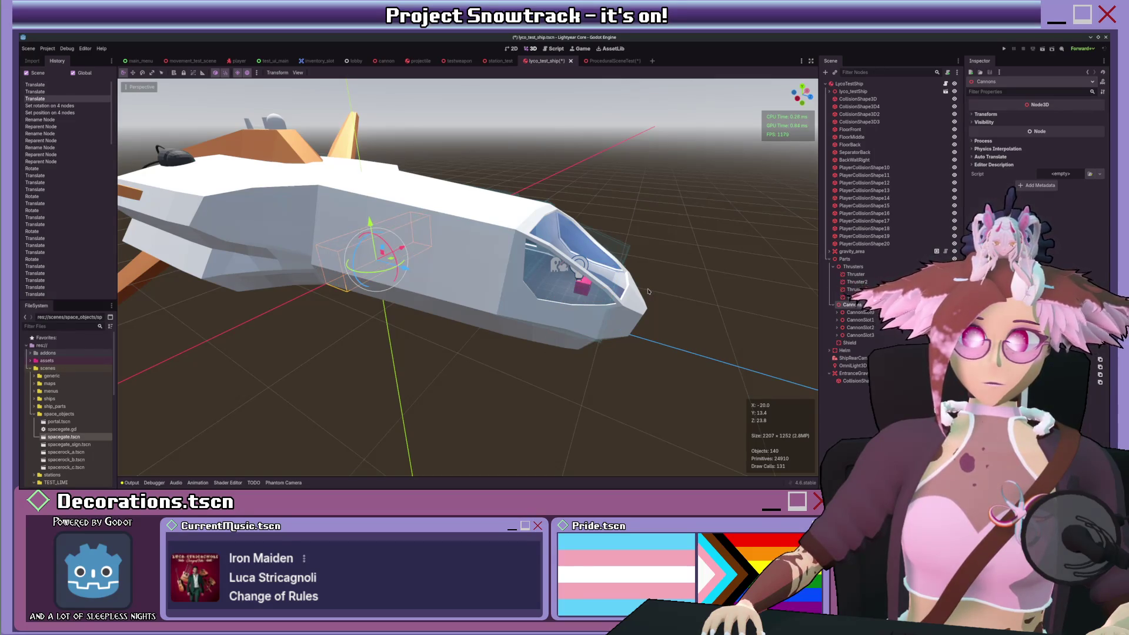
Drag CannonSlot0–3 onto Parts and delete the emptied Cannons node
{"action": "left_click_drag", "start_coordinate": [649, 290], "coordinate": [471, 281]}
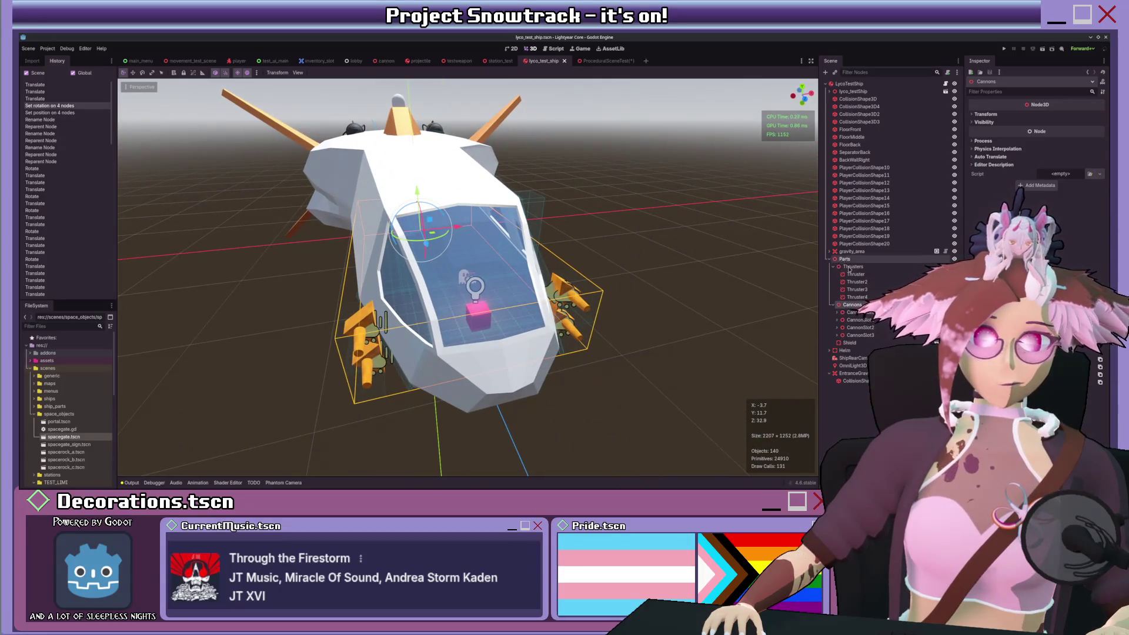
{"action": "double_click", "coordinate": [839, 305]}
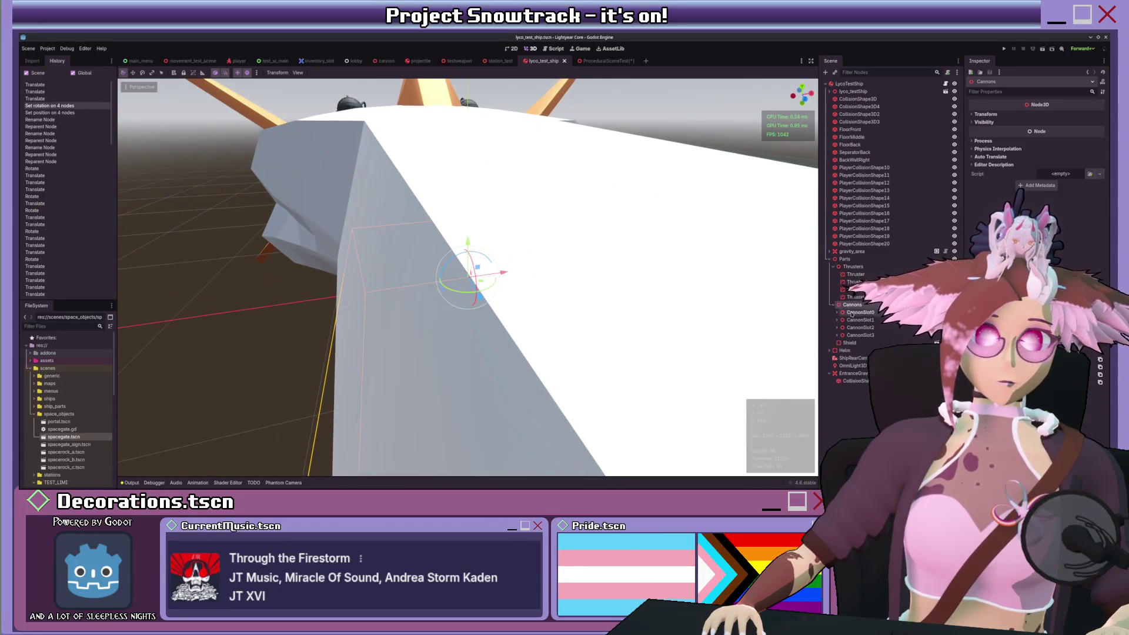
{"action": "left_click", "coordinate": [852, 313]}
{"action": "left_click", "coordinate": [866, 335], "text": "shift"}
{"action": "left_click_drag", "start_coordinate": [853, 261], "coordinate": [853, 260]}
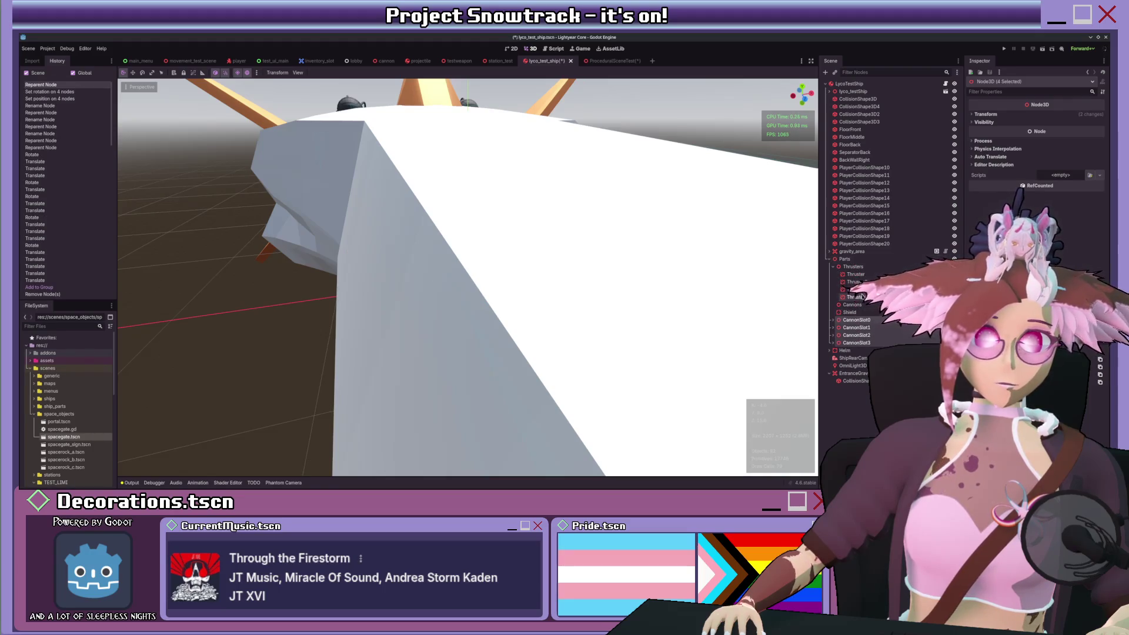
{"action": "left_click", "coordinate": [856, 305]}
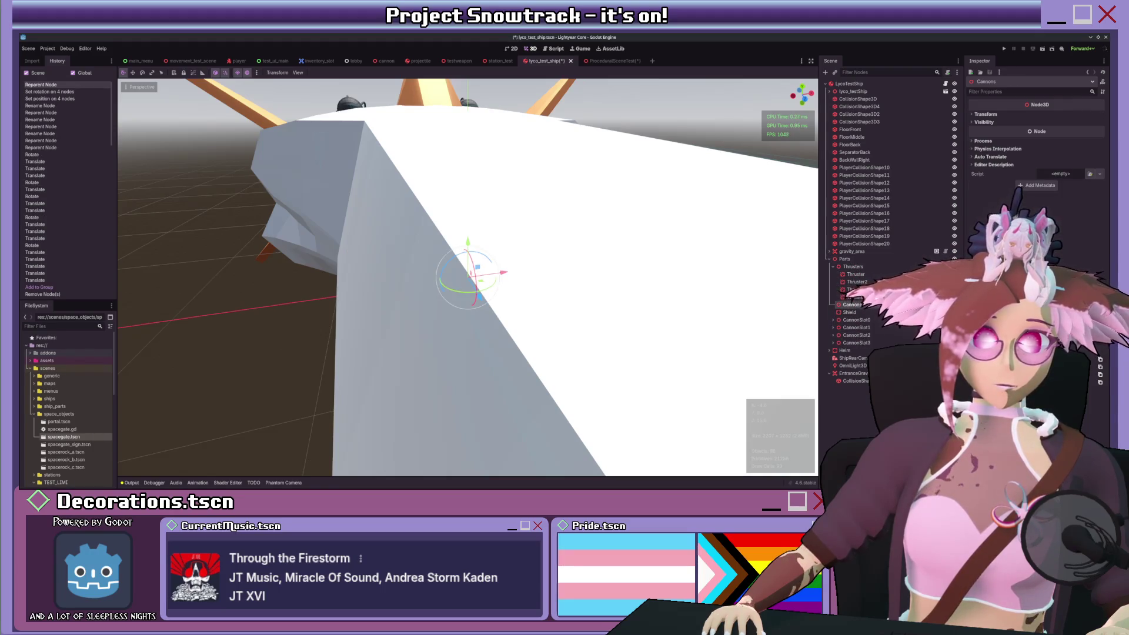
{"action": "key", "text": "Delete"}
{"action": "scroll", "coordinate": [554, 277], "scroll_direction": "down", "scroll_amount": 5}
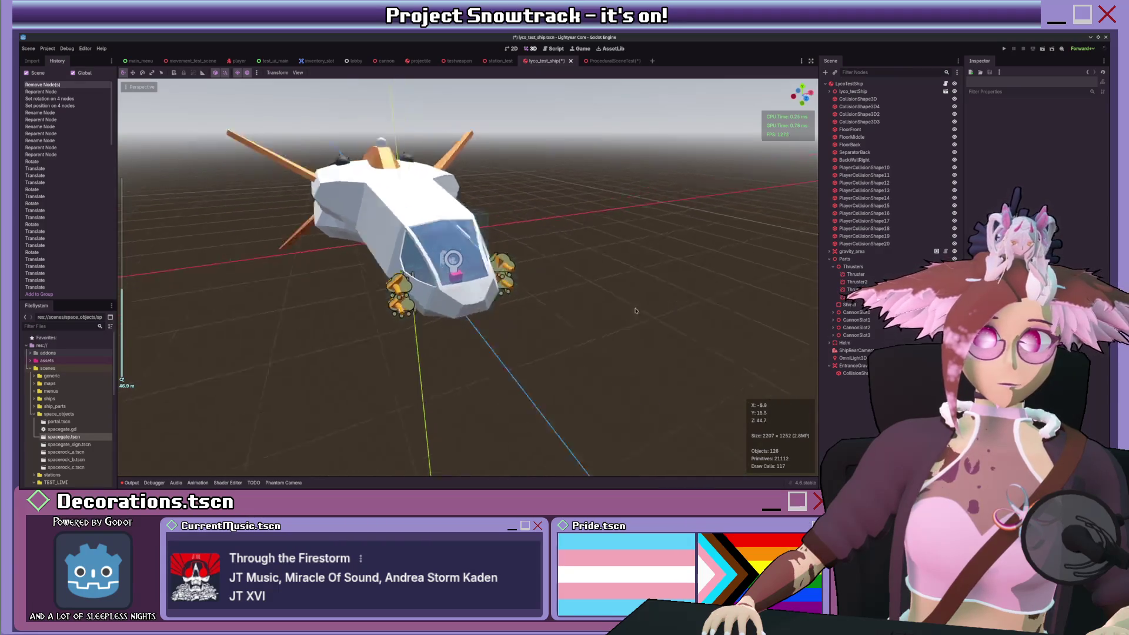
Select LycoTestShip to list its ShipController properties with 4 ship guns and 4 thrusters
{"action": "scroll", "coordinate": [606, 284], "scroll_direction": "up", "scroll_amount": 5}
{"action": "scroll", "coordinate": [606, 283], "scroll_direction": "down", "scroll_amount": 3}
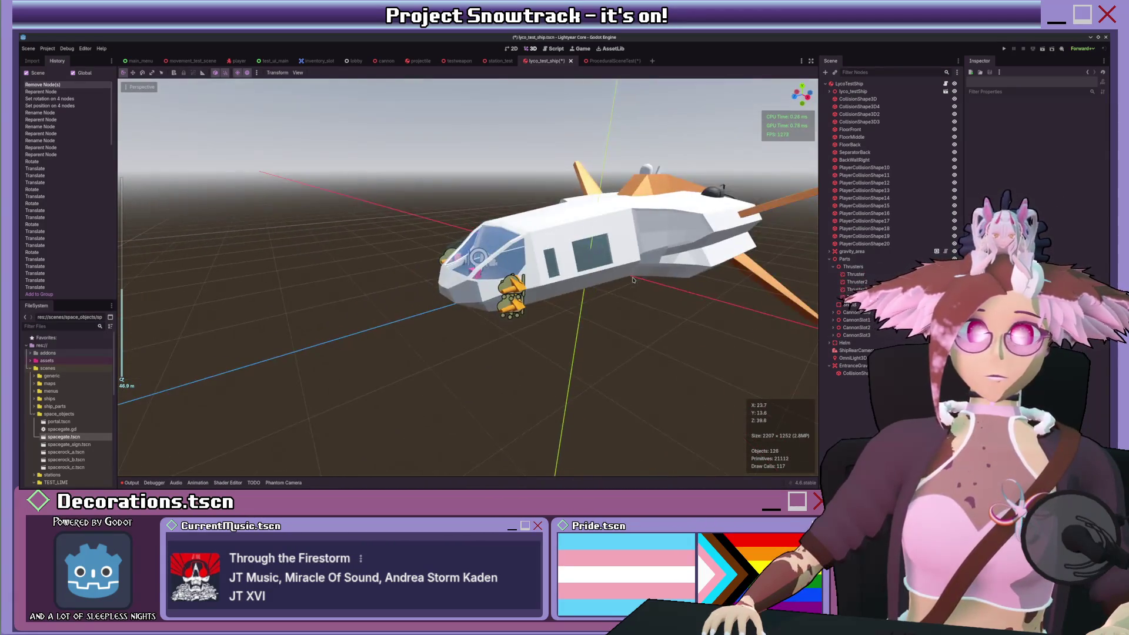
{"action": "scroll", "coordinate": [634, 280], "scroll_direction": "up", "scroll_amount": 3}
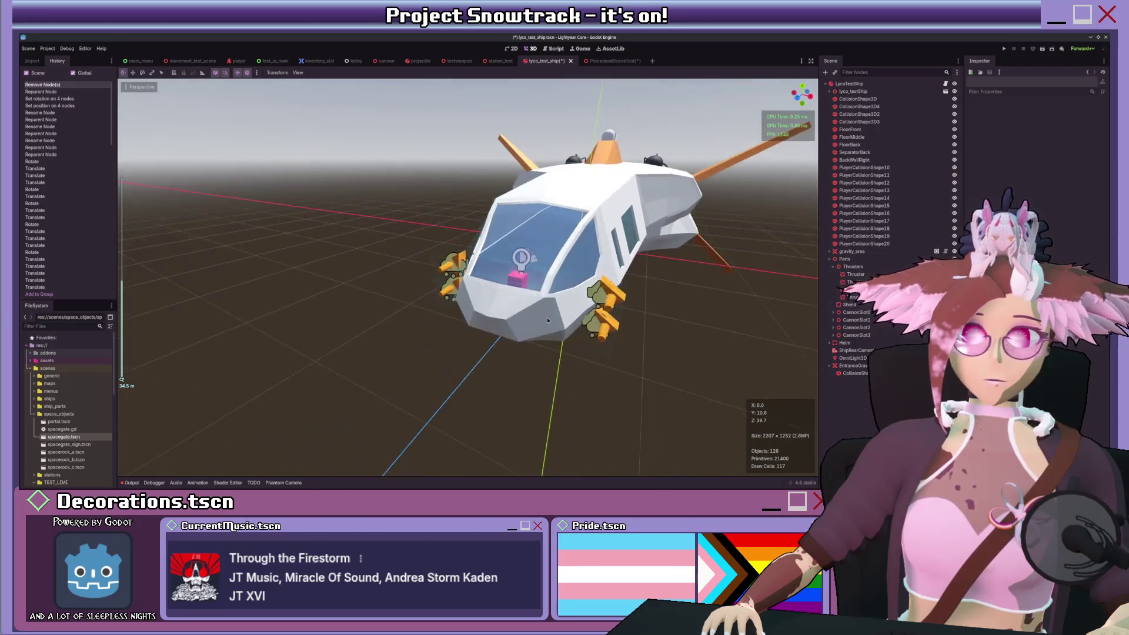
{"action": "scroll", "coordinate": [490, 381], "scroll_direction": "up", "scroll_amount": 3}
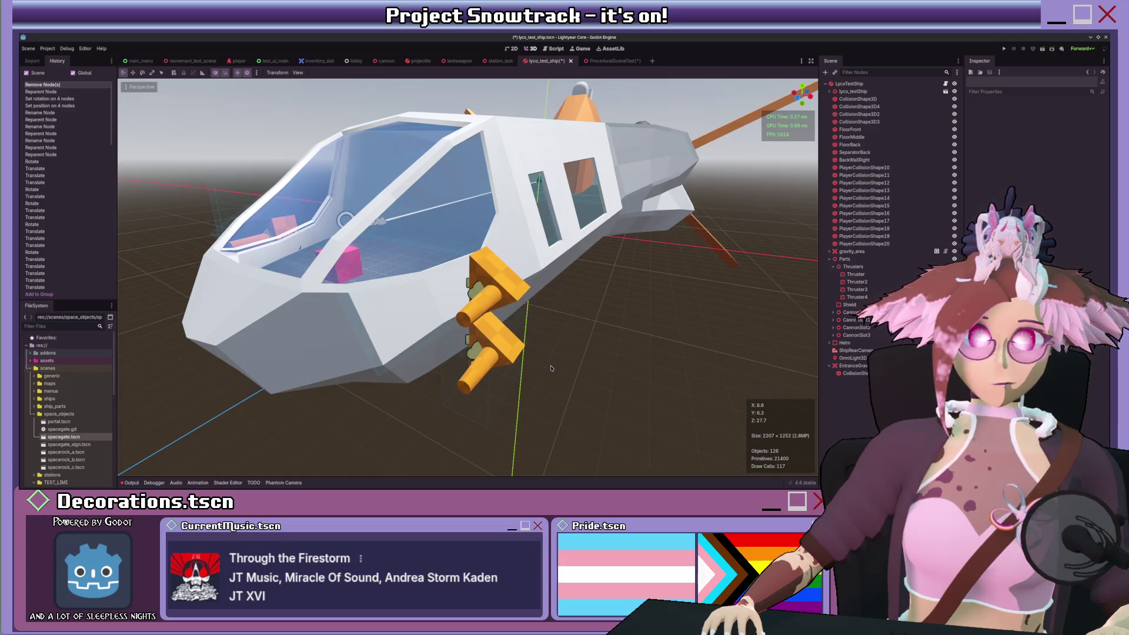
{"action": "scroll", "coordinate": [551, 368], "scroll_direction": "down", "scroll_amount": 3}
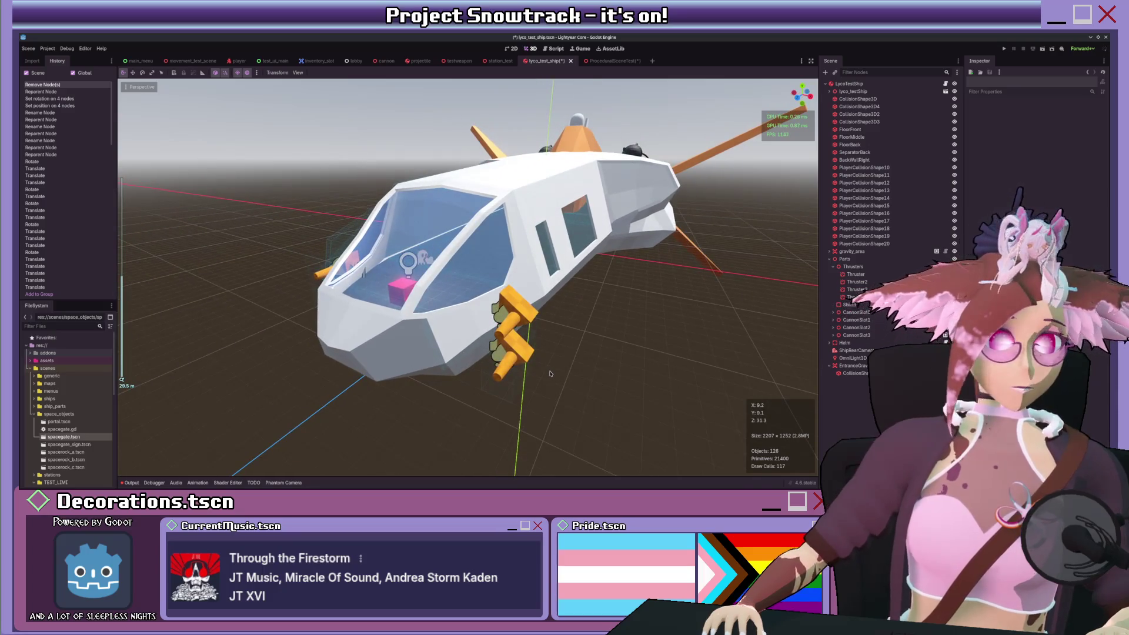
{"action": "left_click", "coordinate": [885, 91]}
{"action": "left_click", "coordinate": [865, 84]}
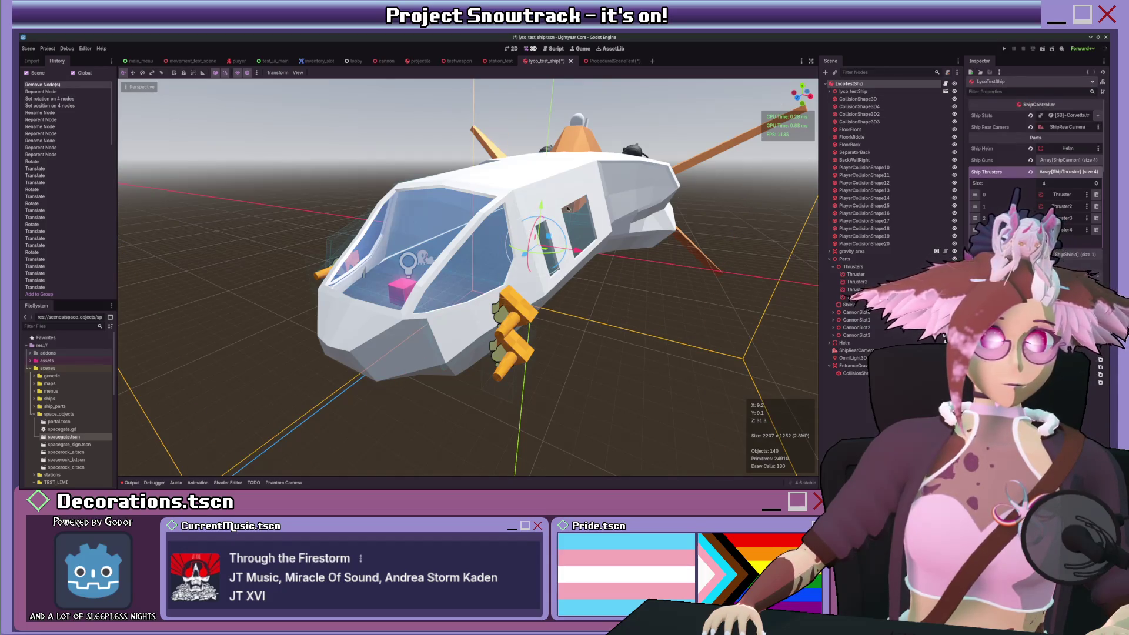
Open ship_movement.gd from the script icon beside LycoTestShip
{"action": "scroll", "coordinate": [507, 287], "scroll_direction": "down", "scroll_amount": 3}
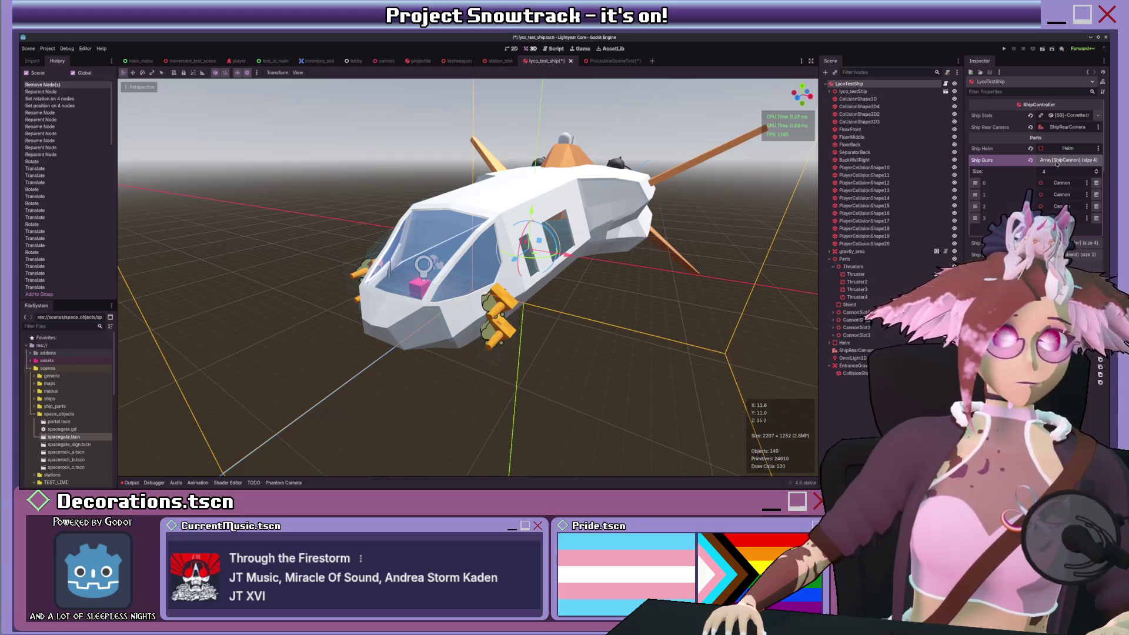
{"action": "left_click", "coordinate": [946, 84]}
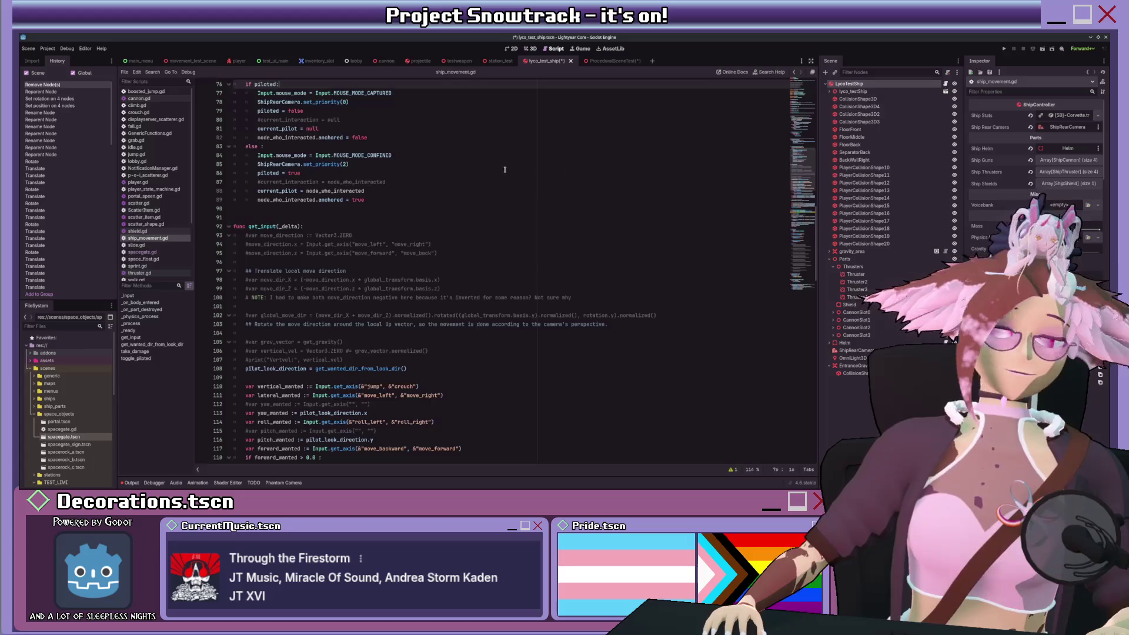
Scroll to the top of ship_movement.gd and inspect the ShipStats and ship_guns export lines
{"action": "scroll", "coordinate": [504, 174], "scroll_direction": "up", "scroll_amount": 20}
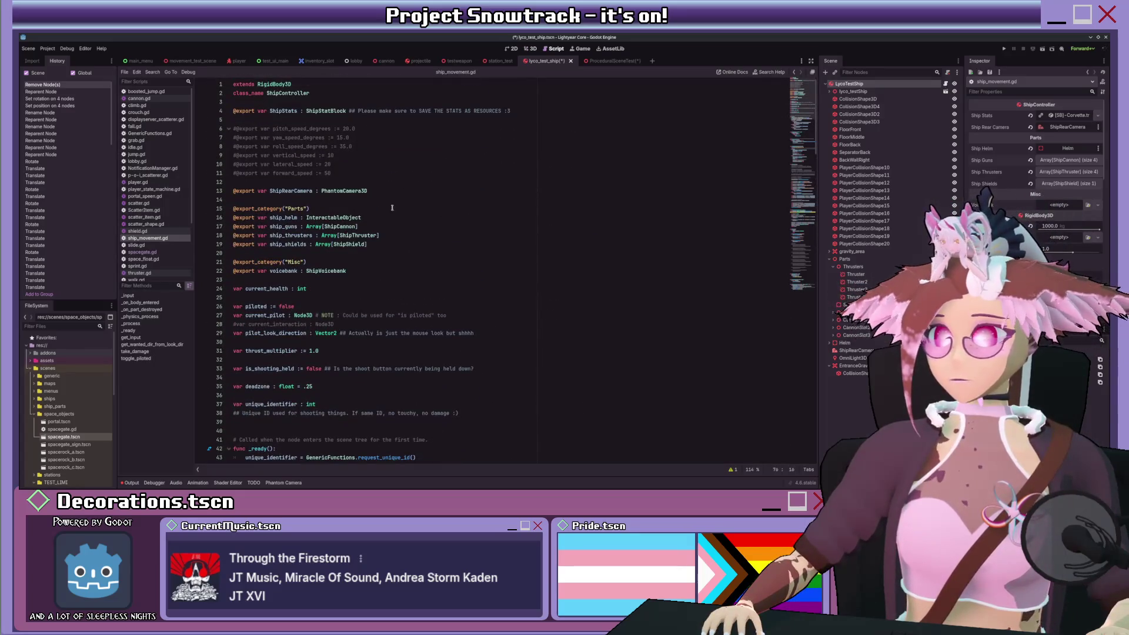
{"action": "left_click", "coordinate": [520, 111]}
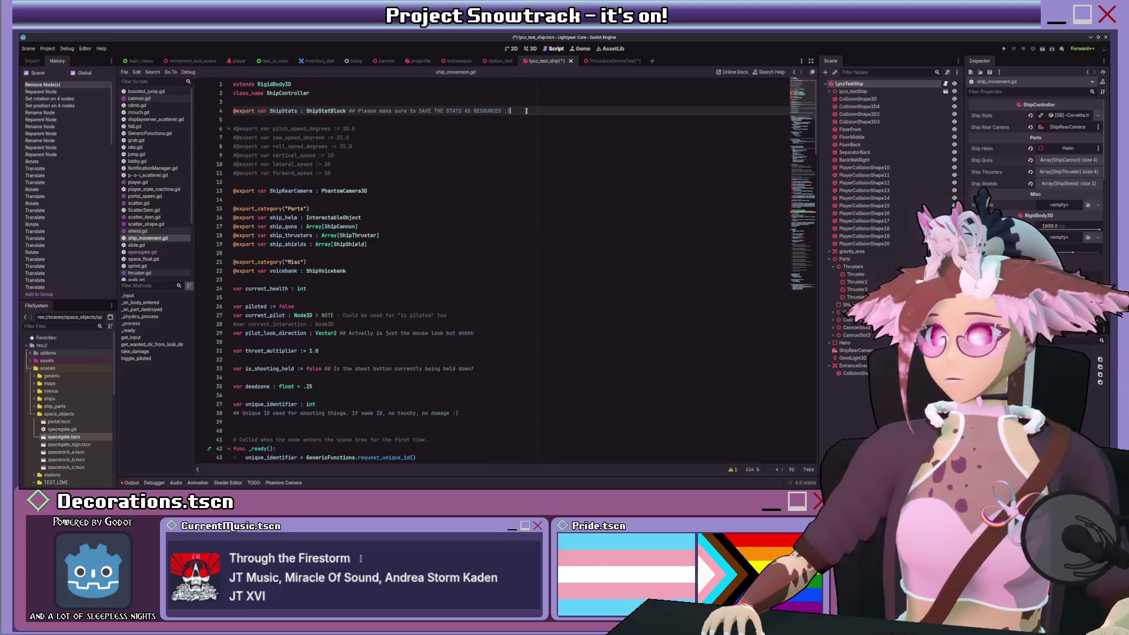
{"action": "left_click", "coordinate": [413, 226]}
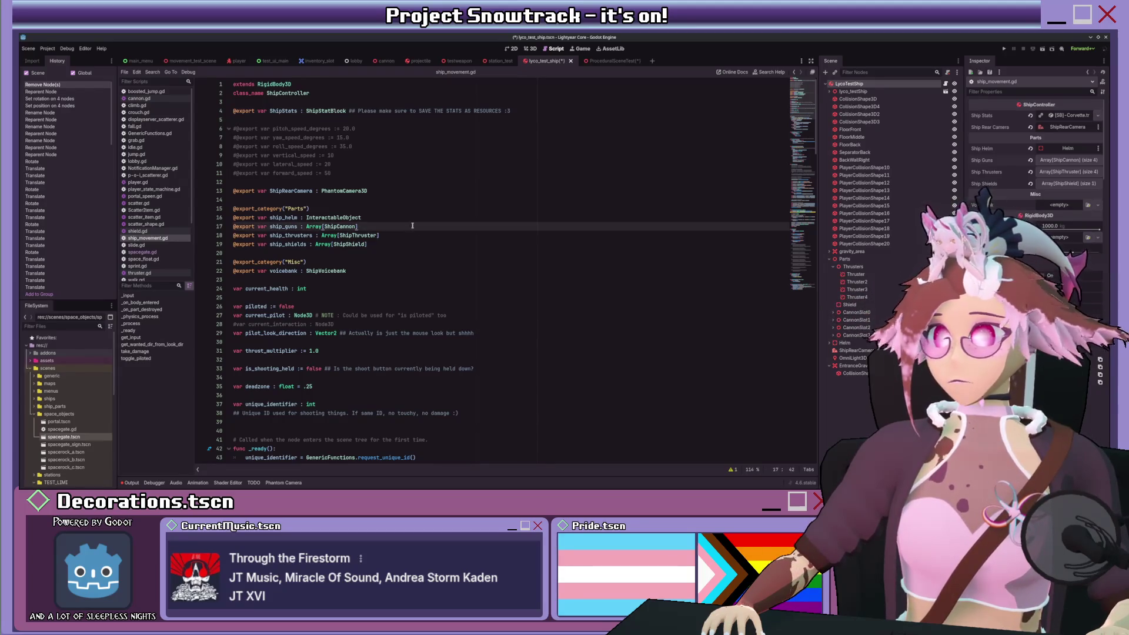
Collapse the space_objects folder and scroll the FileSystem down to res://scripts
{"action": "left_click", "coordinate": [34, 414]}
{"action": "scroll", "coordinate": [26, 400], "scroll_direction": "down", "scroll_amount": 3}
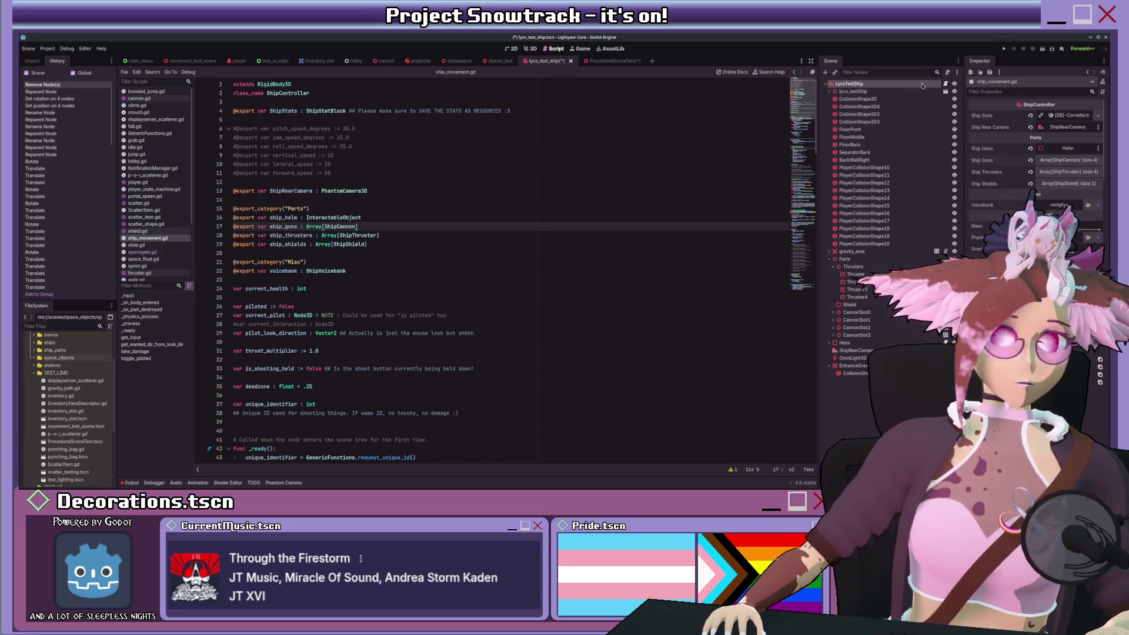
{"action": "scroll", "coordinate": [974, 256], "scroll_direction": "down", "scroll_amount": 10}
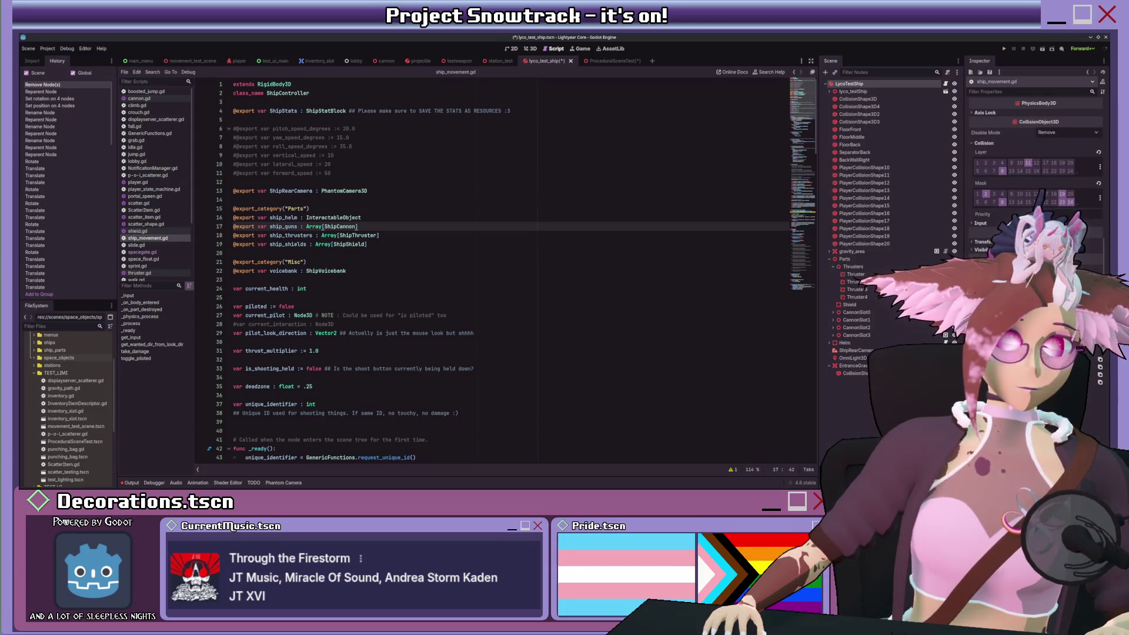
{"action": "scroll", "coordinate": [110, 393], "scroll_direction": "down", "scroll_amount": 5}
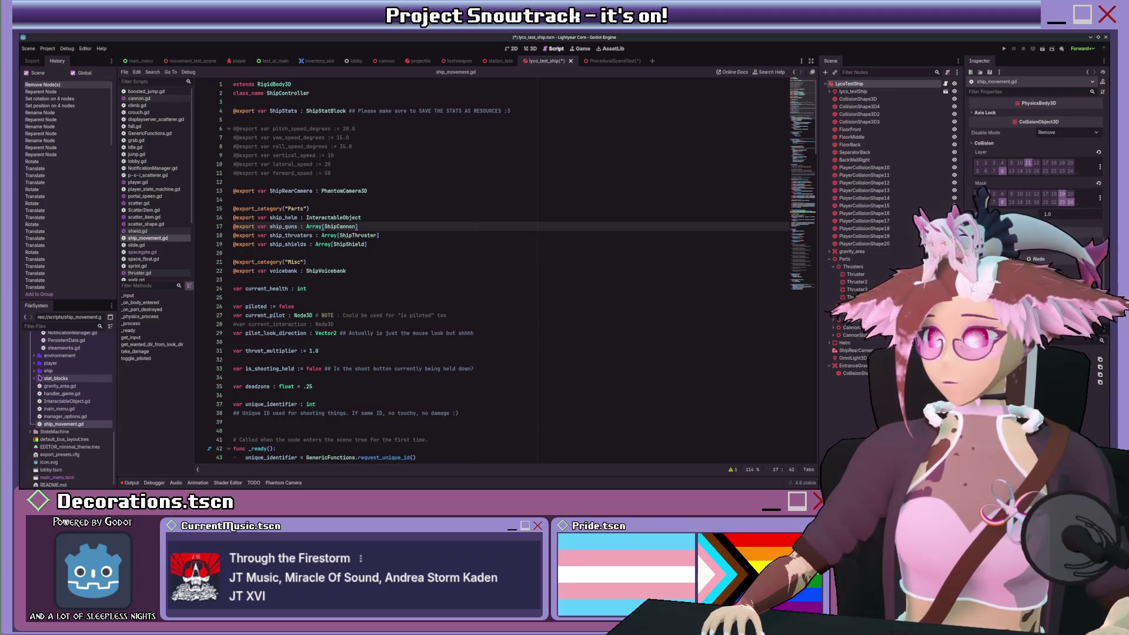
Expand the ship folder under res://scripts to list ship_hurtbox.gd and ship_part.gd
{"action": "double_click", "coordinate": [47, 371]}
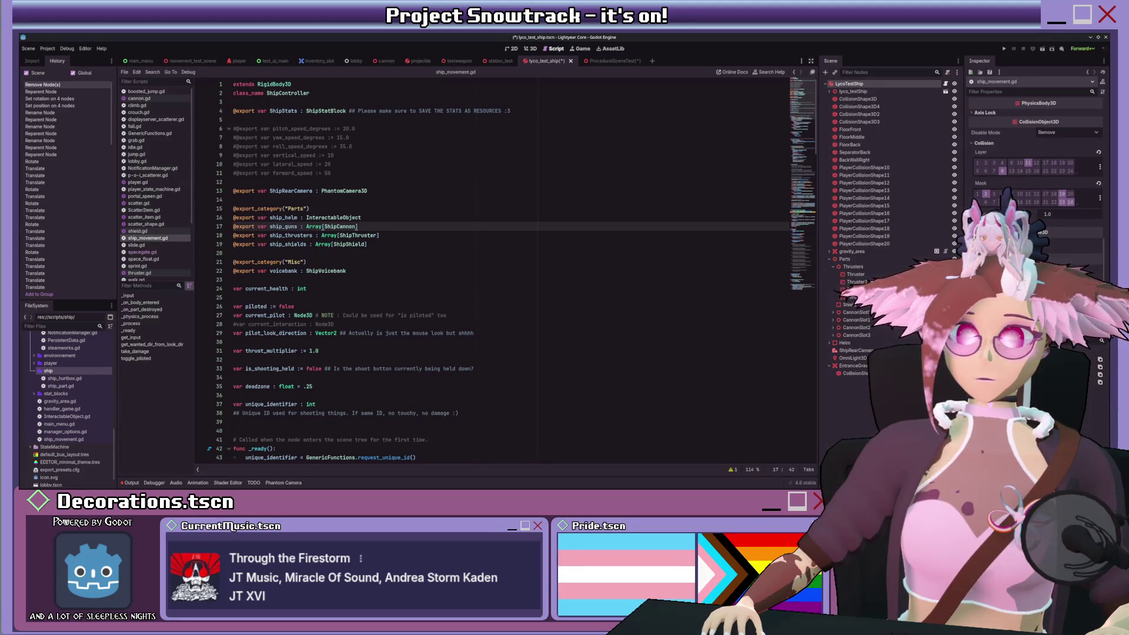
Make ship_parts_tracker.gd extend Resource with class_name ShipPartsTracker
{"action": "left_click", "coordinate": [279, 92]}
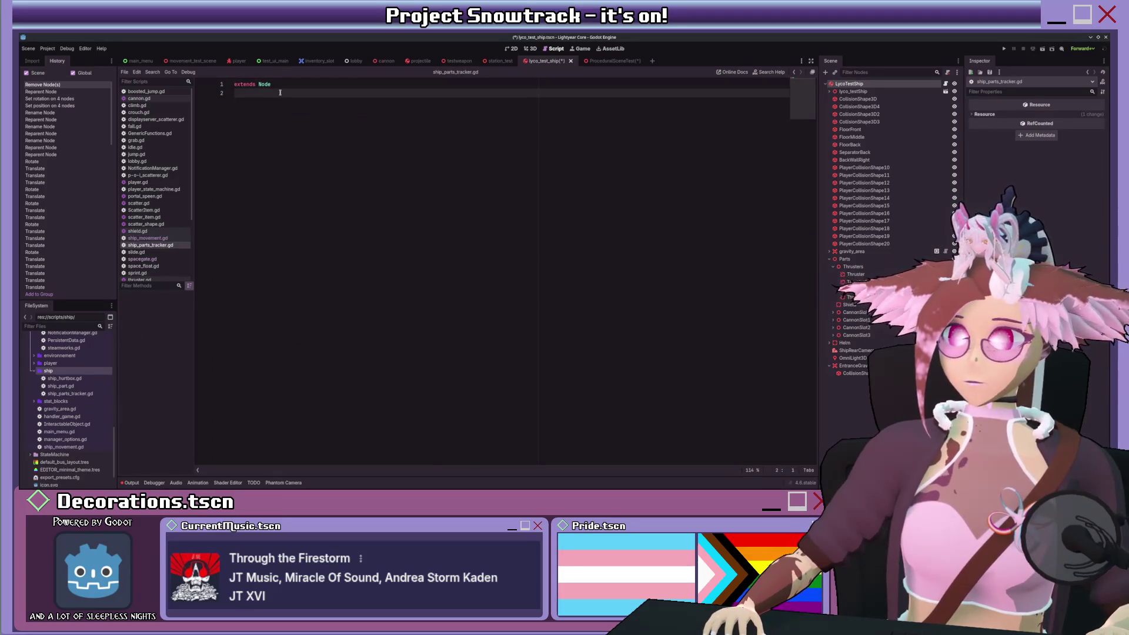
{"action": "key", "text": "Left"}
{"action": "key", "text": "BackSpace"}
{"action": "key", "text": "BackSpace"}
{"action": "key", "text": "BackSpace"}
{"action": "type", "text": "Resource"}
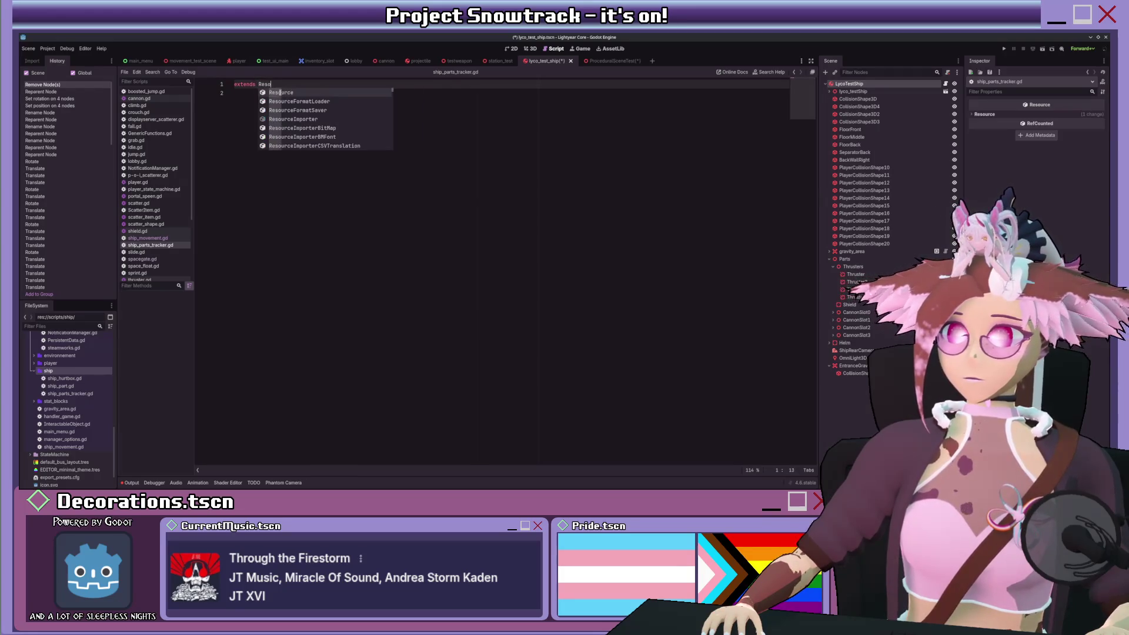
{"action": "key", "text": "Return"}
{"action": "key", "text": "Return"}
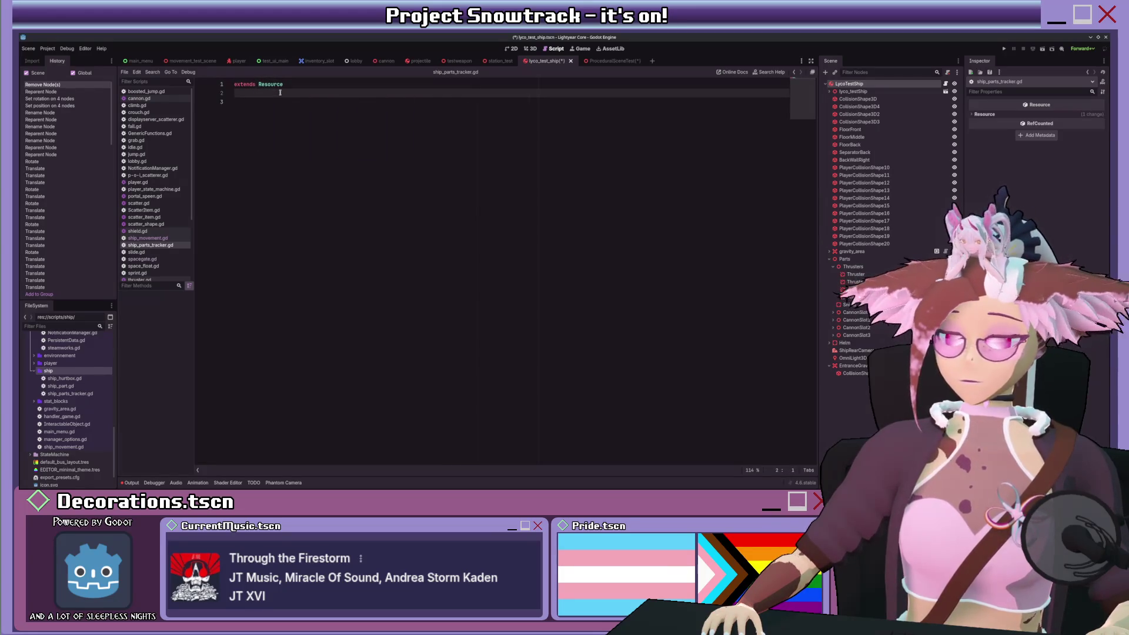
{"action": "type", "text": "calss_name"}
{"action": "key", "text": "BackSpace"}
{"action": "key", "text": "BackSpace"}
{"action": "key", "text": "BackSpace"}
{"action": "type", "text": "lass_name "}
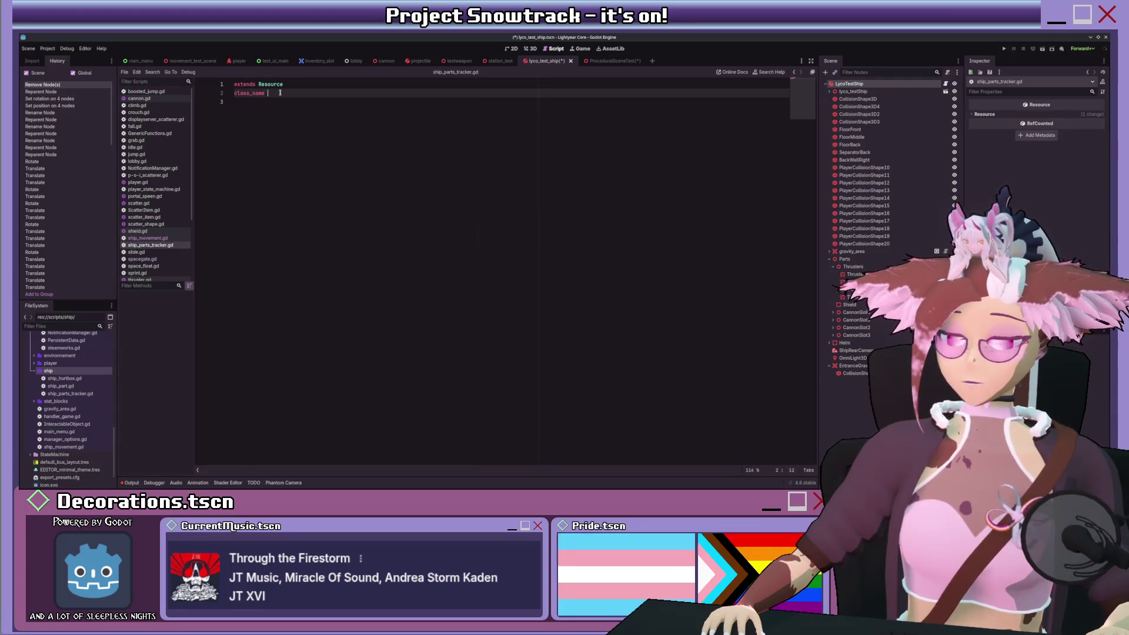
{"action": "type", "text": "Ship"}
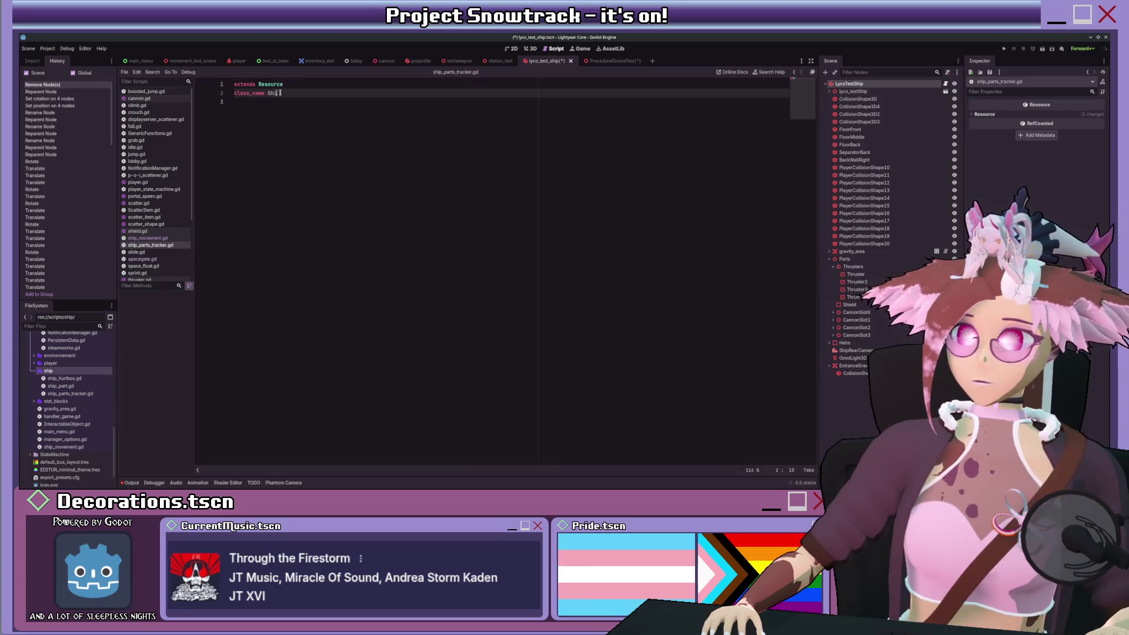
{"action": "type", "text": "PartsTracker"}
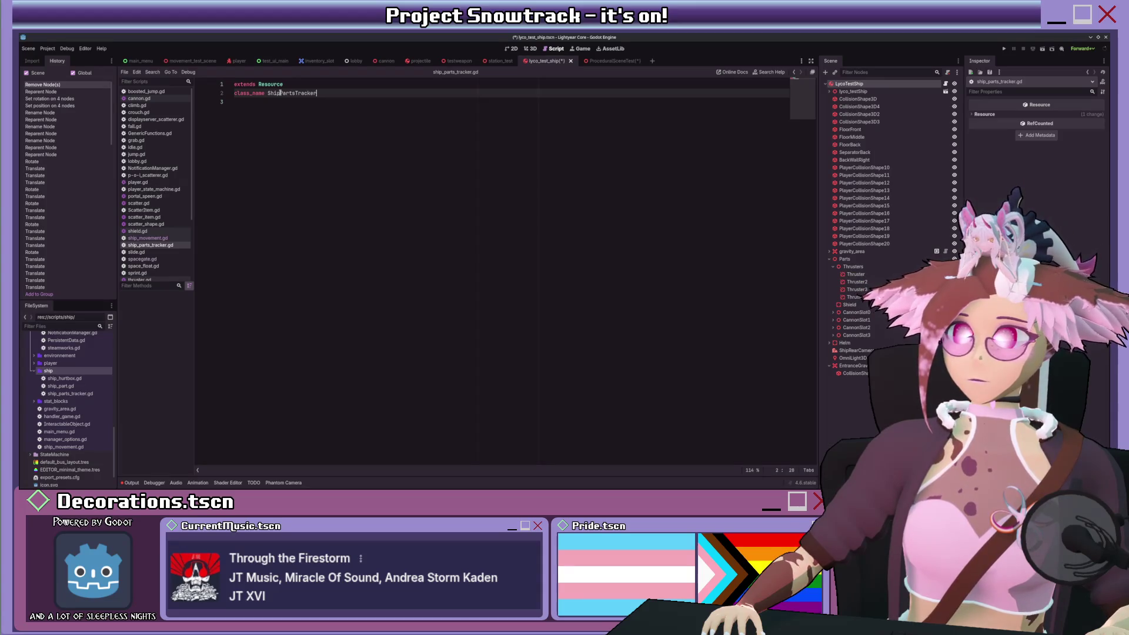
{"action": "key", "text": "Return"}
{"action": "key", "text": "Return"}
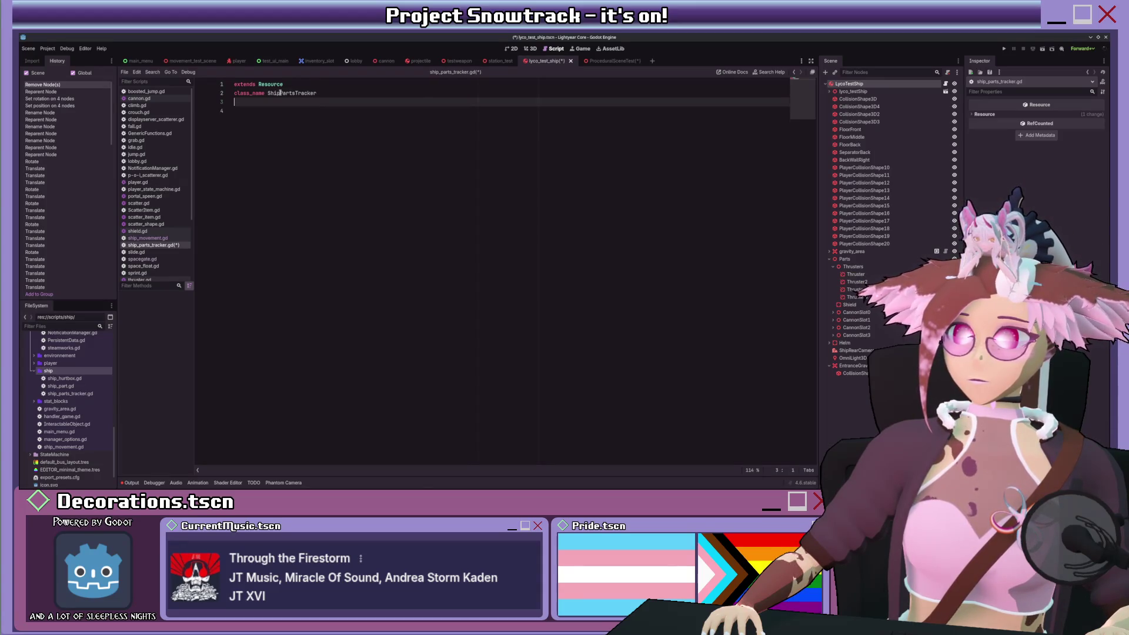
Export a systems Array and a cannons Array[ShipCannon], then strip the TODO comment from systems
{"action": "type", "text": "@export "}
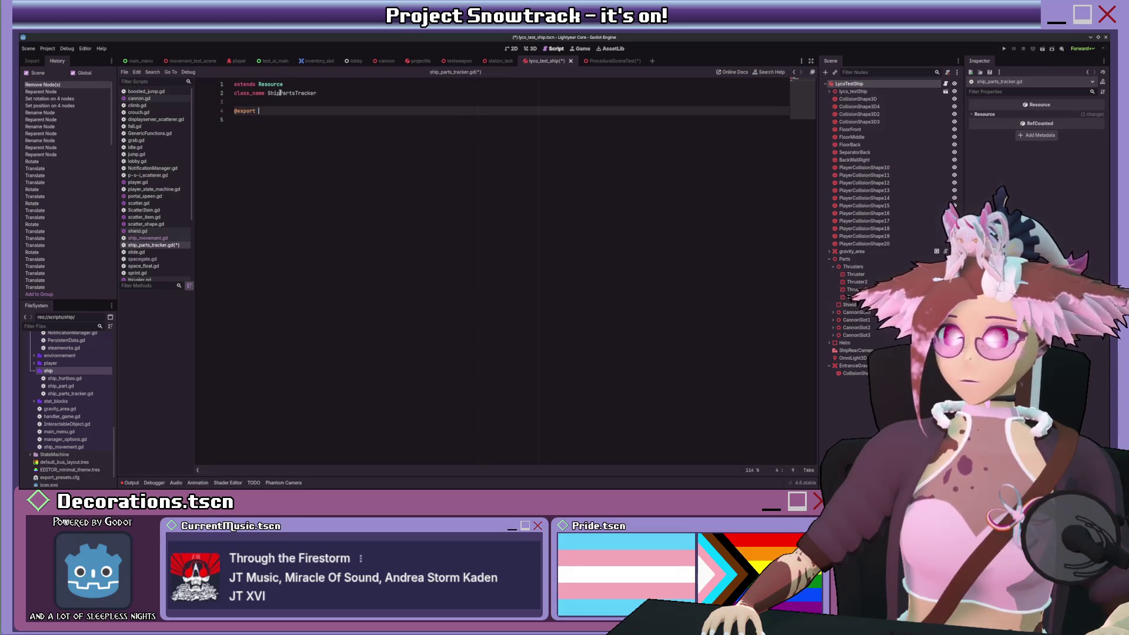
{"action": "type", "text": "var s"}
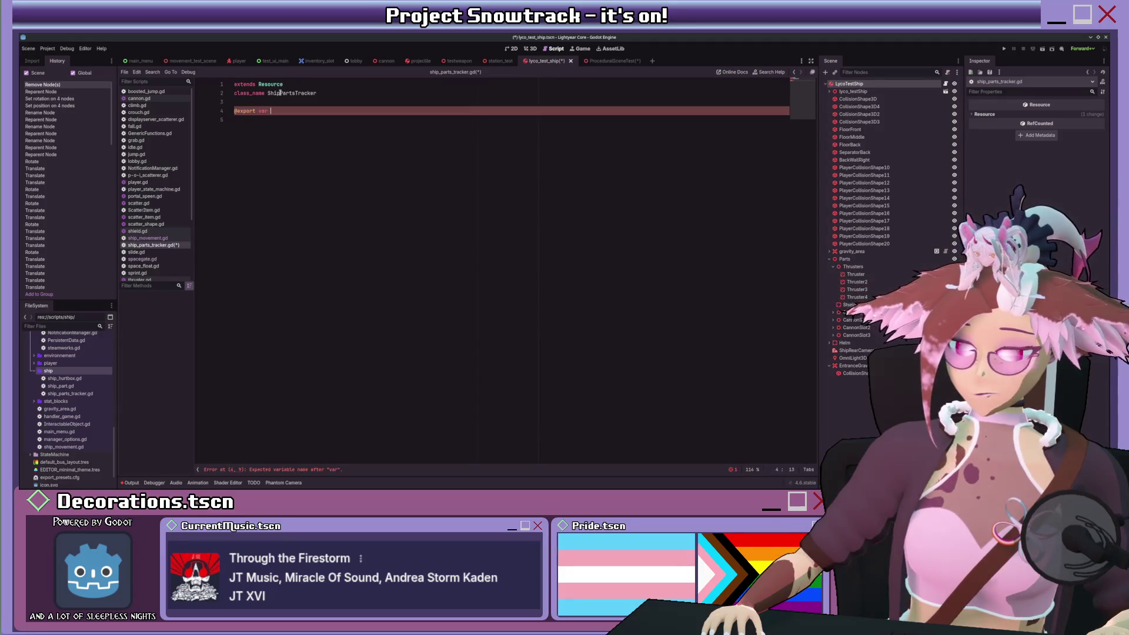
{"action": "type", "text": "ystems : A"}
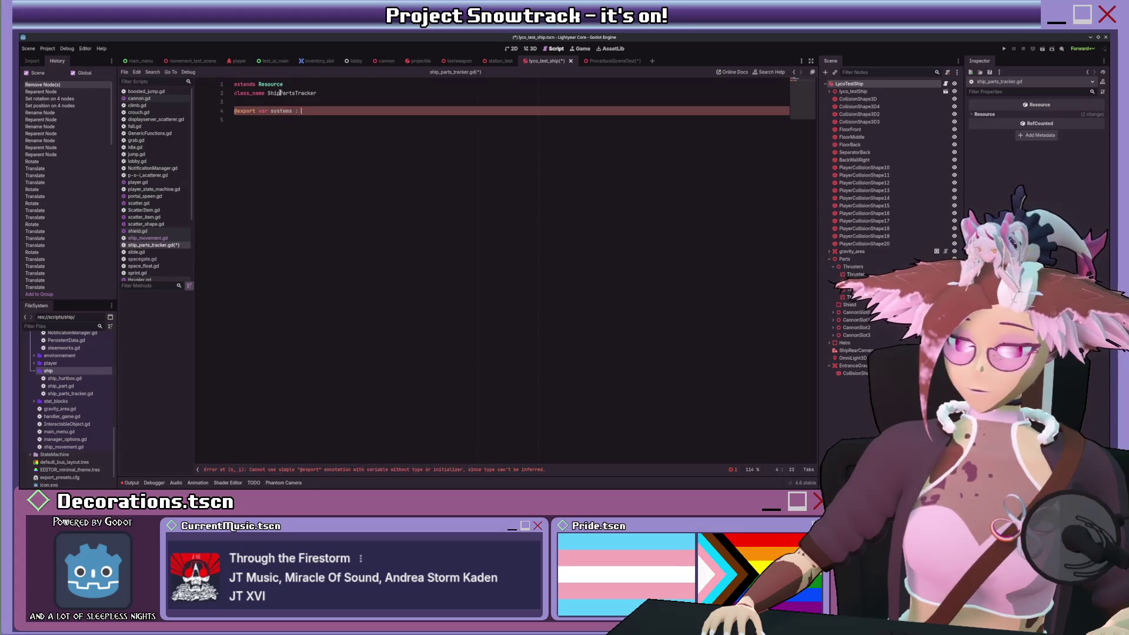
{"action": "type", "text": "rray "}
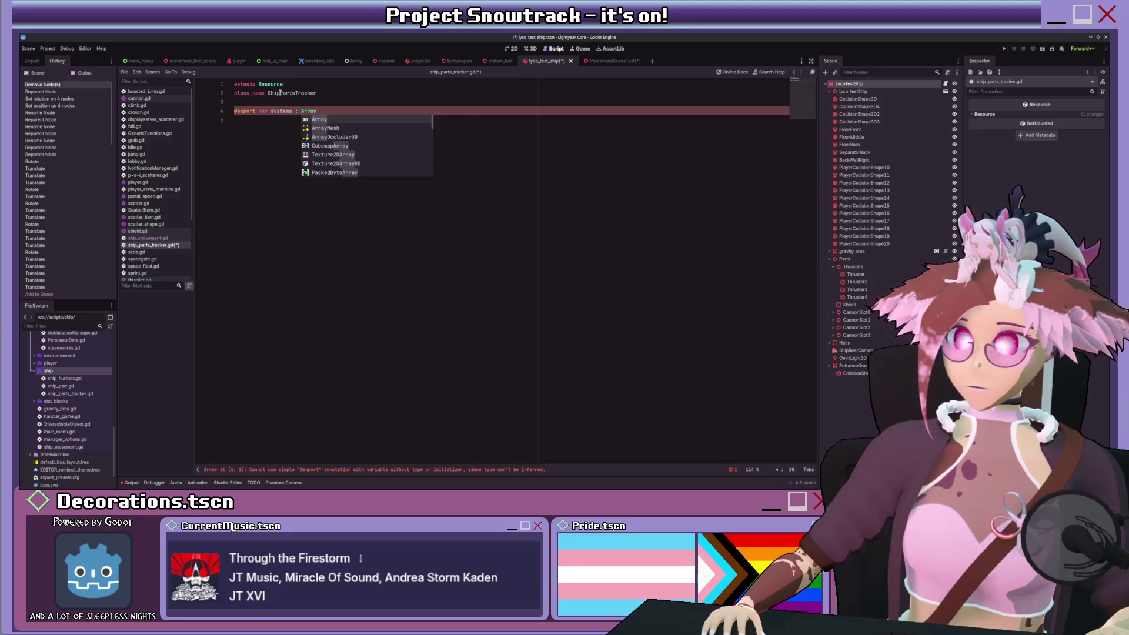
{"action": "type", "text": "# TODO : "}
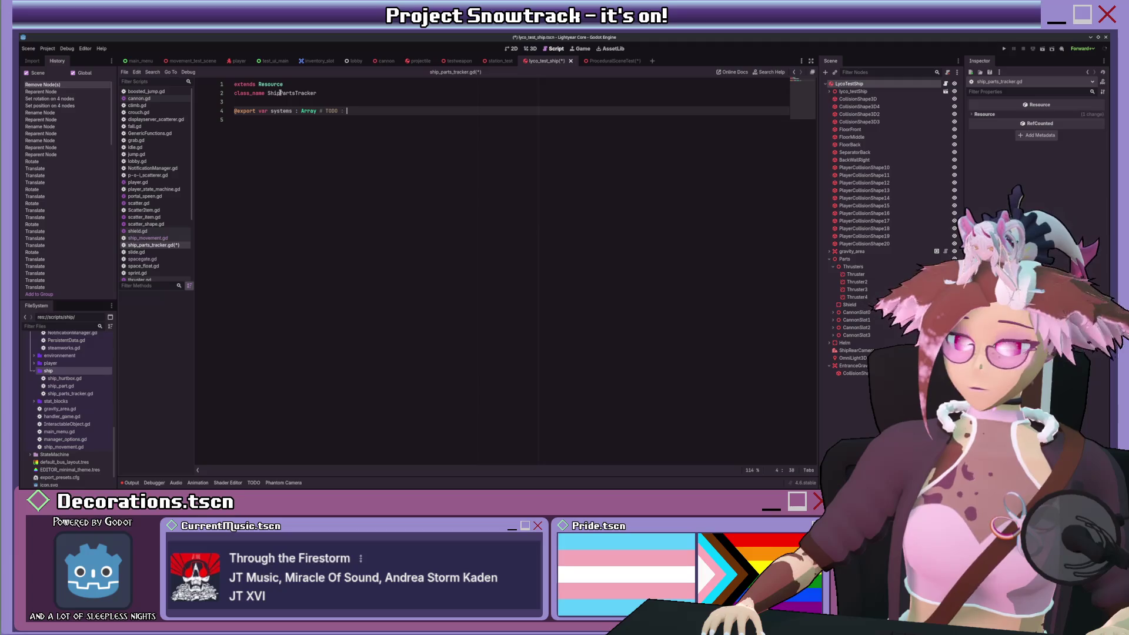
{"action": "type", "text": "Make it typed"}
{"action": "key", "text": "Return"}
{"action": "type", "text": "@export var "}
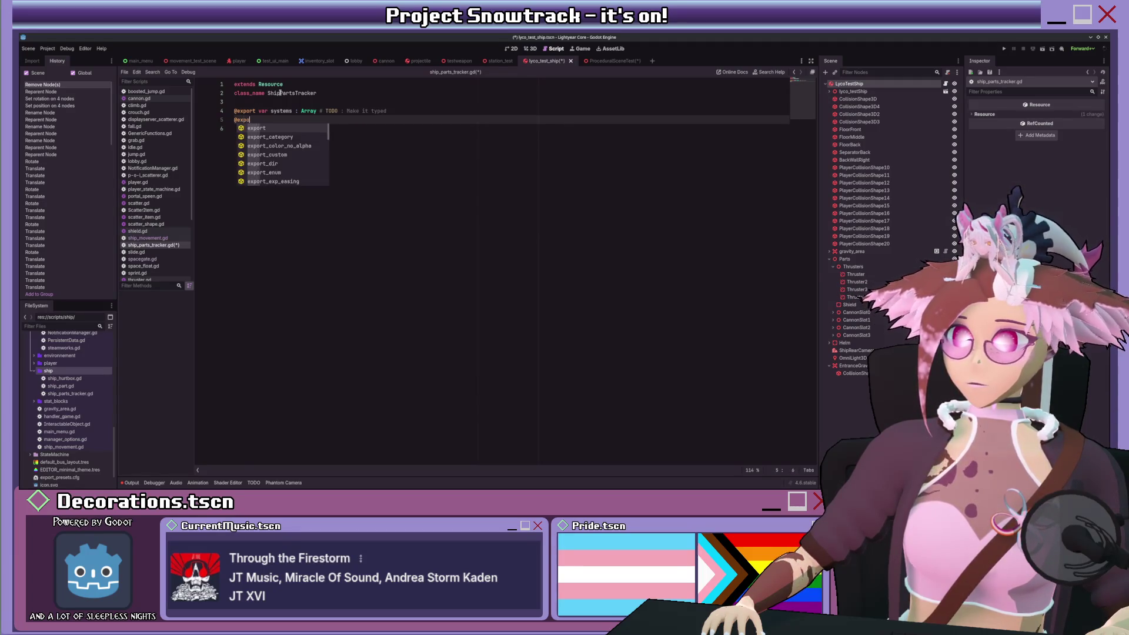
{"action": "type", "text": "cannons : Array["}
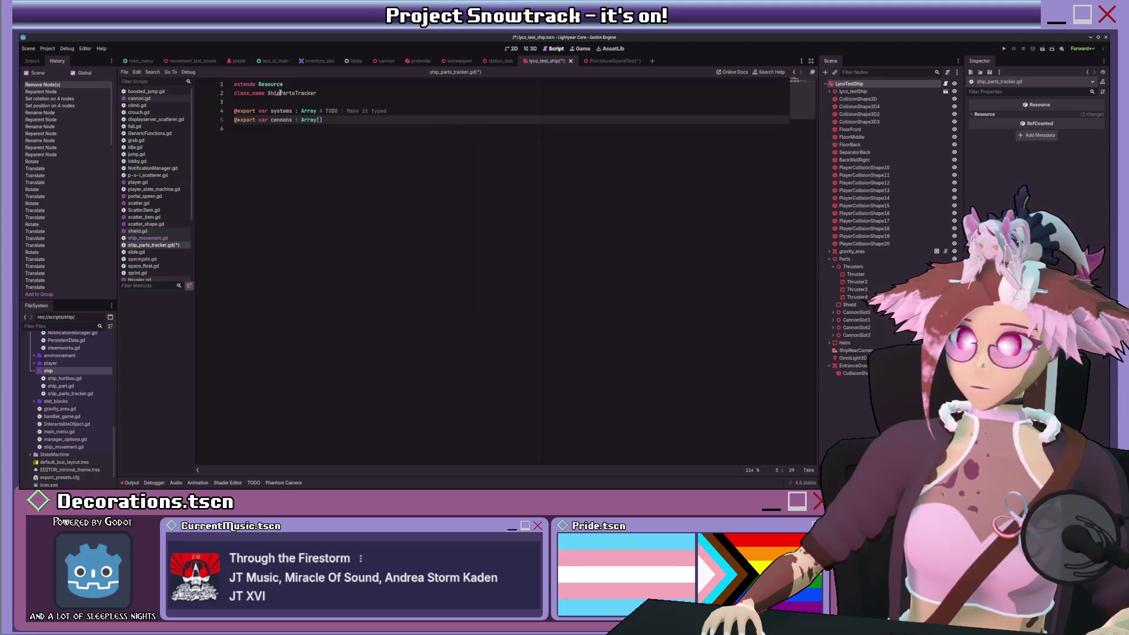
{"action": "type", "text": "Canno"}
{"action": "key", "text": "Return"}
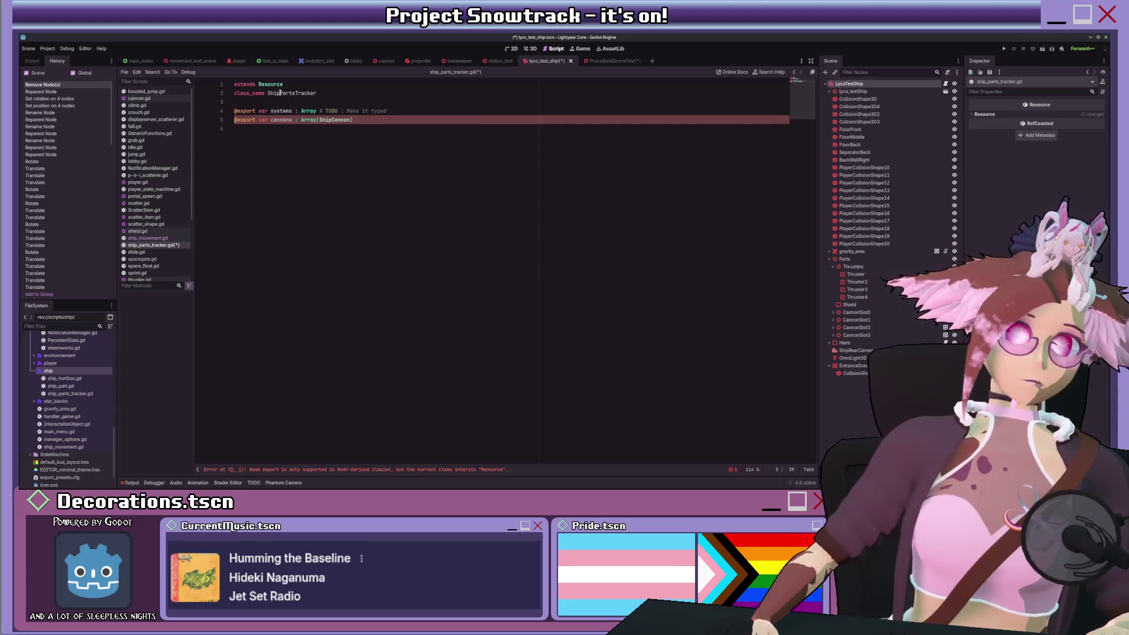
{"action": "key", "text": "Up"}
{"action": "key", "text": "End"}
{"action": "key", "text": "ctrl+BackSpace"}
{"action": "key", "text": "ctrl+BackSpace"}
{"action": "key", "text": "ctrl+BackSpace"}
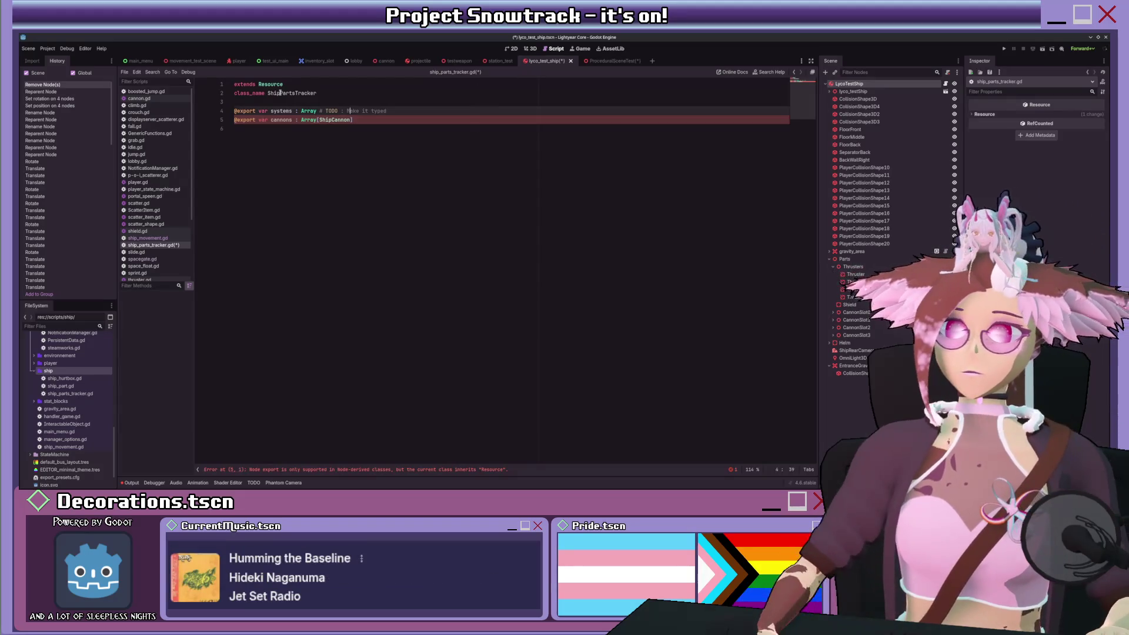
{"action": "key", "text": "ctrl+z"}
{"action": "key", "text": "ctrl+BackSpace"}
{"action": "key", "text": "ctrl+BackSpace"}
{"action": "key", "text": "ctrl+BackSpace"}
{"action": "key", "text": "BackSpace"}
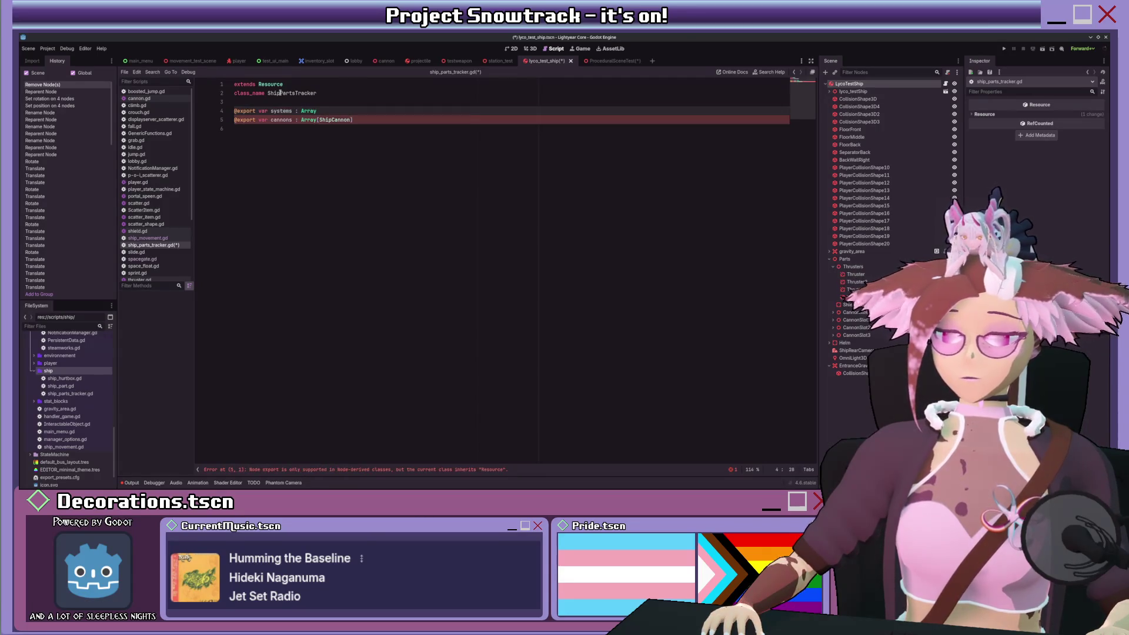
Type both the systems and cannons arrays as Array[PackedScene]
{"action": "type", "text": "[Packed"}
{"action": "type", "text": "Scene"}
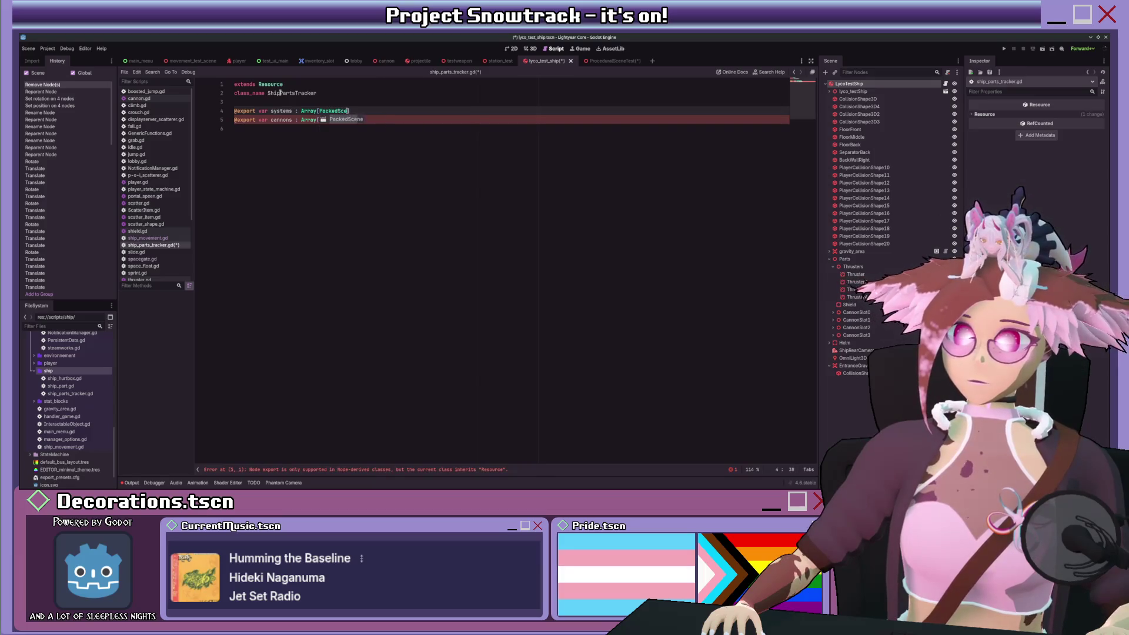
{"action": "key", "text": "Down"}
{"action": "type", "text": "PackedSce"}
{"action": "key", "text": "Return"}
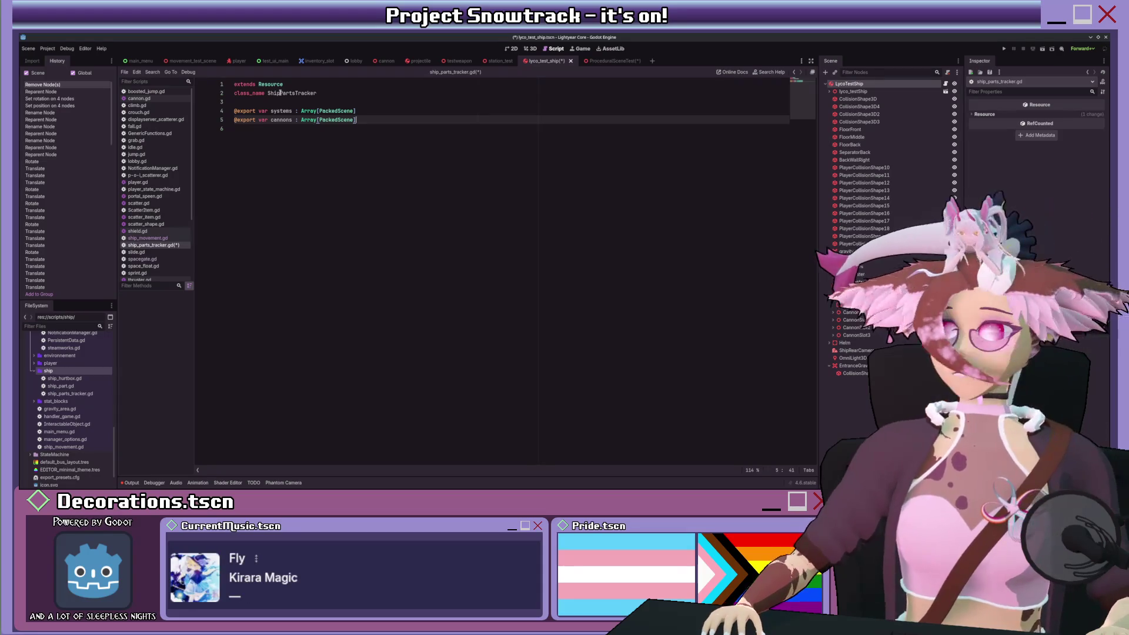
{"action": "key", "text": "Return"}
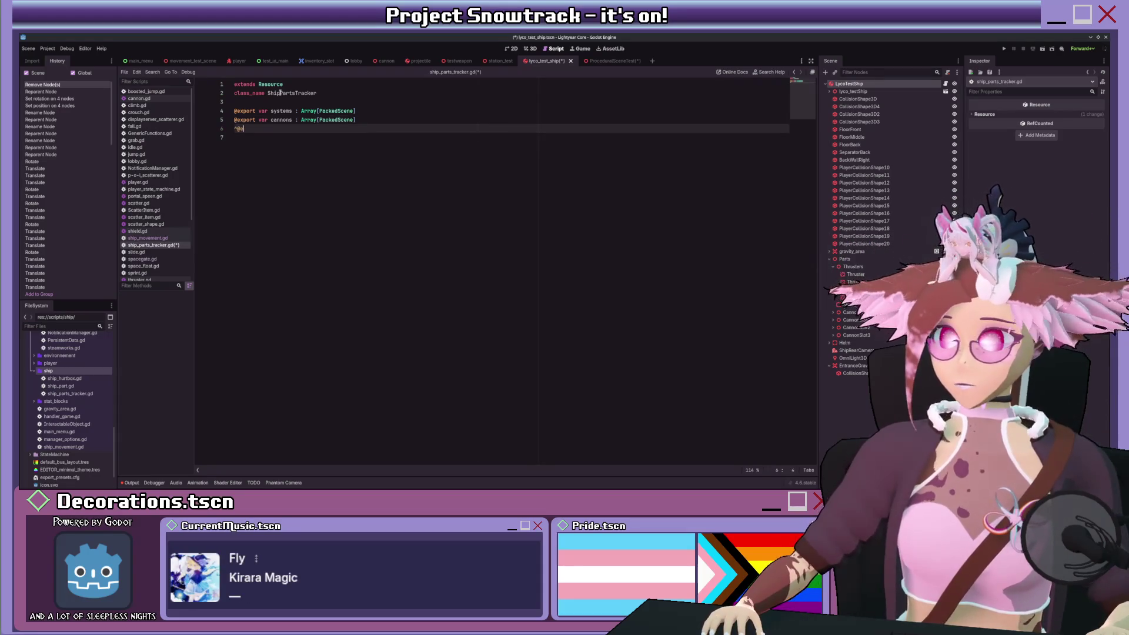
{"action": "type", "text": "@export var shi"}
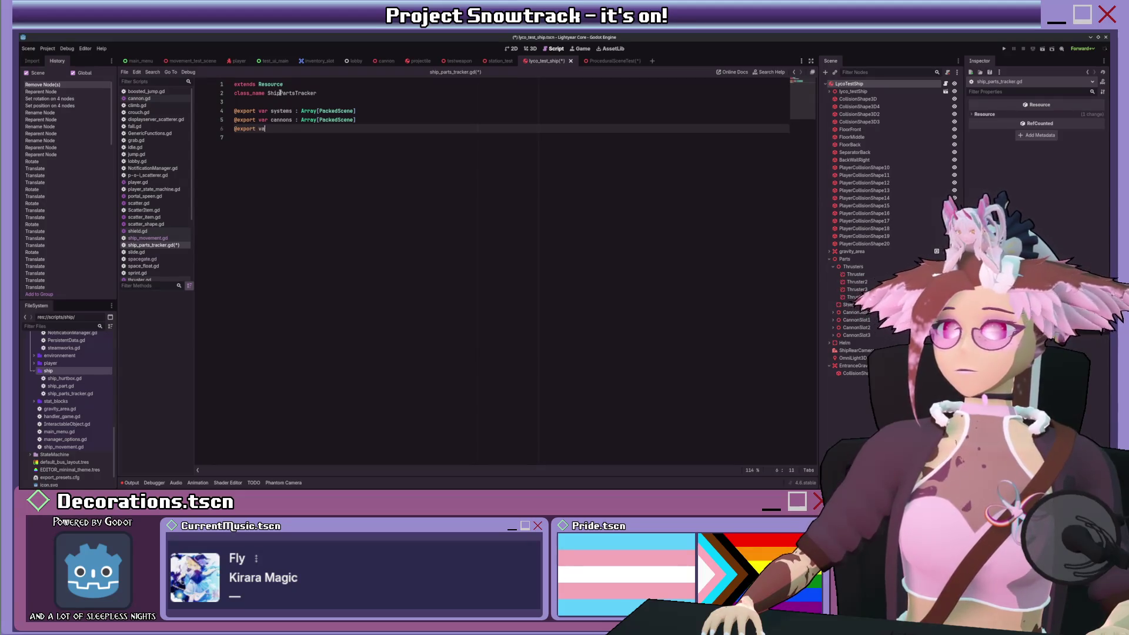
{"action": "type", "text": "elds : Arra"}
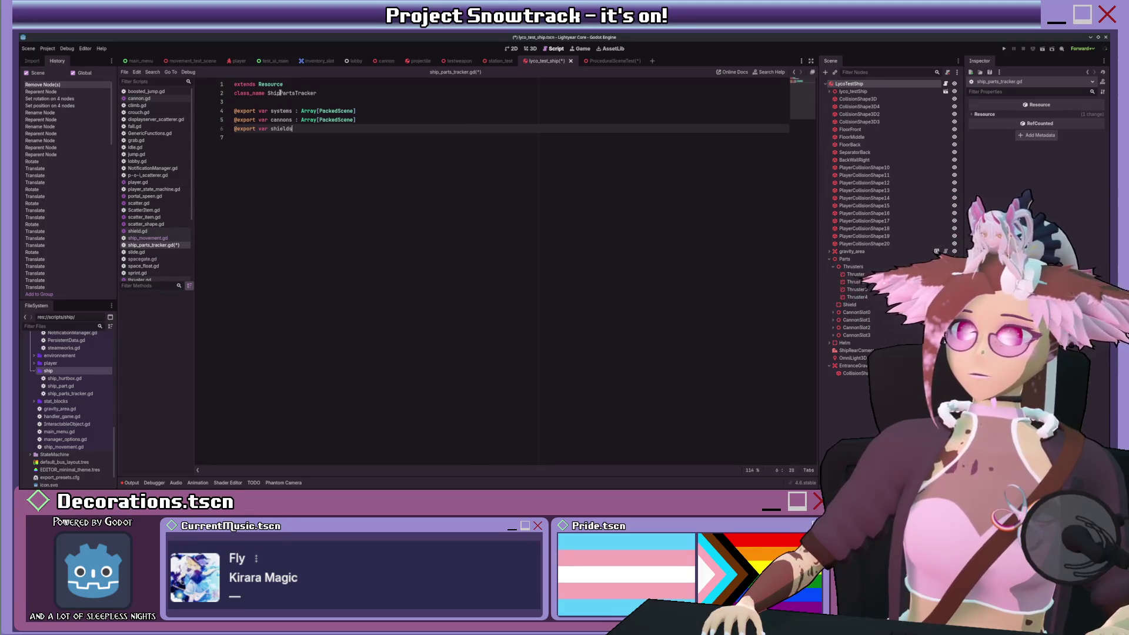
{"action": "type", "text": "y[Pa"}
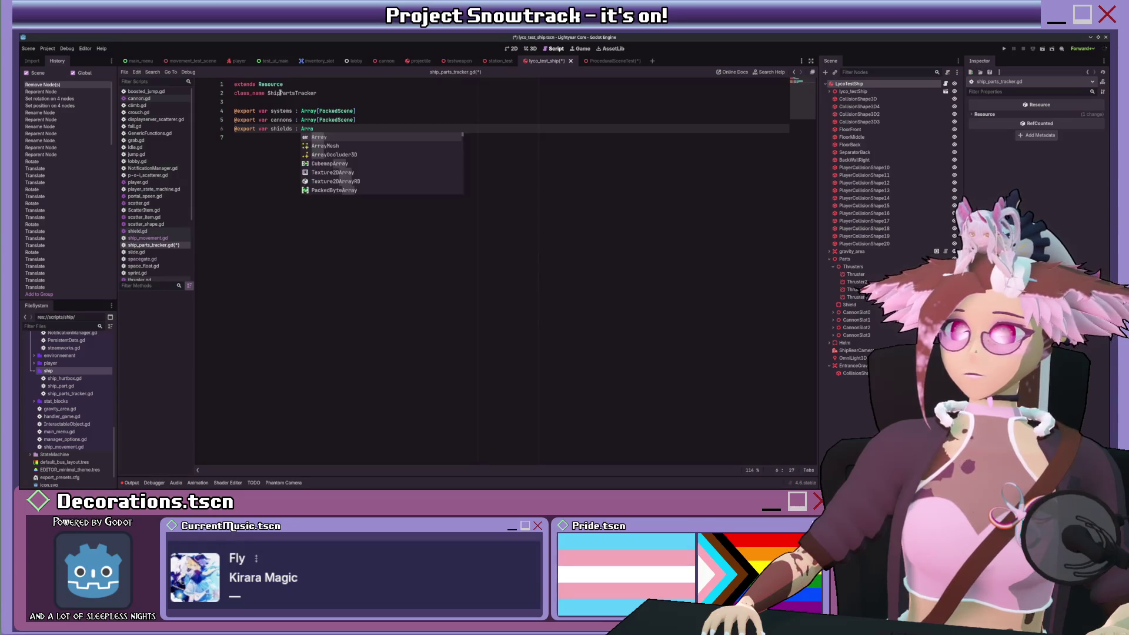
{"action": "type", "text": "ckedScene"}
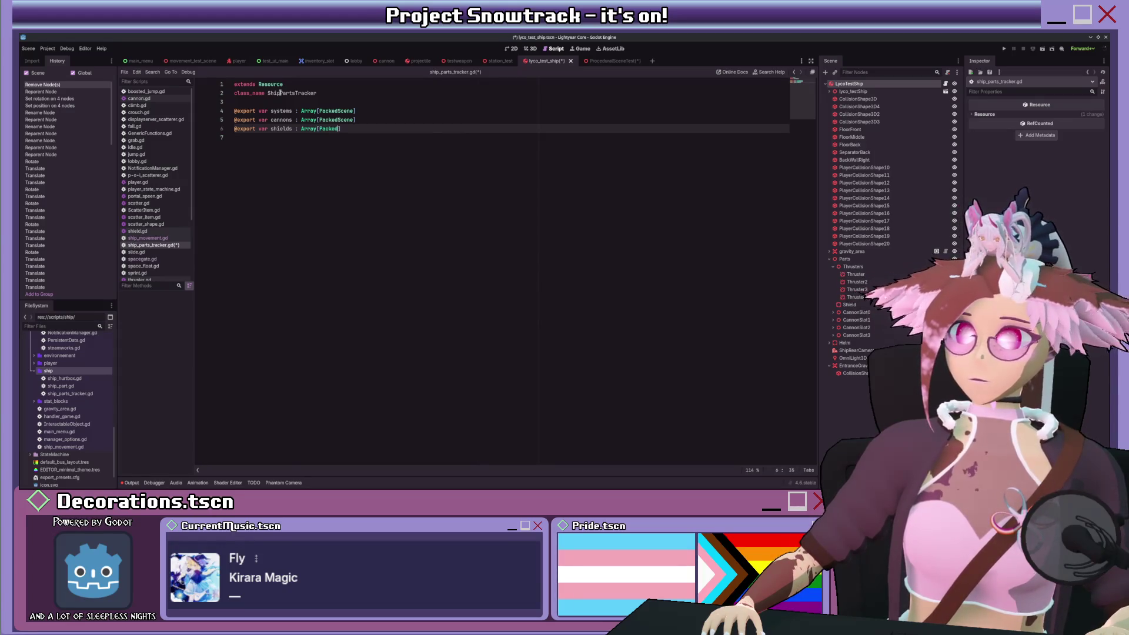
{"action": "key", "text": "Return"}
{"action": "type", "text": "@export var"}
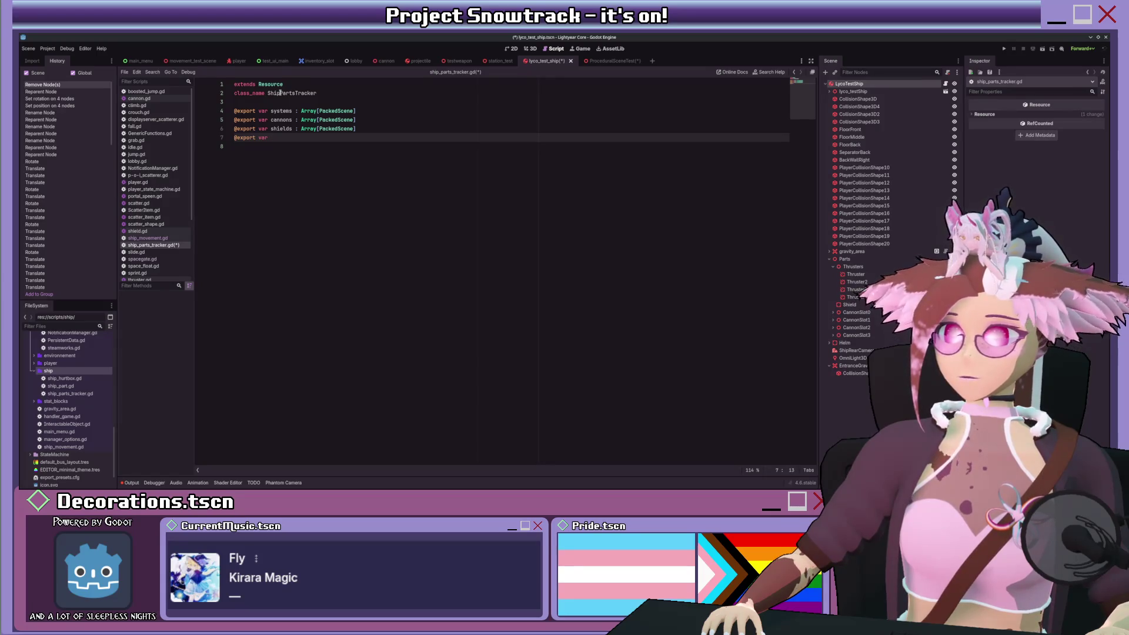
{"action": "key", "text": "Up"}
{"action": "key", "text": "Up"}
{"action": "key", "text": "Up"}
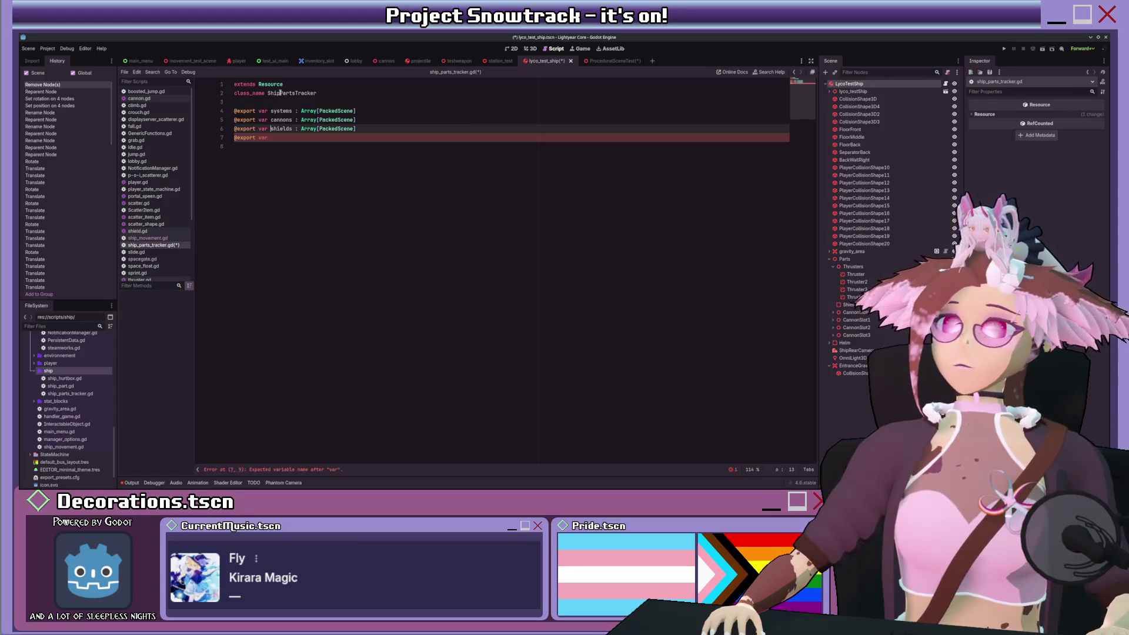
{"action": "key", "text": "Return"}
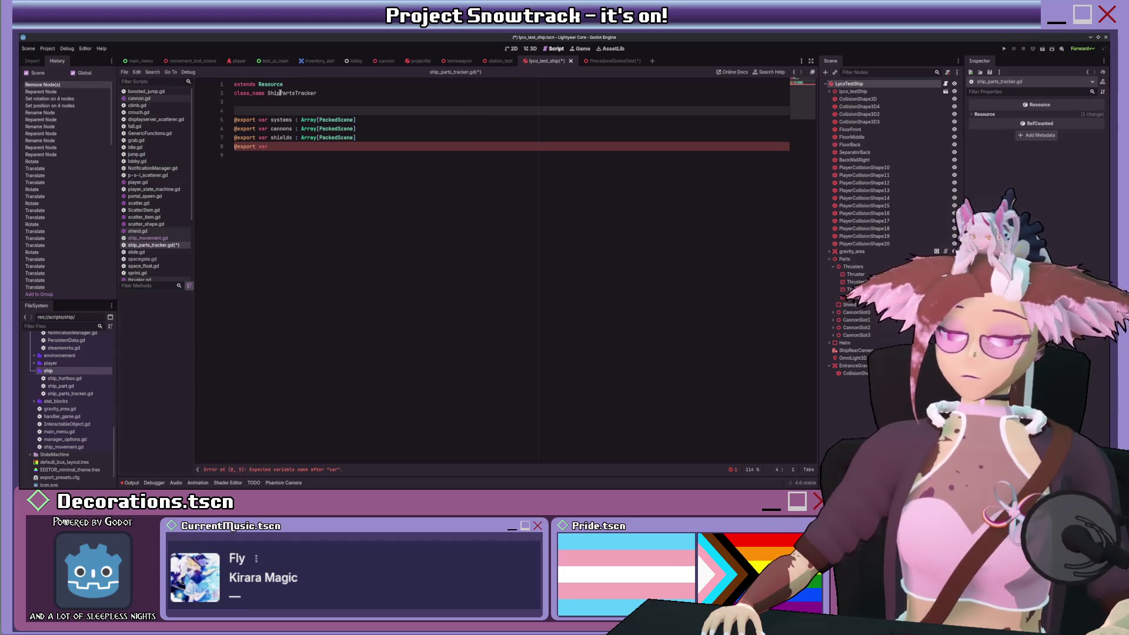
{"action": "type", "text": "## "}
{"action": "type", "text": "st"}
{"action": "type", "text": "p'"}
{"action": "type", "text": "current"}
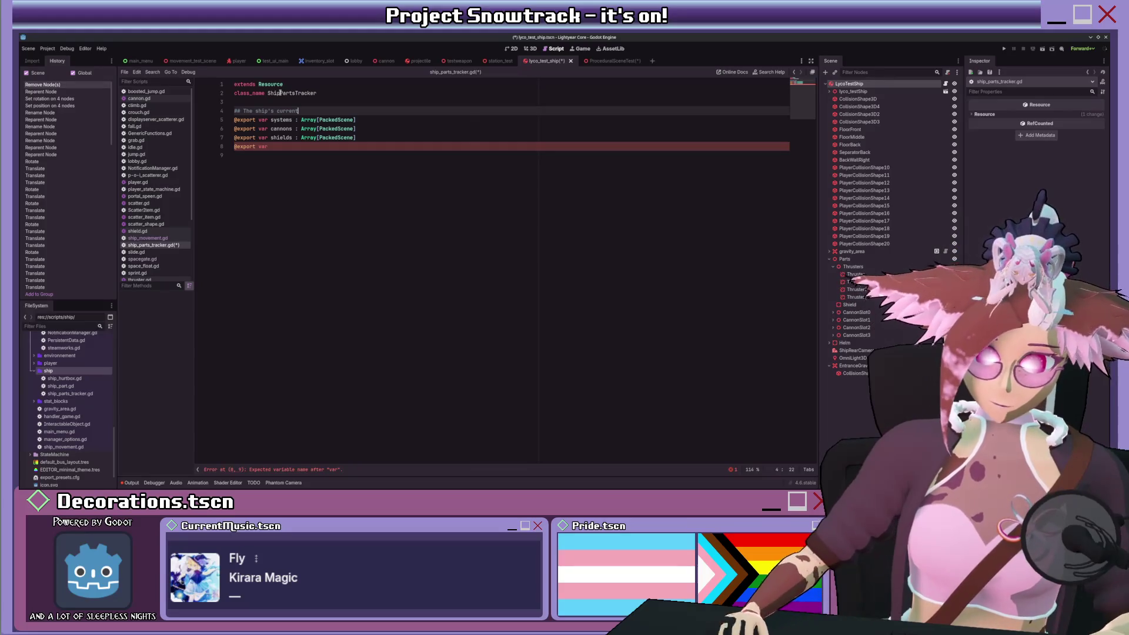
Complete the doc comment as 'The ship's currently installed systems'
{"action": "key", "text": "Down"}
{"action": "key", "text": "Down"}
{"action": "key", "text": "Up"}
{"action": "key", "text": "End"}
{"action": "key", "text": "Return"}
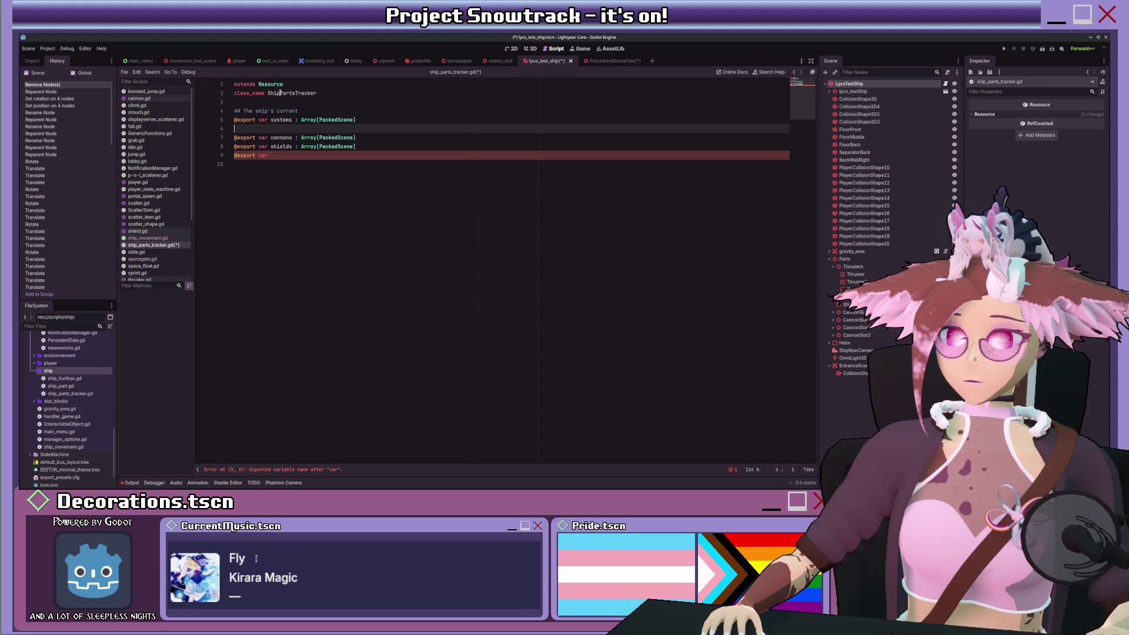
{"action": "key", "text": "Up"}
{"action": "key", "text": "Up"}
{"action": "key", "text": "End"}
{"action": "type", "text": "currently installed systems"}
{"action": "key", "text": "Down"}
{"action": "key", "text": "Down"}
{"action": "key", "text": "Down"}
{"action": "key", "text": "Down"}
{"action": "key", "text": "Down"}
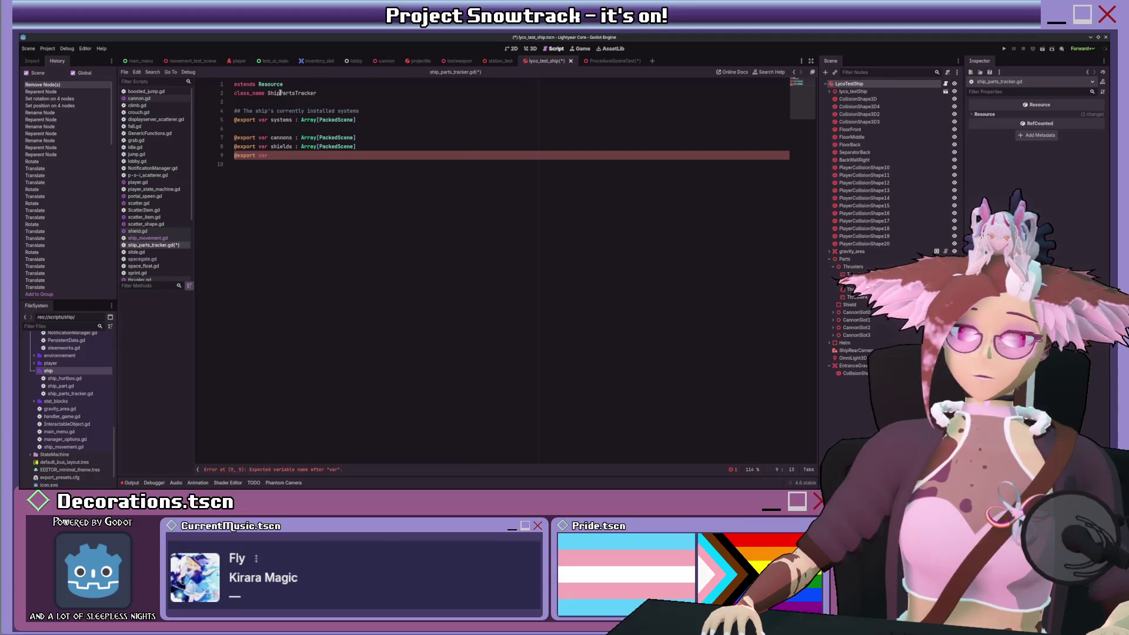
{"action": "type", "text": "engines :"}
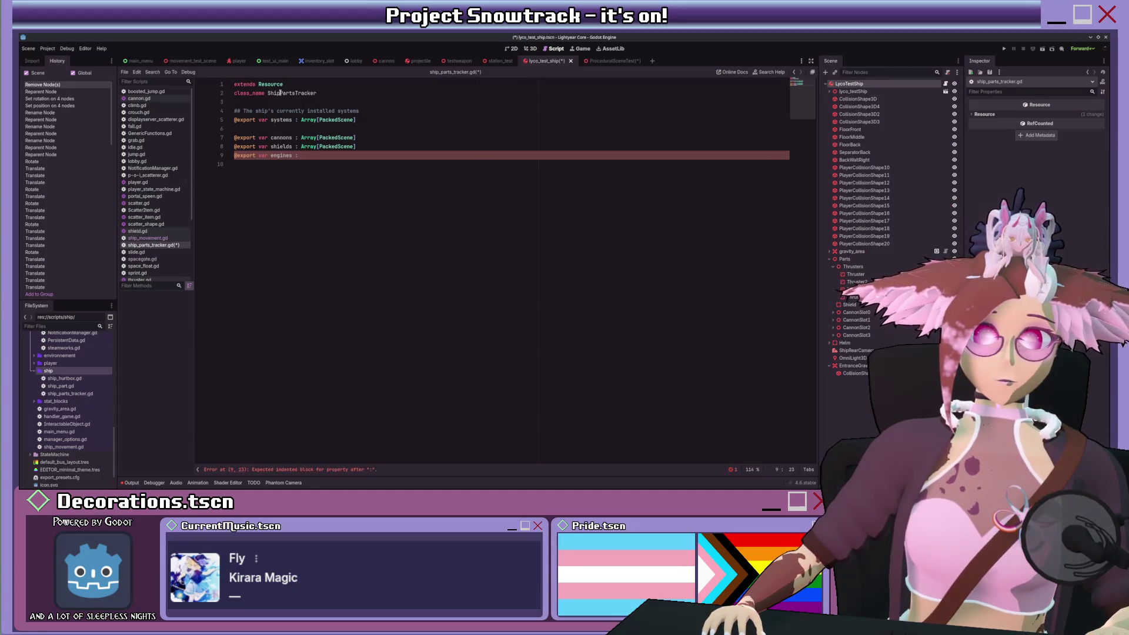
{"action": "type", "text": "Arra"}
{"action": "key", "text": "BackSpace"}
{"action": "type", "text": "y[Packe"}
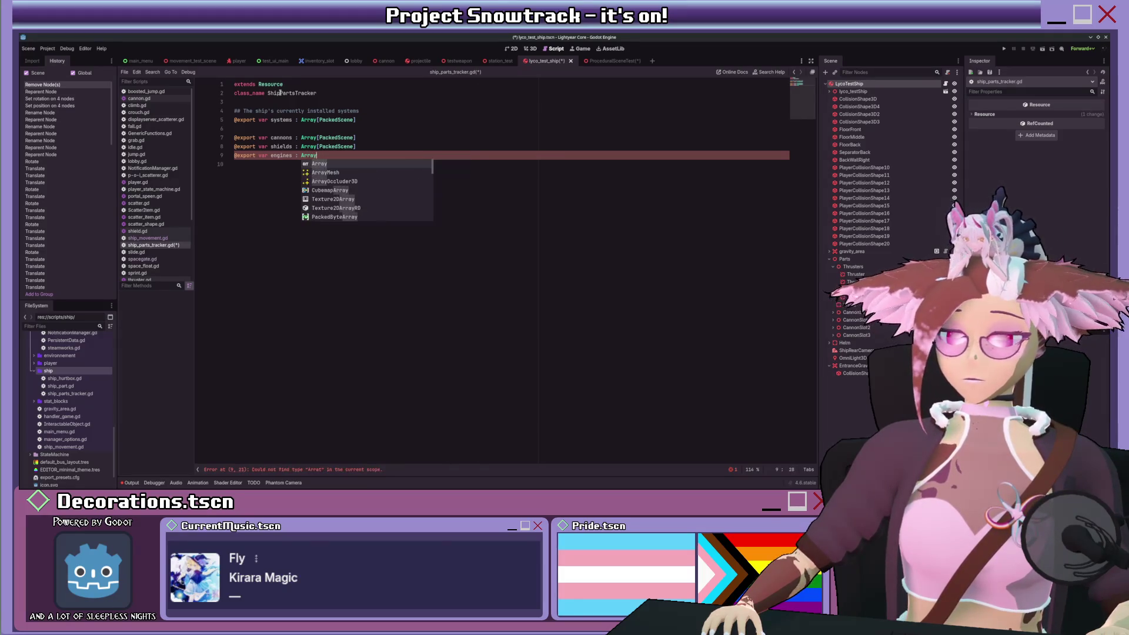
{"action": "type", "text": "dScene]"}
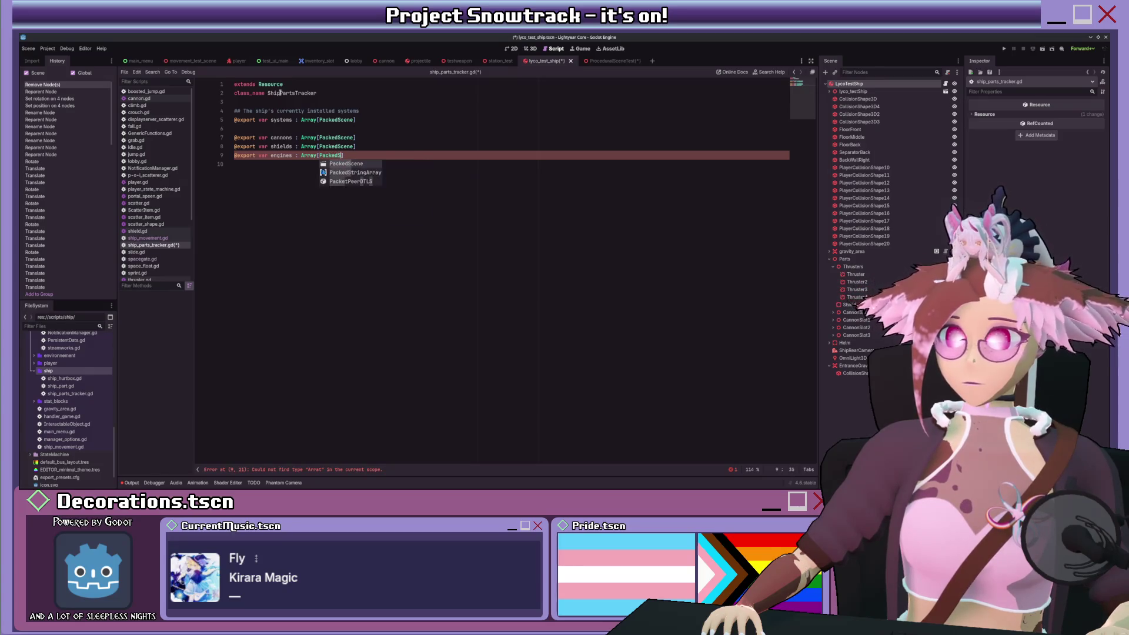
{"action": "key", "text": "Up"}
{"action": "key", "text": "Up"}
{"action": "key", "text": "Up"}
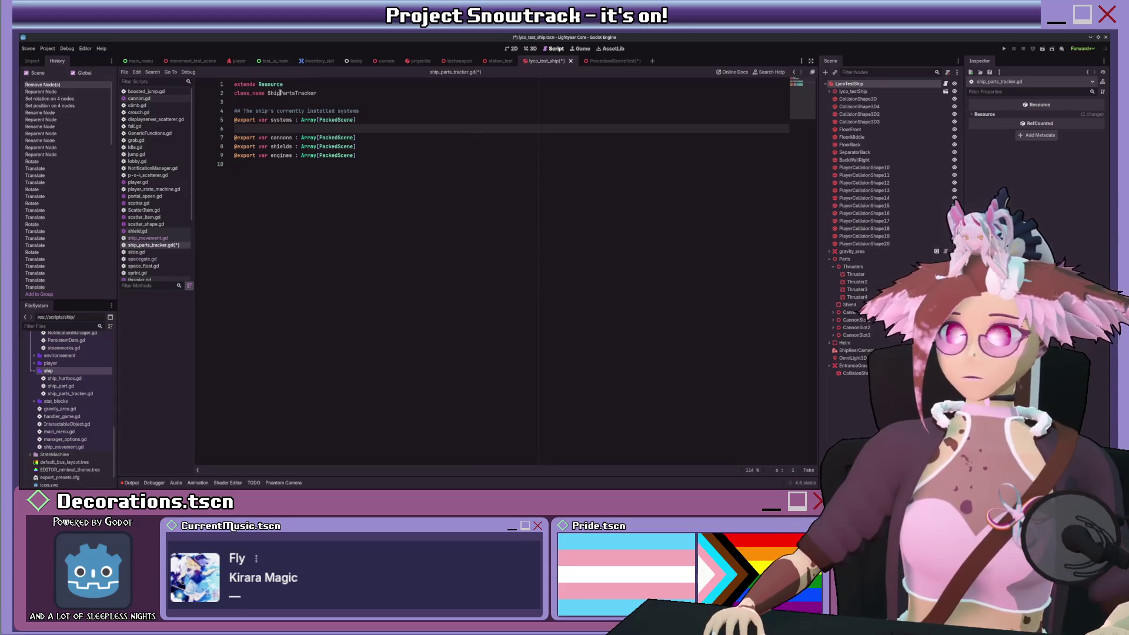
{"action": "type", "text": "@export var s"}
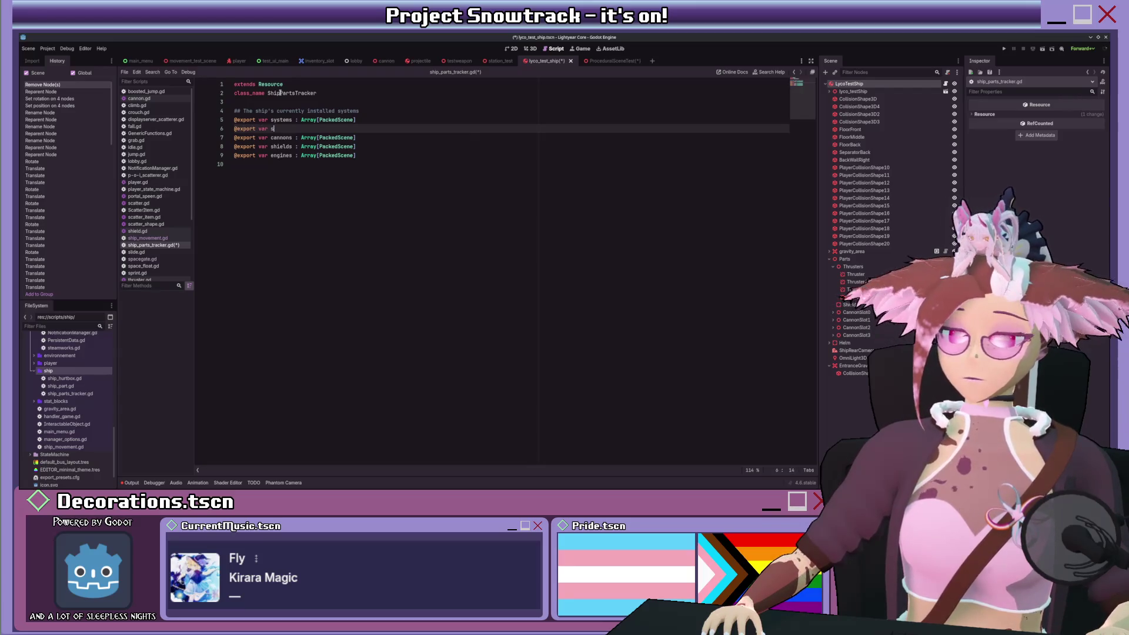
{"action": "type", "text": "yt"}
{"action": "key", "text": "ctrl+BackSpace"}
{"action": "key", "text": "ctrl+BackSpace"}
{"action": "key", "text": "ctrl+BackSpace"}
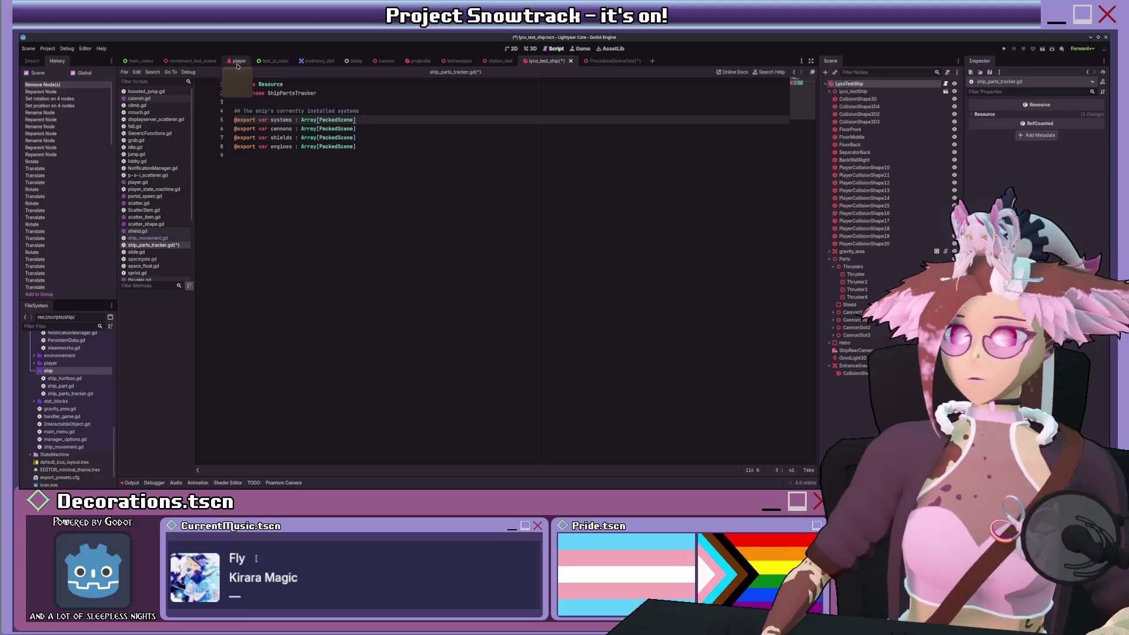
Declare 'class SystemCurrentStats :' below the exported arrays, leaving its body empty
{"action": "left_click", "coordinate": [310, 243]}
{"action": "key", "text": "Return"}
{"action": "key", "text": "Return"}
{"action": "type", "text": "class"}
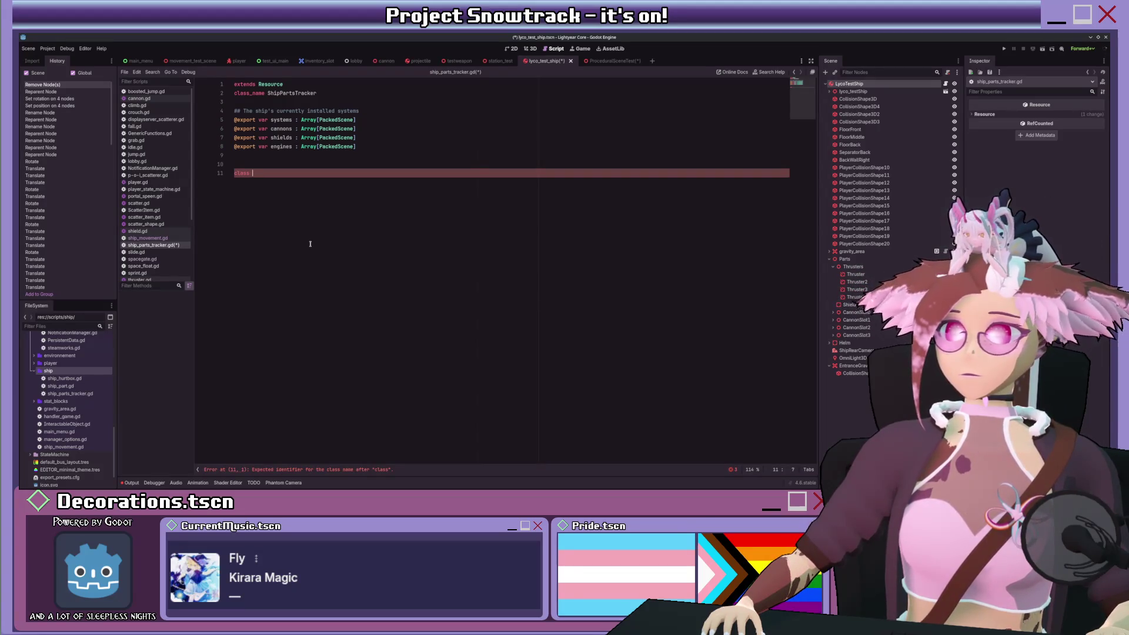
{"action": "type", "text": "System"}
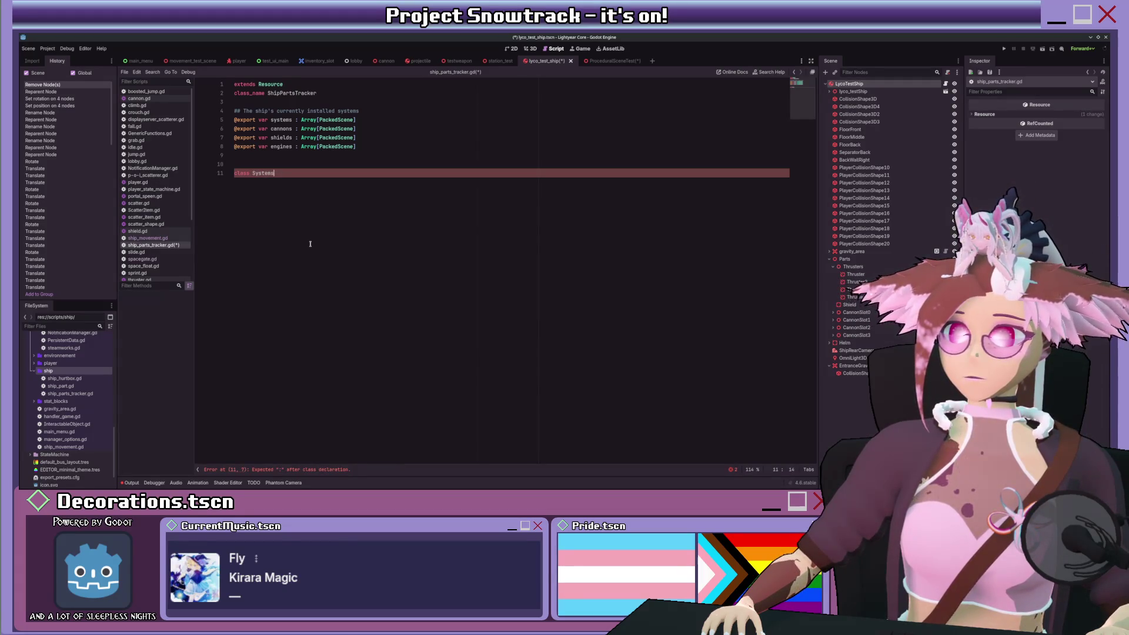
{"action": "type", "text": "St"}
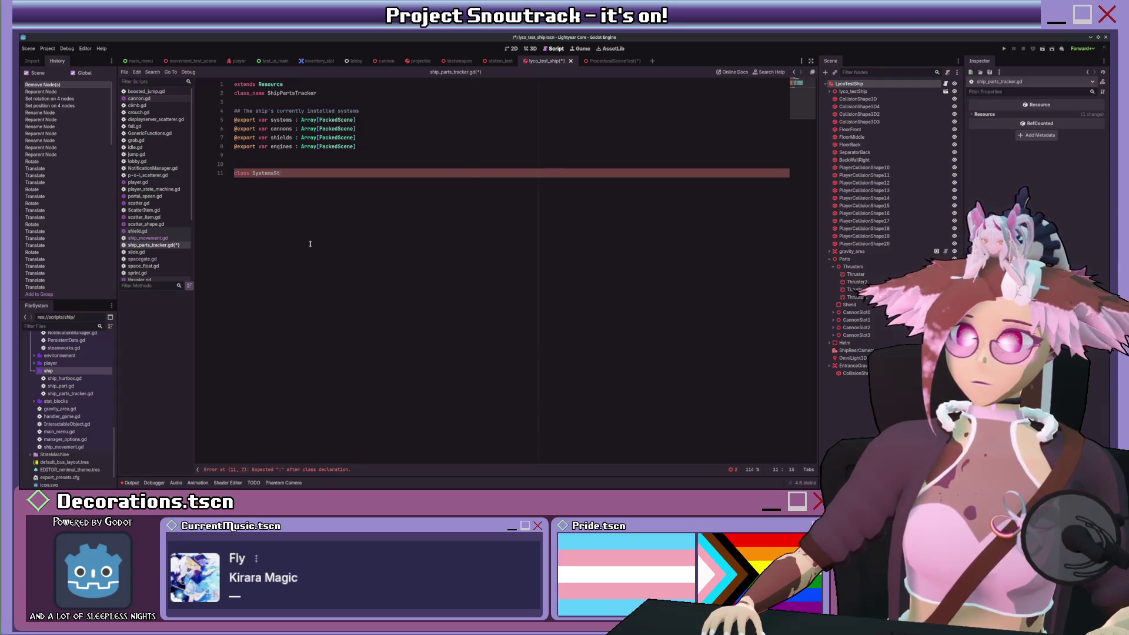
{"action": "type", "text": "Stats"}
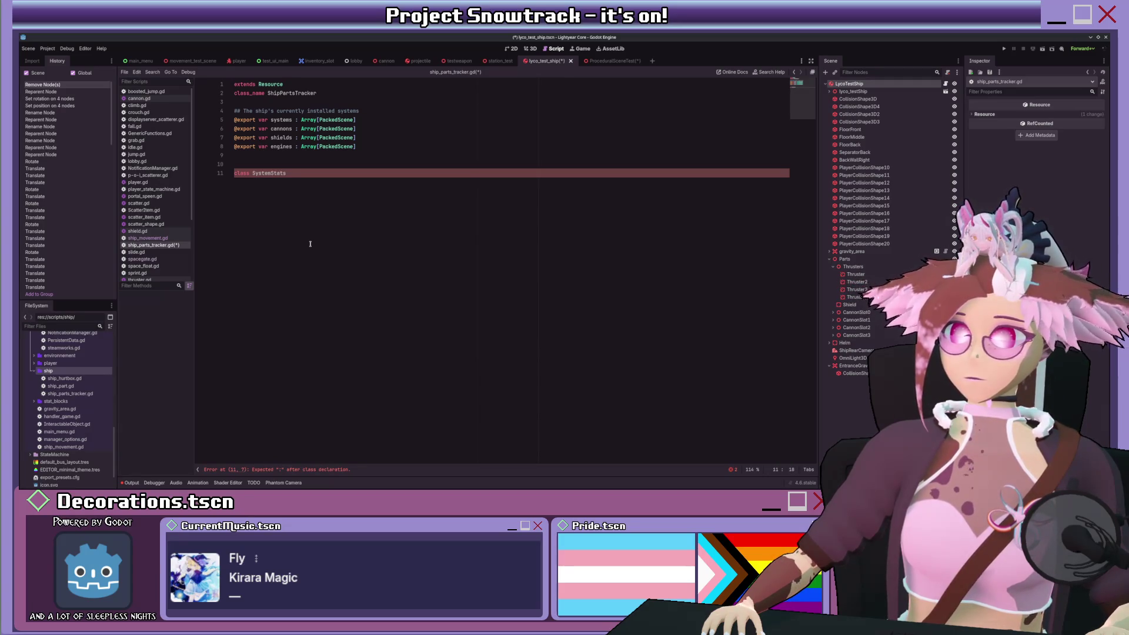
{"action": "key", "text": "Left"}
{"action": "key", "text": "Left"}
{"action": "type", "text": "Curre"}
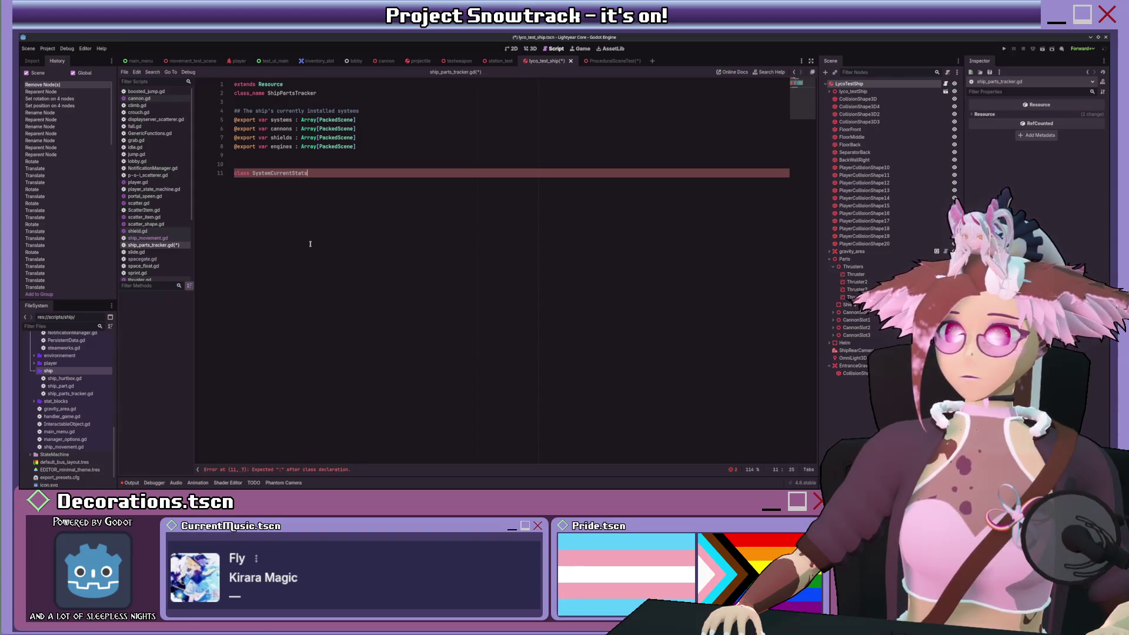
{"action": "type", "text": ":"}
{"action": "key", "text": "Return"}
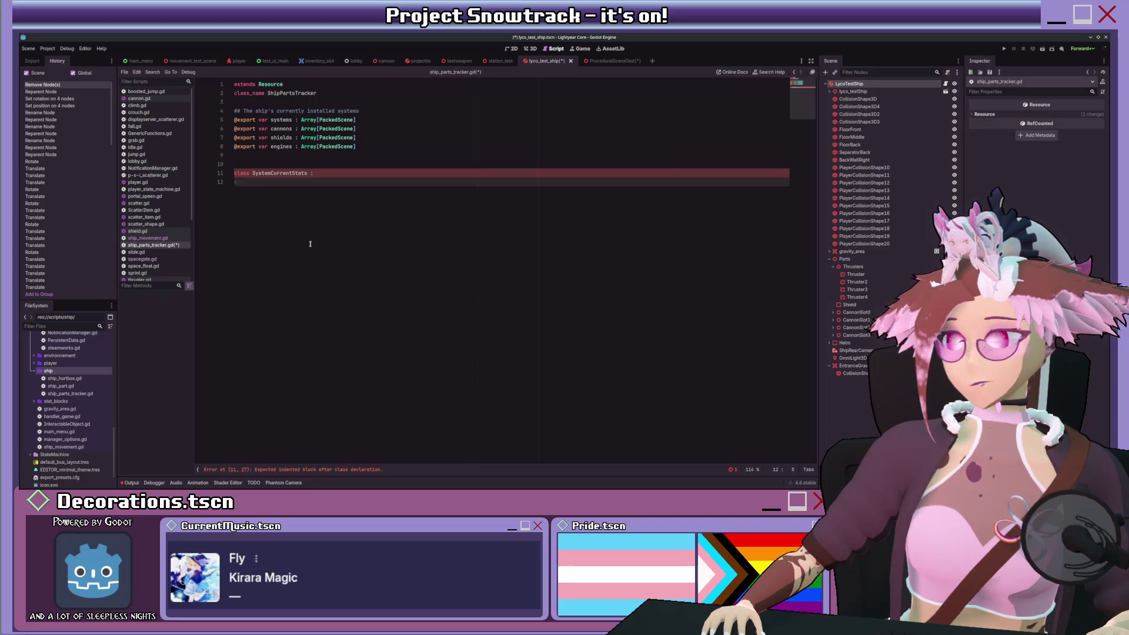
{"action": "scroll", "coordinate": [53, 386], "scroll_direction": "up", "scroll_amount": 3}
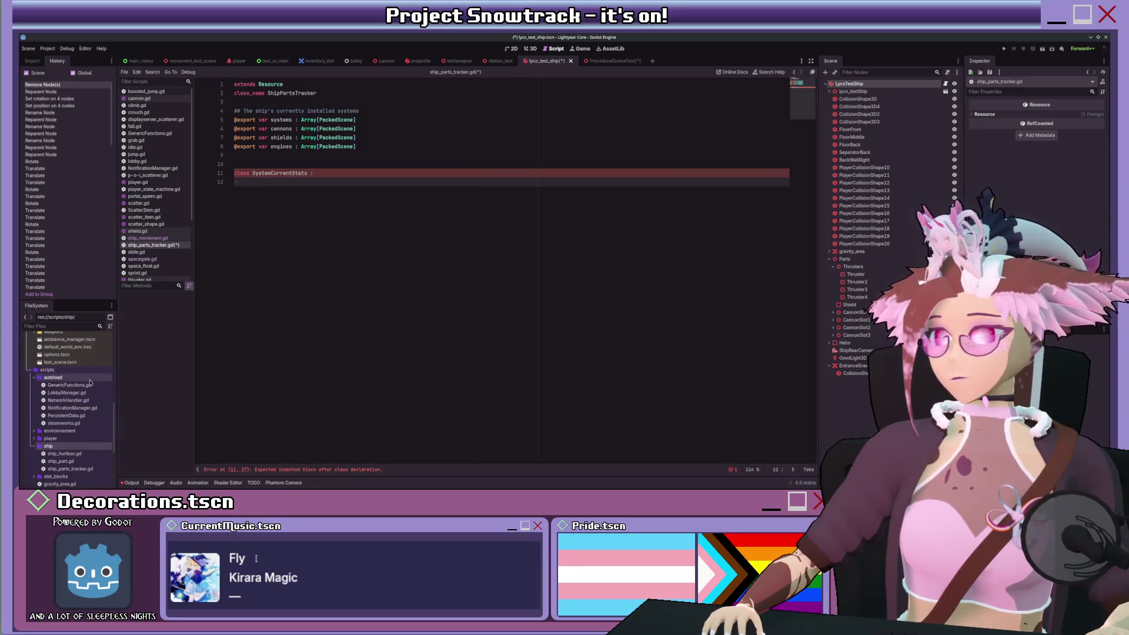
Select the Thruster node in the widened Scene dock and open its thruster.gd script
{"action": "scroll", "coordinate": [43, 386], "scroll_direction": "up", "scroll_amount": 1}
{"action": "left_click", "coordinate": [32, 396]}
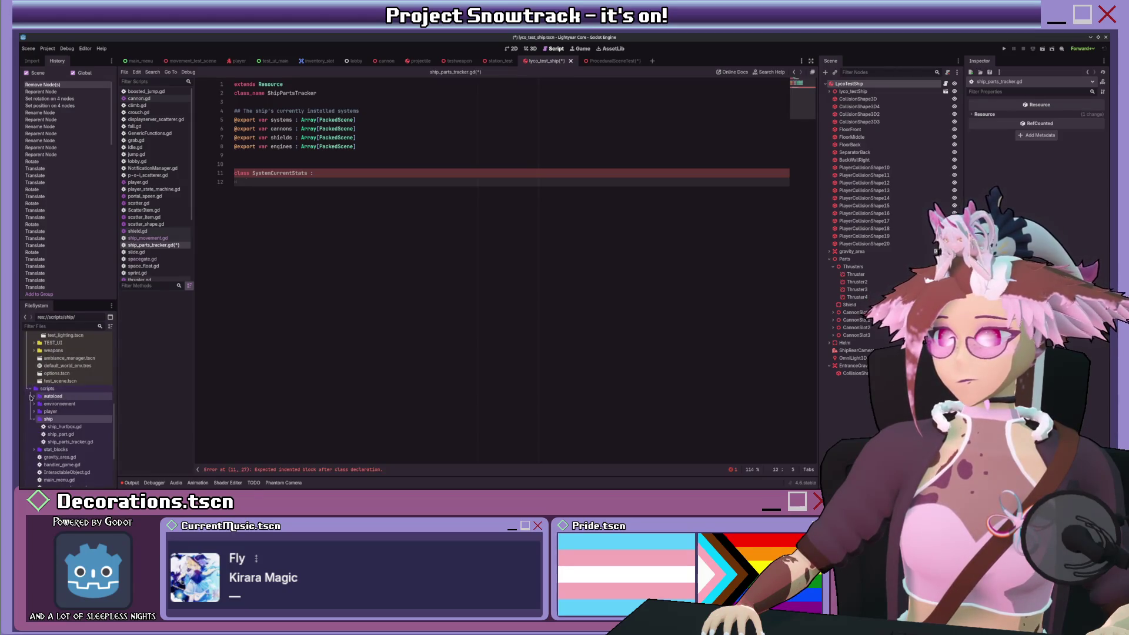
{"action": "left_click", "coordinate": [889, 92]}
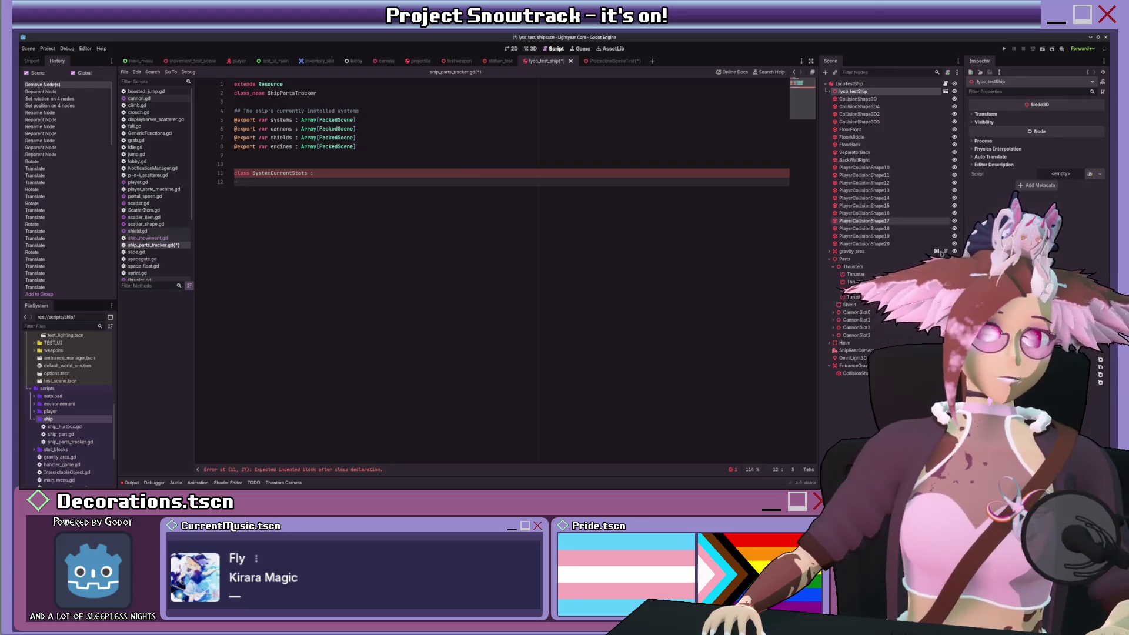
{"action": "left_click", "coordinate": [856, 274]}
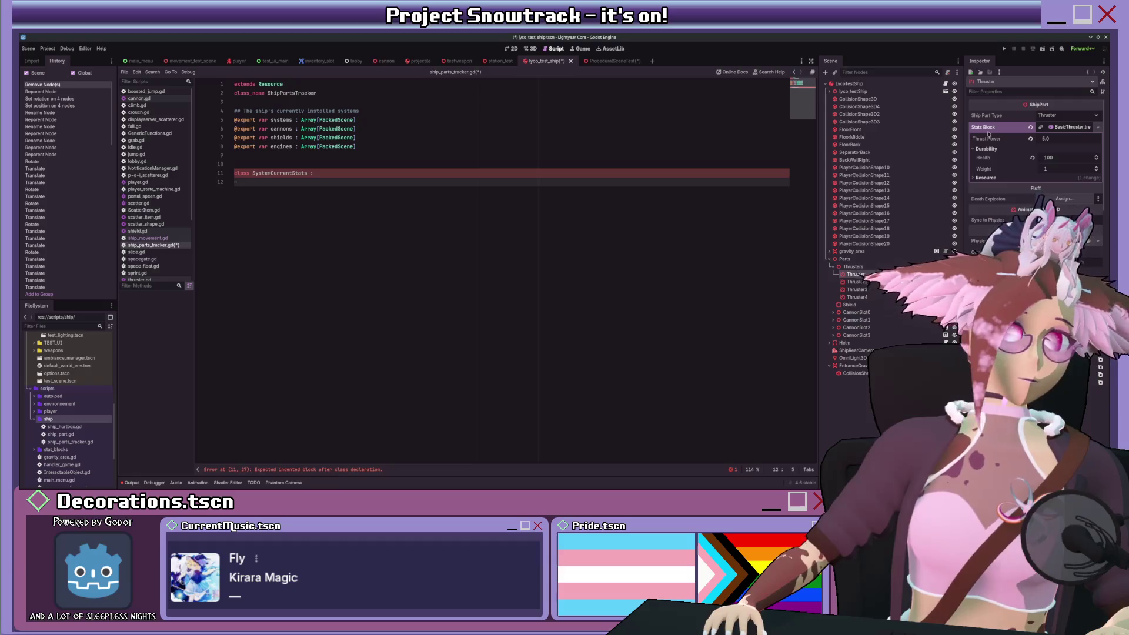
{"action": "left_click_drag", "start_coordinate": [819, 148], "coordinate": [674, 147]}
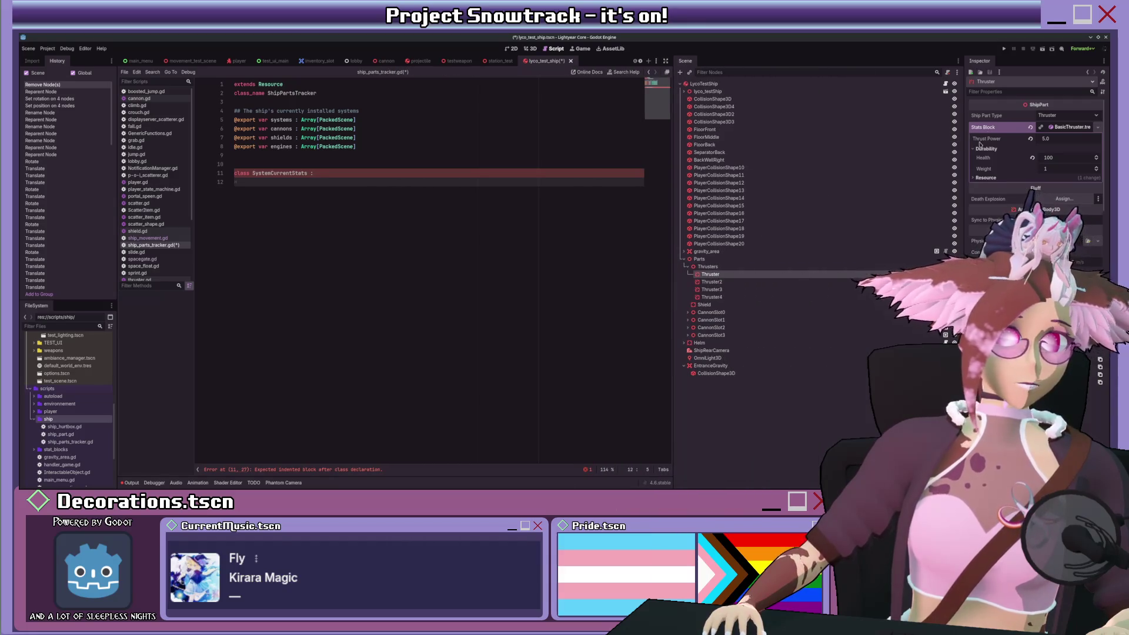
{"action": "left_click_drag", "start_coordinate": [963, 144], "coordinate": [829, 147]}
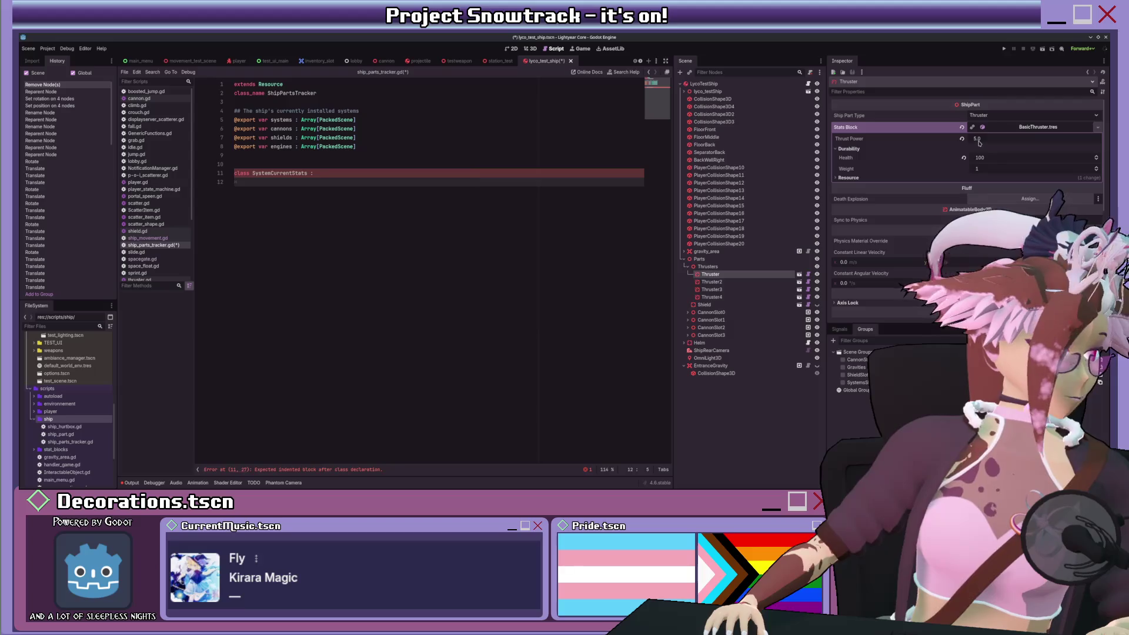
{"action": "scroll", "coordinate": [919, 144], "scroll_direction": "down", "scroll_amount": 2}
{"action": "scroll", "coordinate": [915, 143], "scroll_direction": "up", "scroll_amount": 2}
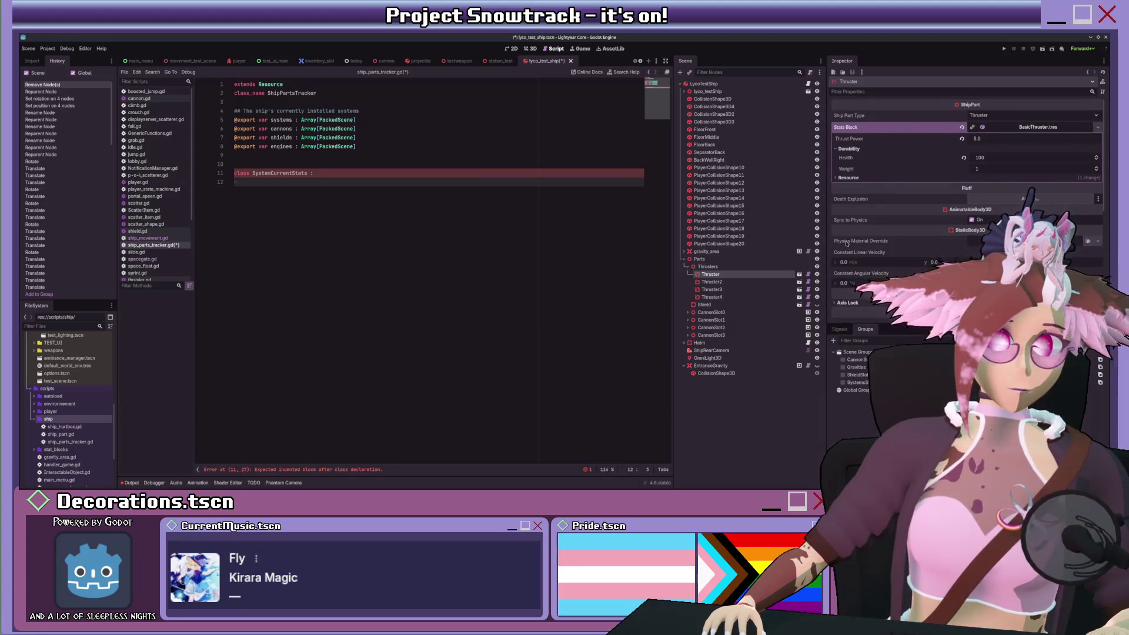
{"action": "left_click", "coordinate": [808, 274]}
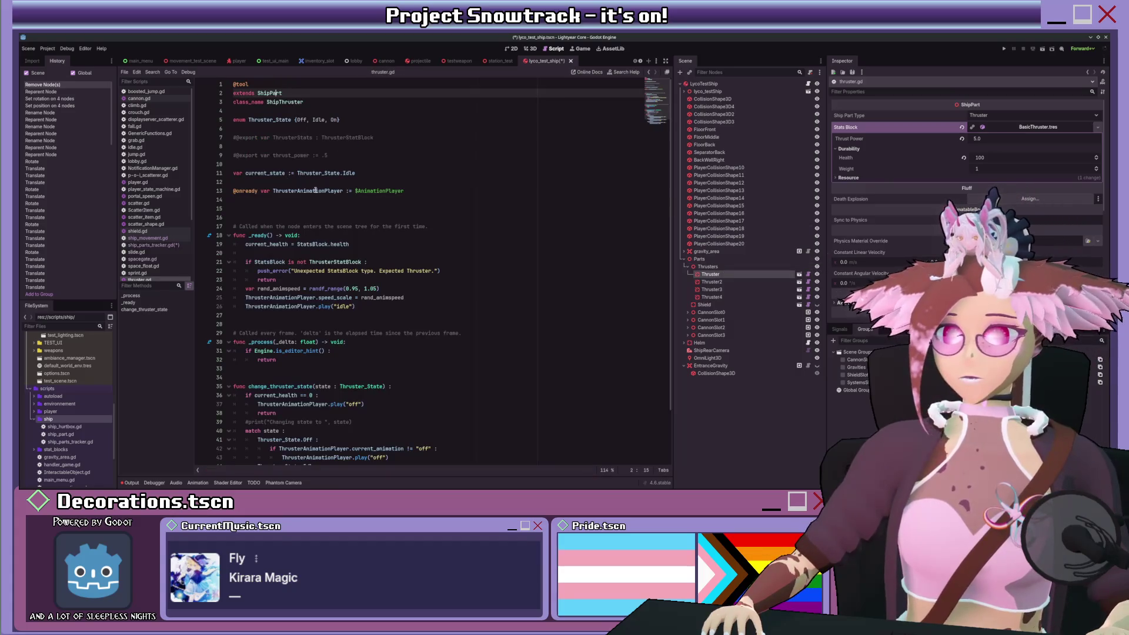
Jump to the ShipPart script, then to the ShipPartStatBlock definition
{"action": "left_click", "coordinate": [273, 96], "text": "ctrl"}
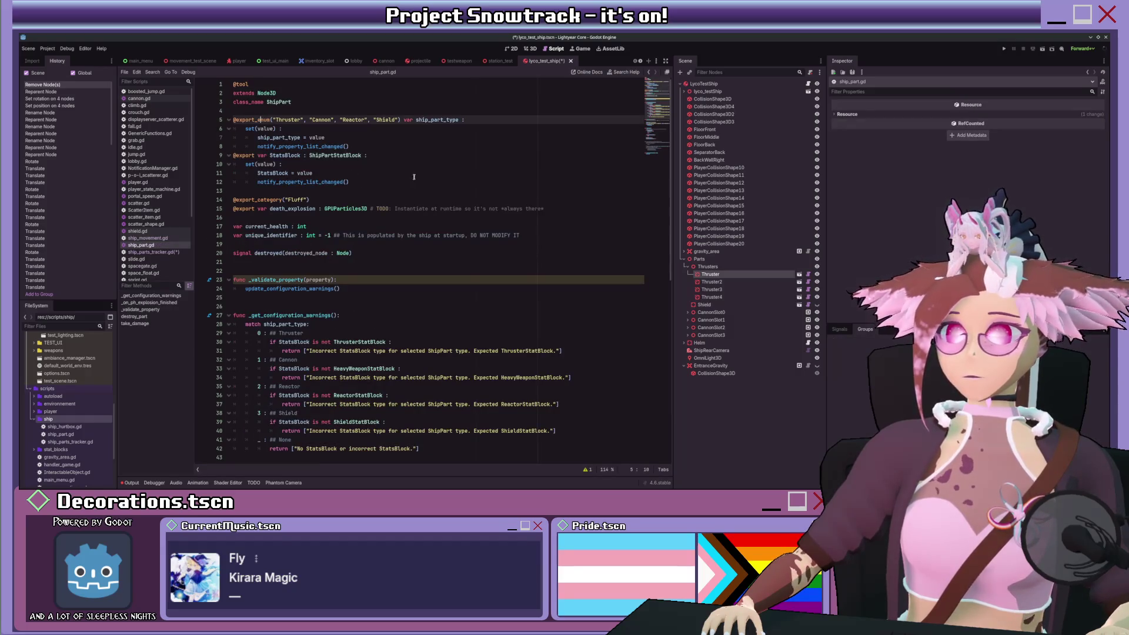
{"action": "left_click_drag", "start_coordinate": [352, 184], "coordinate": [322, 169]}
{"action": "left_click", "coordinate": [326, 156], "text": "ctrl"}
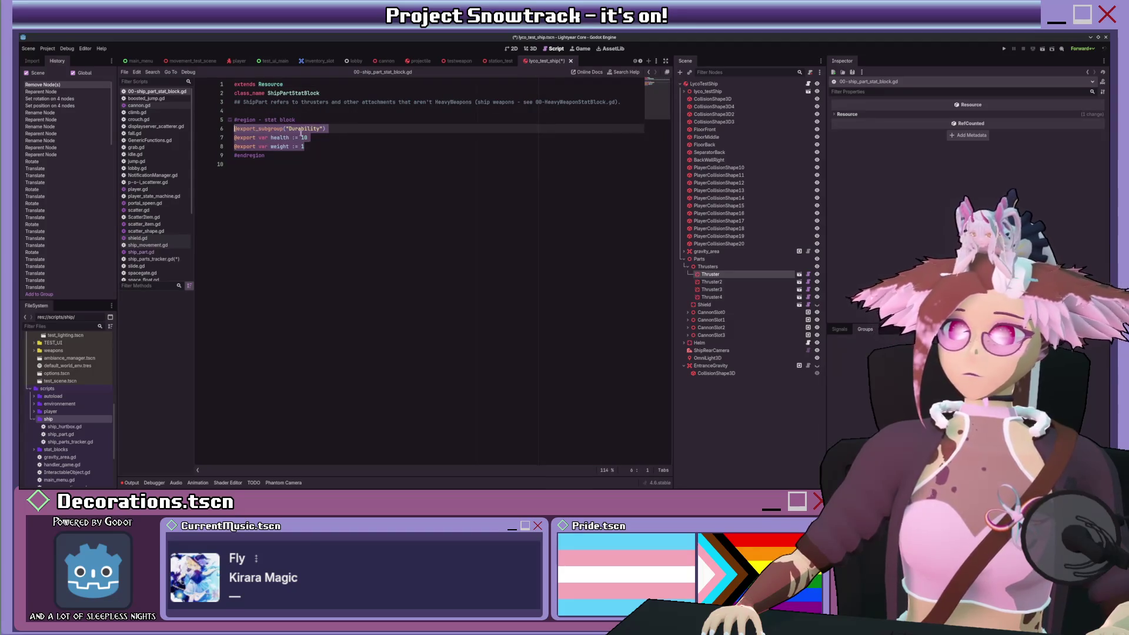
{"action": "left_click", "coordinate": [338, 134]}
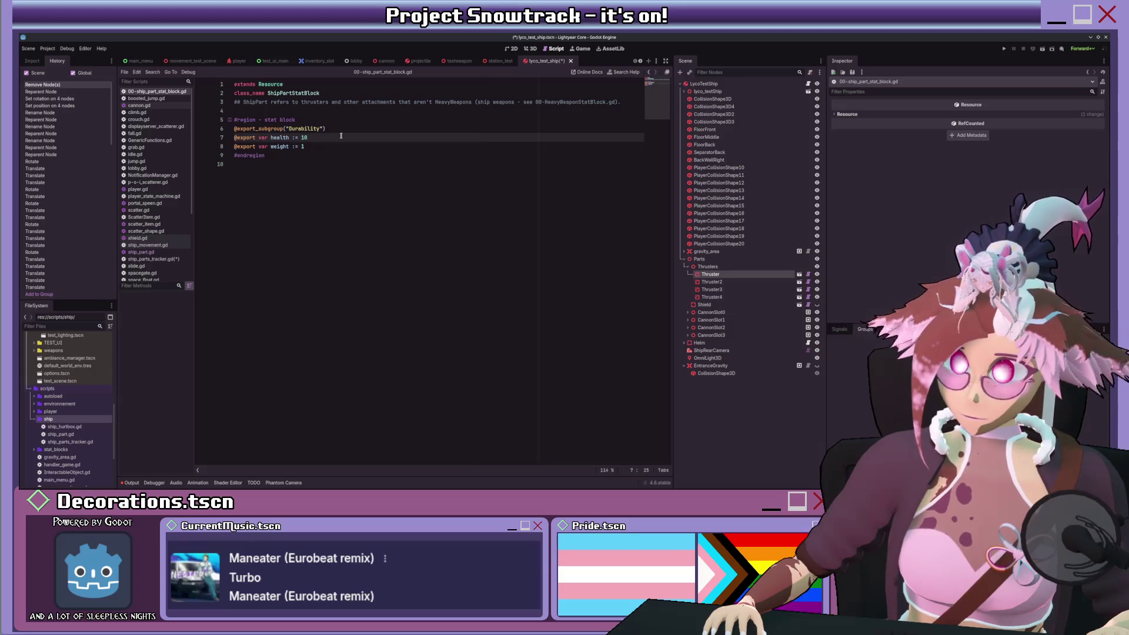
Go back to ship_part.gd to review its health lines, then return to ship_parts_tracker.gd
{"action": "key", "text": "alt+Left"}
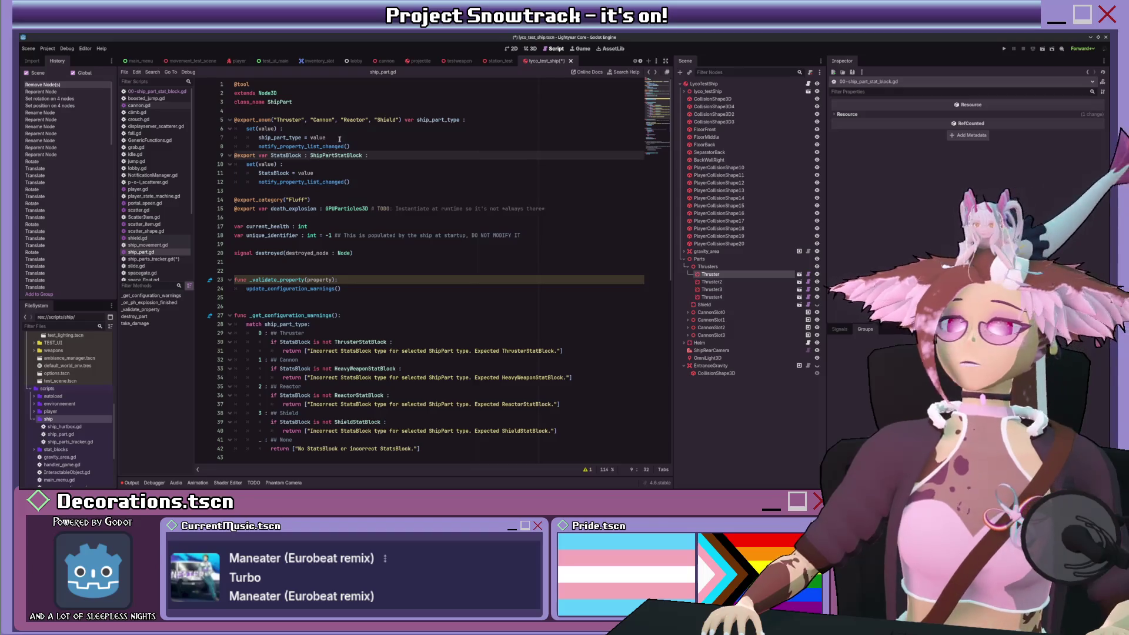
{"action": "scroll", "coordinate": [283, 177], "scroll_direction": "down", "scroll_amount": 1}
{"action": "left_click", "coordinate": [254, 200]}
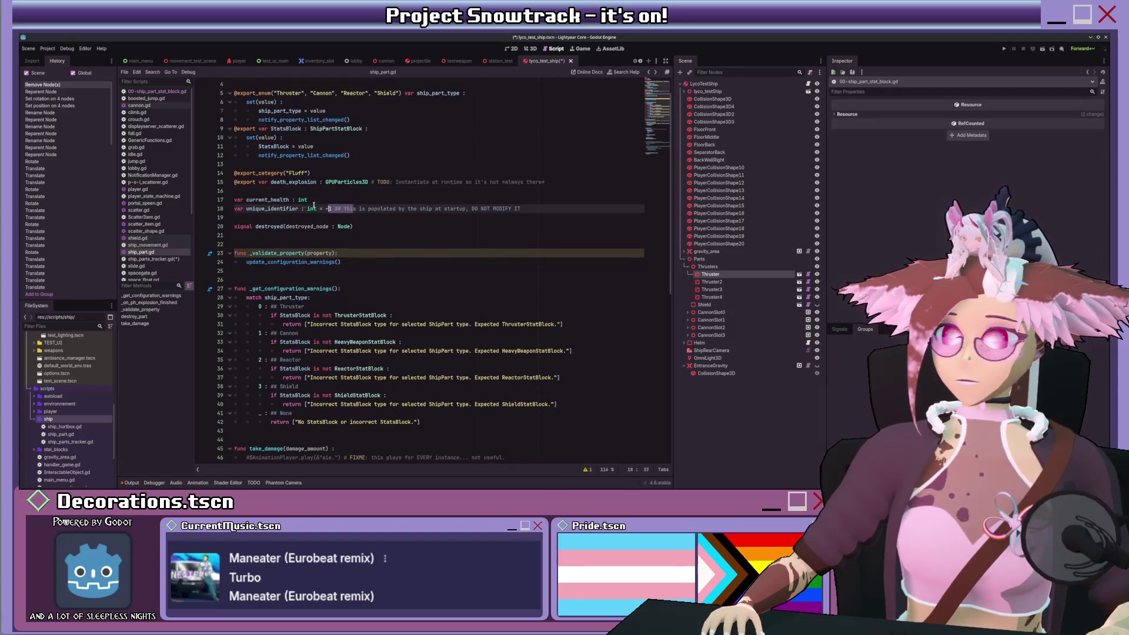
{"action": "left_click", "coordinate": [339, 186]}
{"action": "scroll", "coordinate": [338, 187], "scroll_direction": "up", "scroll_amount": 1}
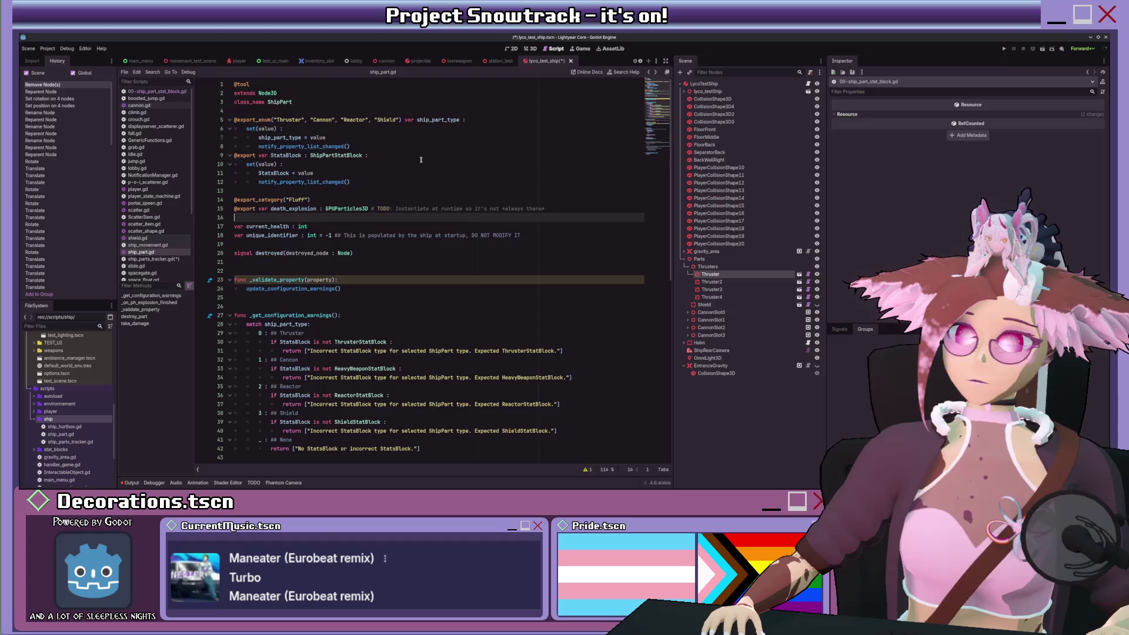
{"action": "scroll", "coordinate": [421, 159], "scroll_direction": "down", "scroll_amount": 7}
{"action": "scroll", "coordinate": [418, 154], "scroll_direction": "up", "scroll_amount": 7}
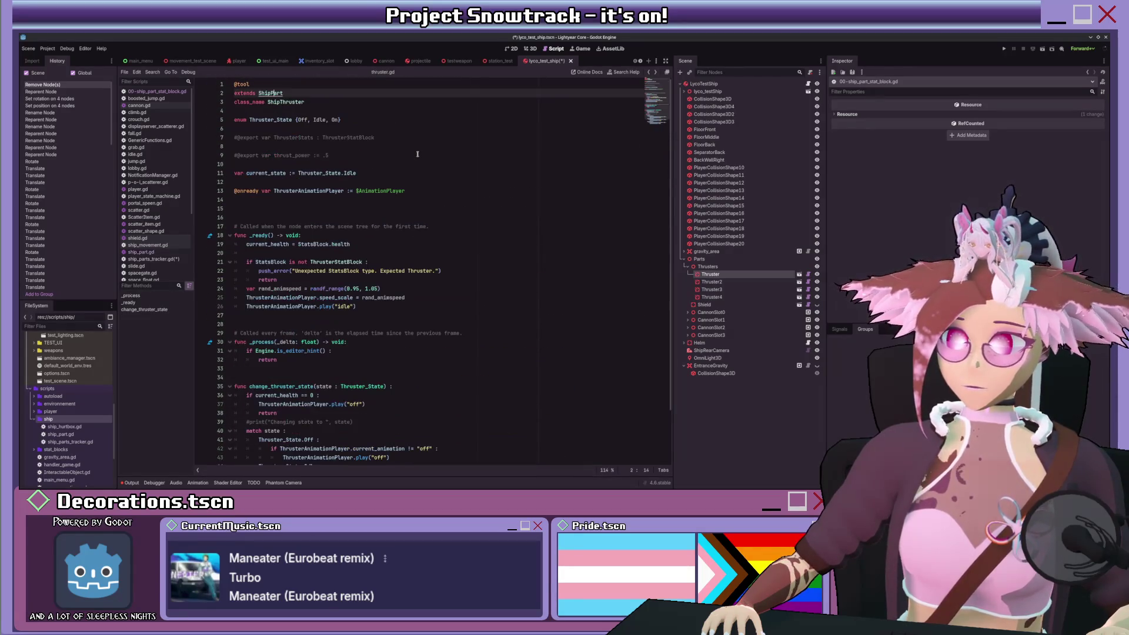
{"action": "key", "text": "alt+Left"}
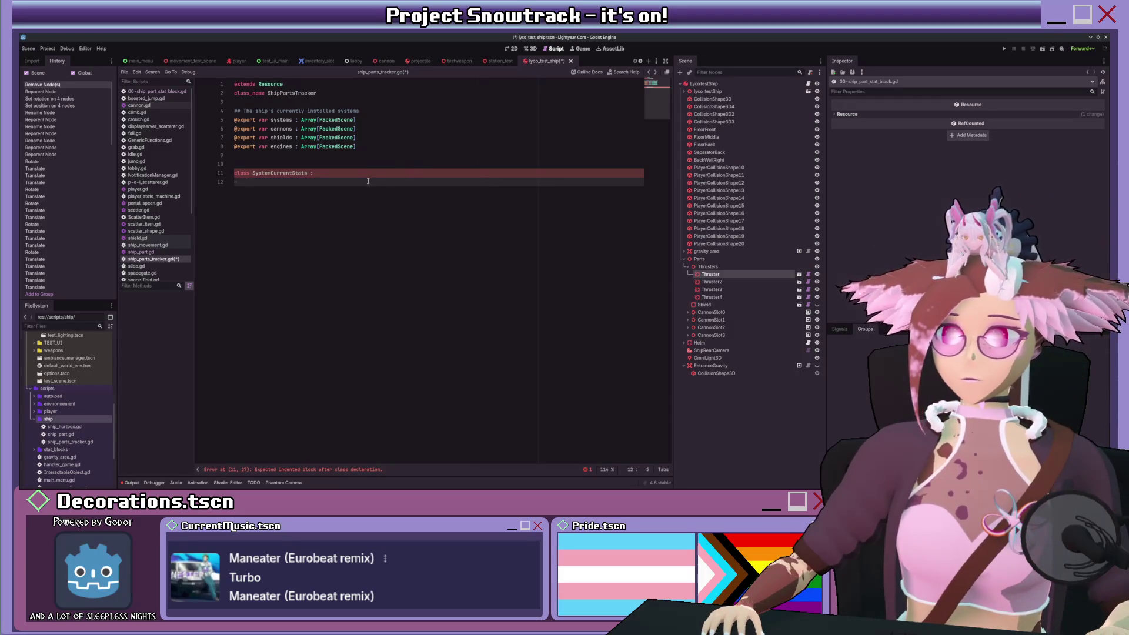
Delete the SystemCurrentStats class lines, select LycoTestShip, and switch to movement_test_scene
{"action": "left_click_drag", "start_coordinate": [279, 183], "coordinate": [224, 159]}
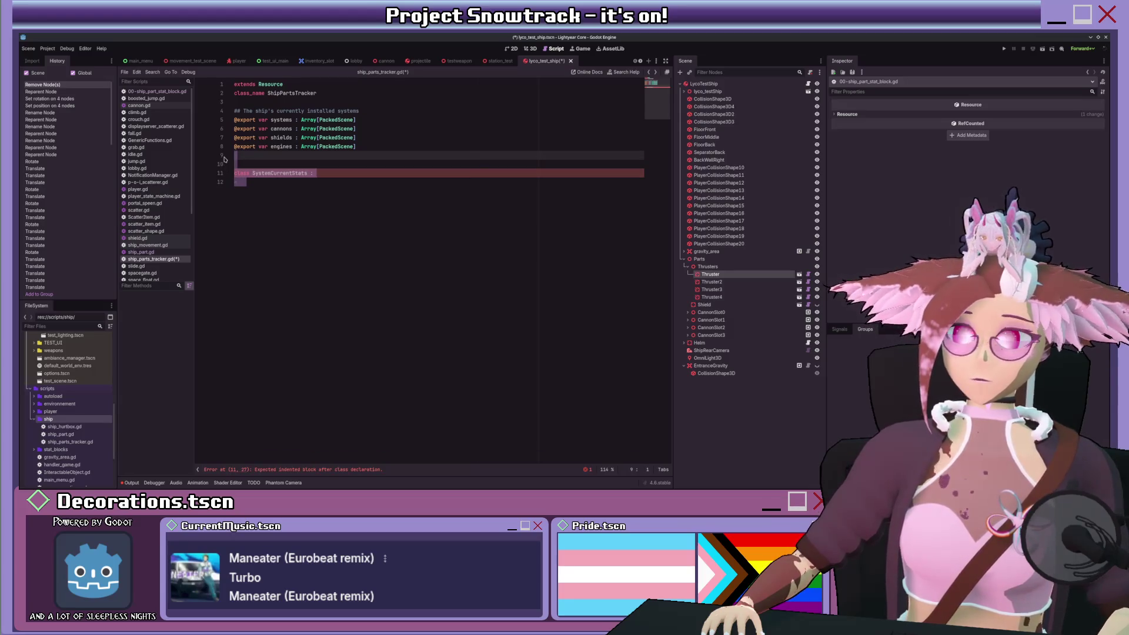
{"action": "key", "text": "BackSpace"}
{"action": "key", "text": "BackSpace"}
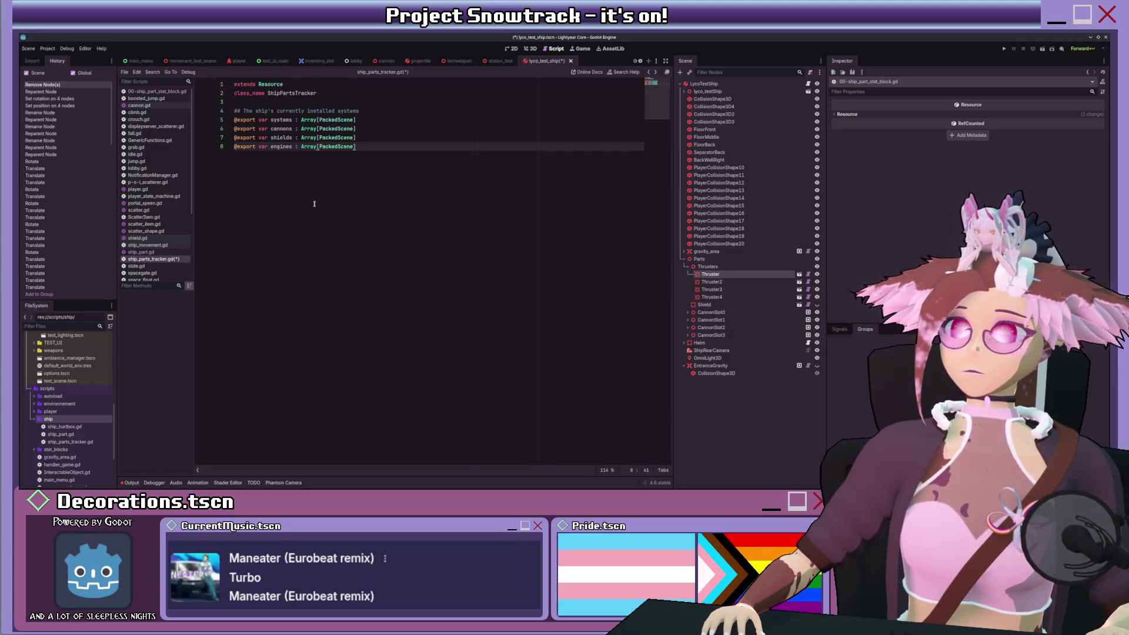
{"action": "scroll", "coordinate": [159, 257], "scroll_direction": "down", "scroll_amount": 5}
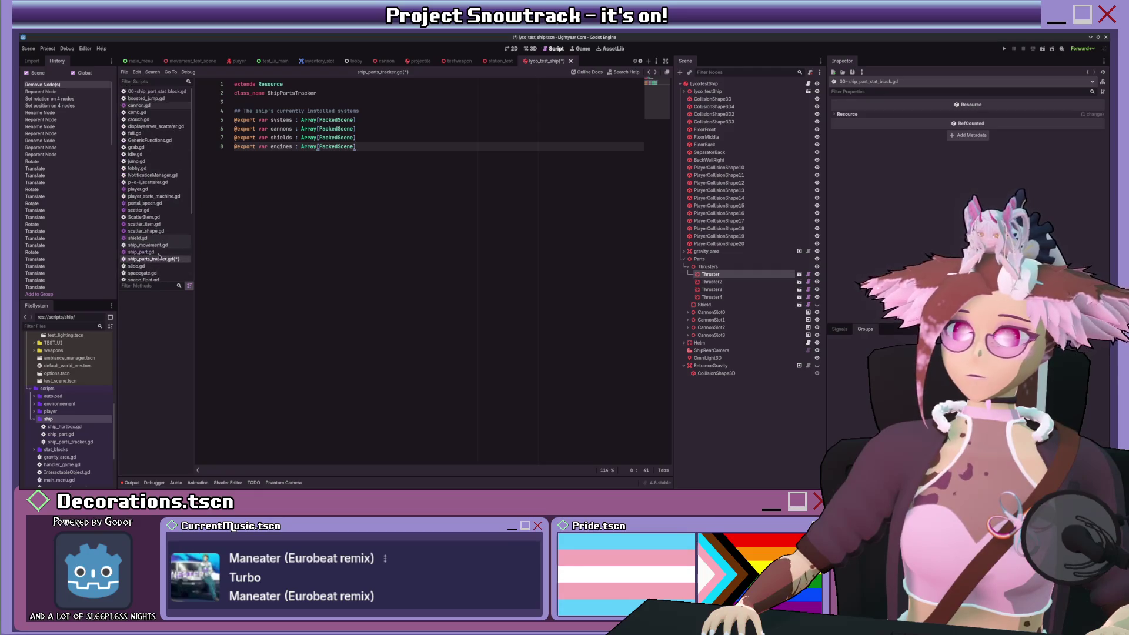
{"action": "scroll", "coordinate": [158, 257], "scroll_direction": "down", "scroll_amount": 2}
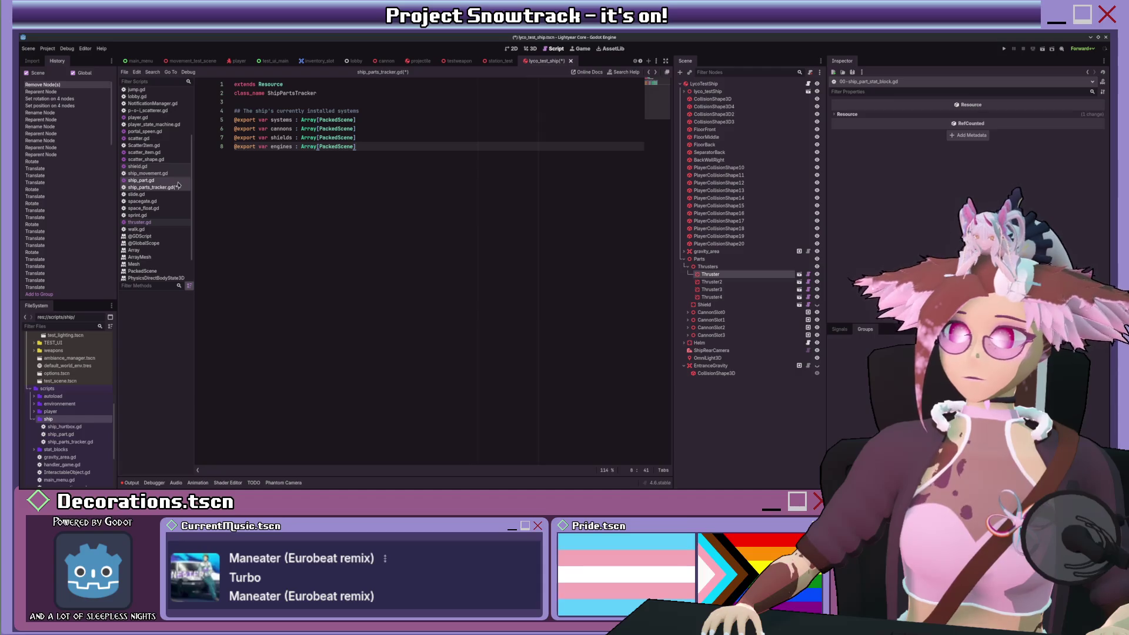
{"action": "left_click", "coordinate": [731, 83]}
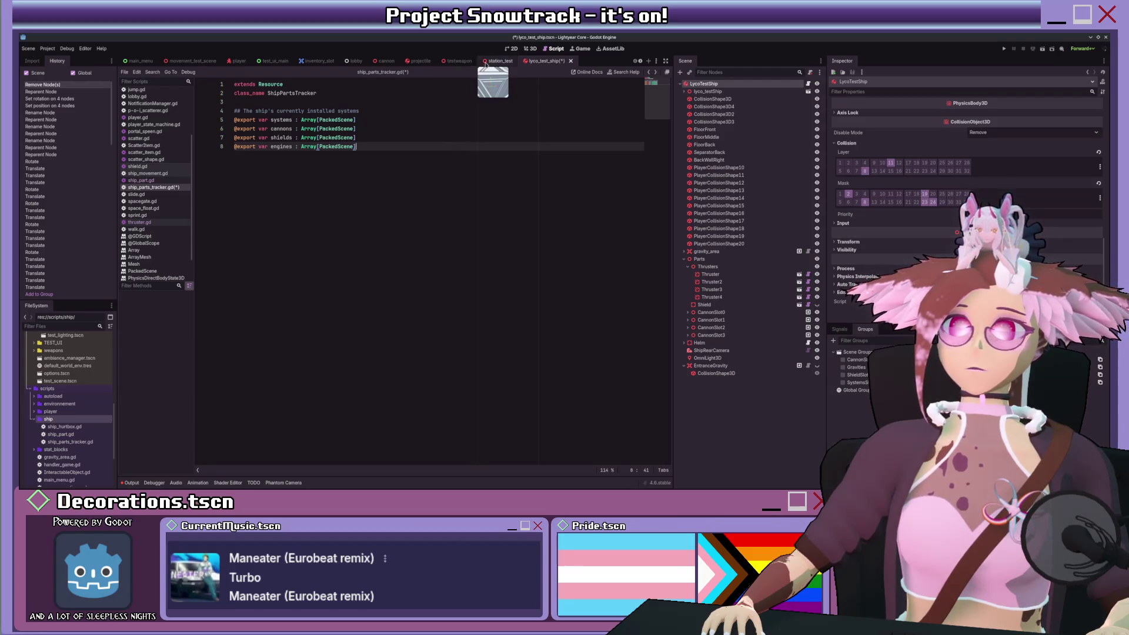
{"action": "left_click", "coordinate": [191, 61]}
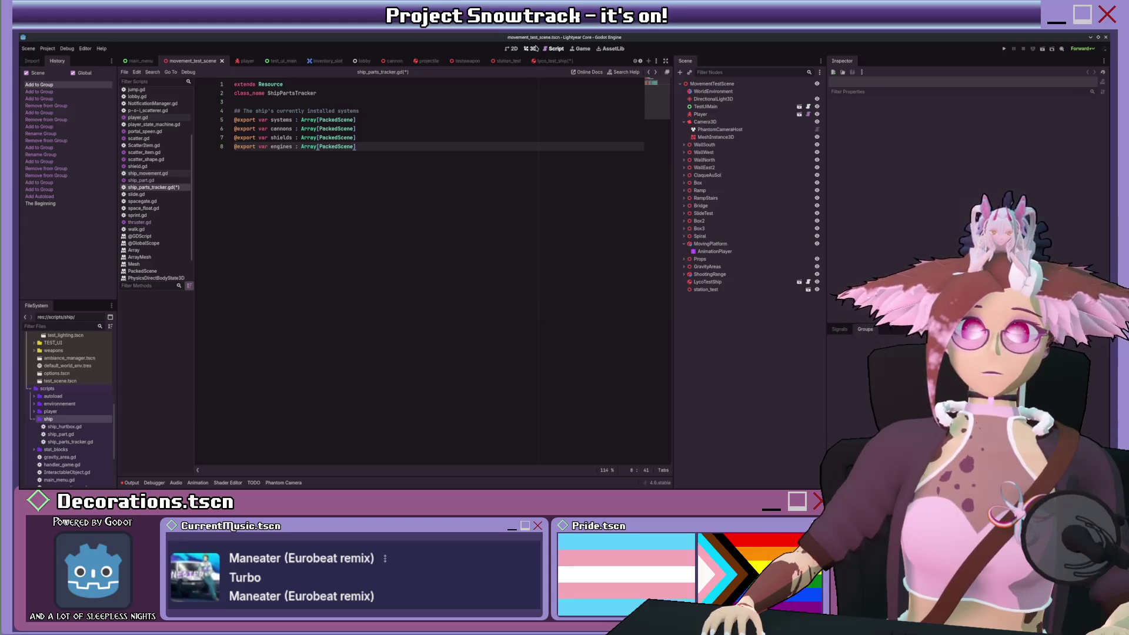
Collapse Thrusters and Parts in lyco_test_ship, save everything, and view ProceduralSceneTest in 3D
{"action": "left_click", "coordinate": [549, 61]}
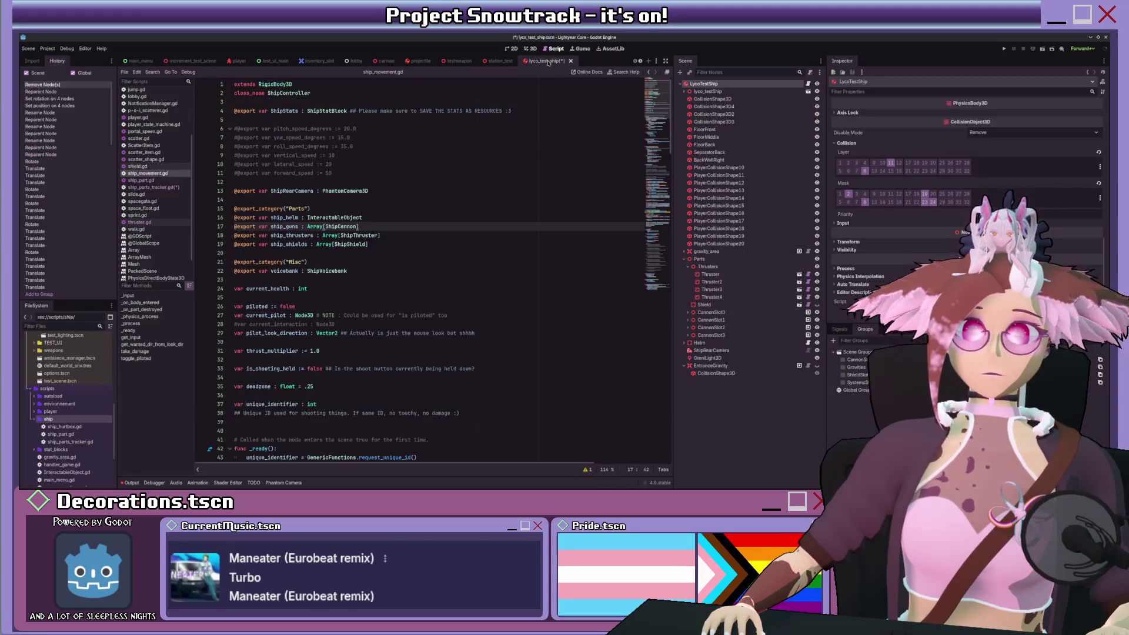
{"action": "left_click", "coordinate": [687, 267]}
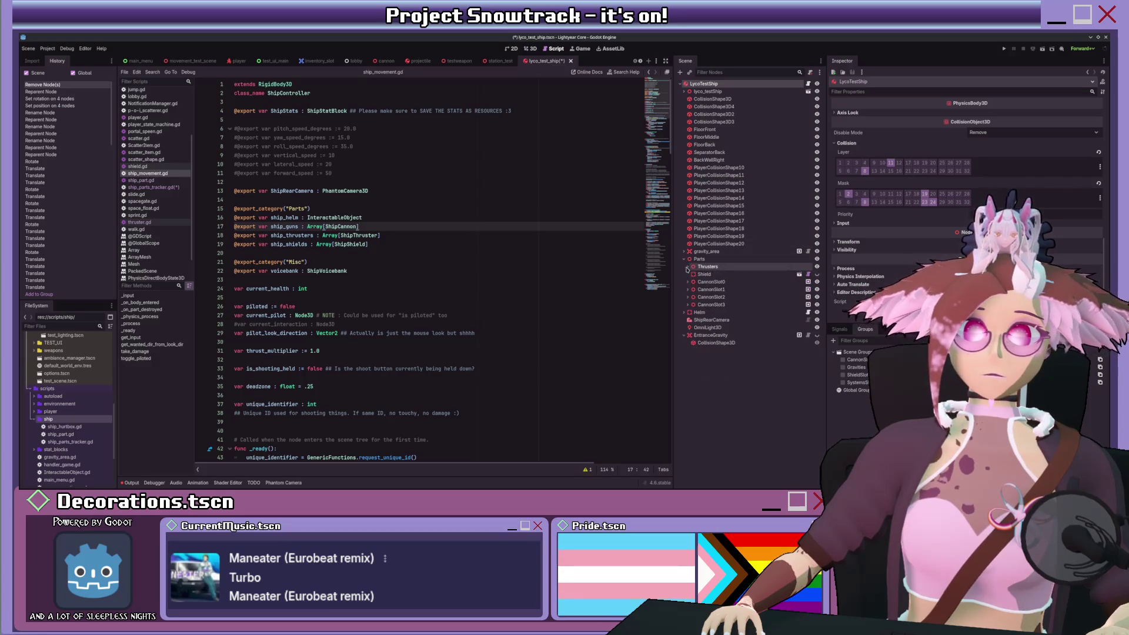
{"action": "left_click", "coordinate": [684, 259]}
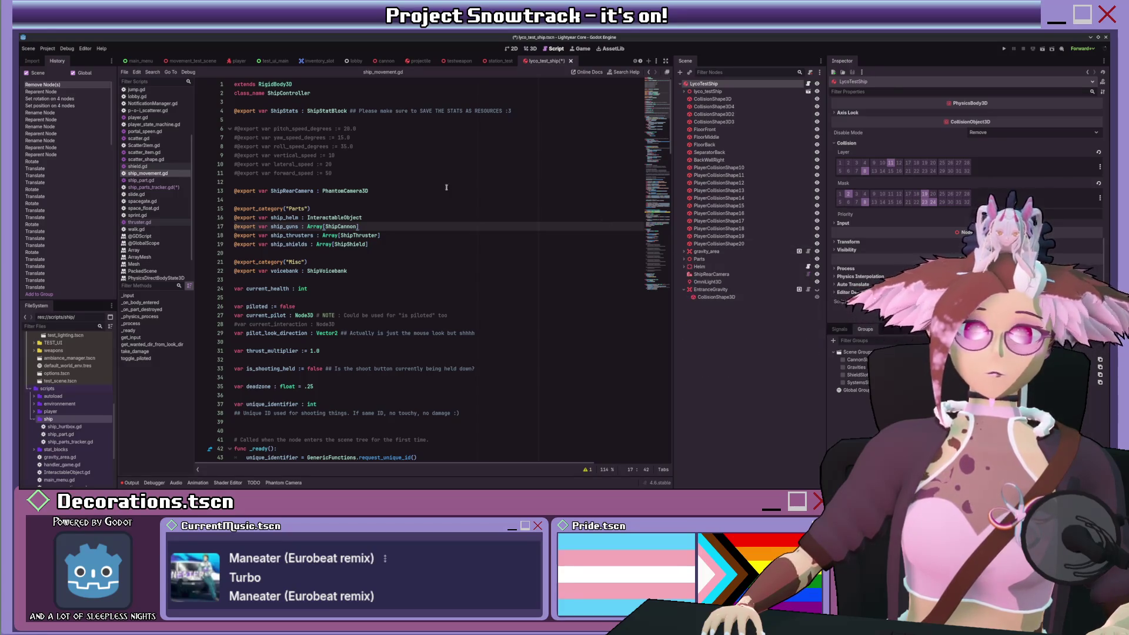
{"action": "left_click", "coordinate": [459, 182]}
{"action": "key", "text": "ctrl+s"}
{"action": "left_click", "coordinate": [602, 61]}
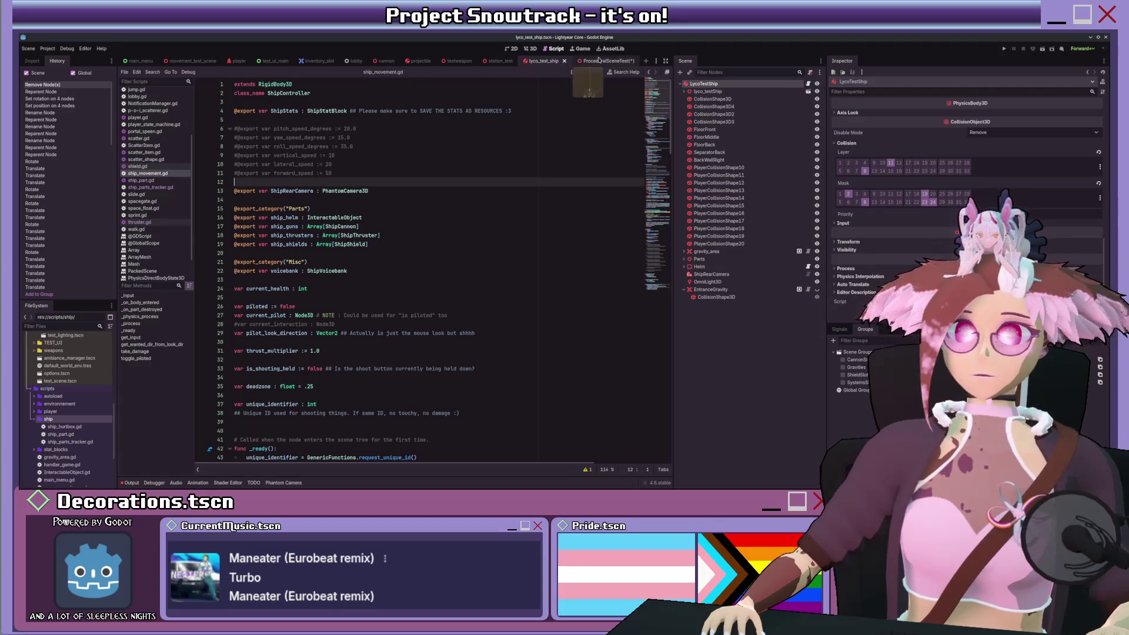
{"action": "left_click", "coordinate": [531, 49]}
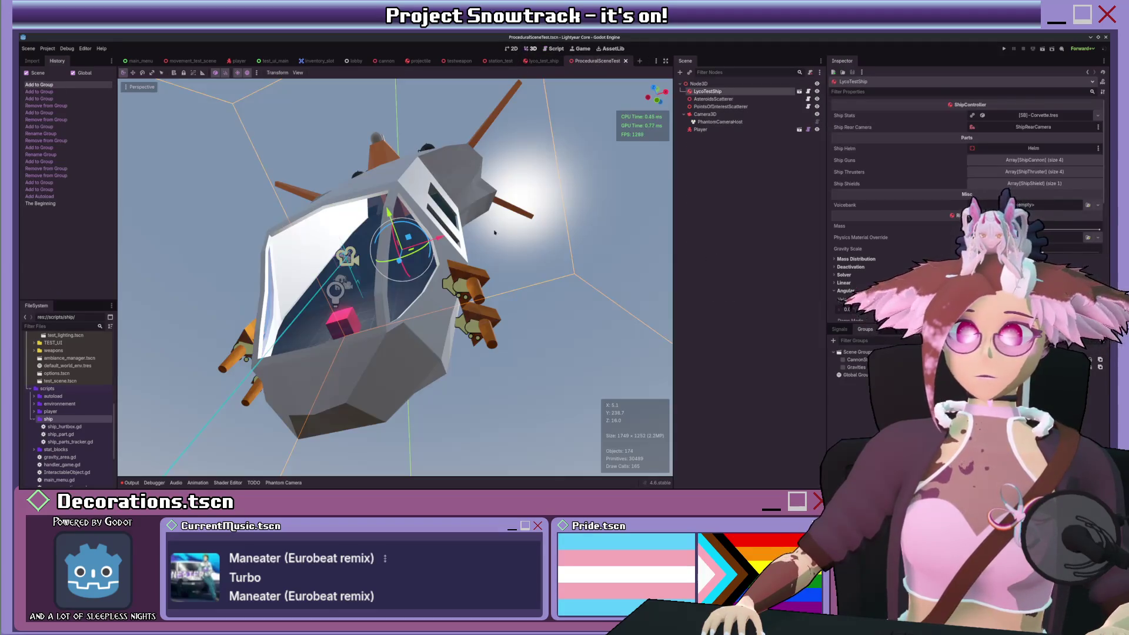
Make EntranceGravity's sphere visible again, then select ProceduralSceneTest's Node3D root
{"action": "left_click", "coordinate": [544, 61]}
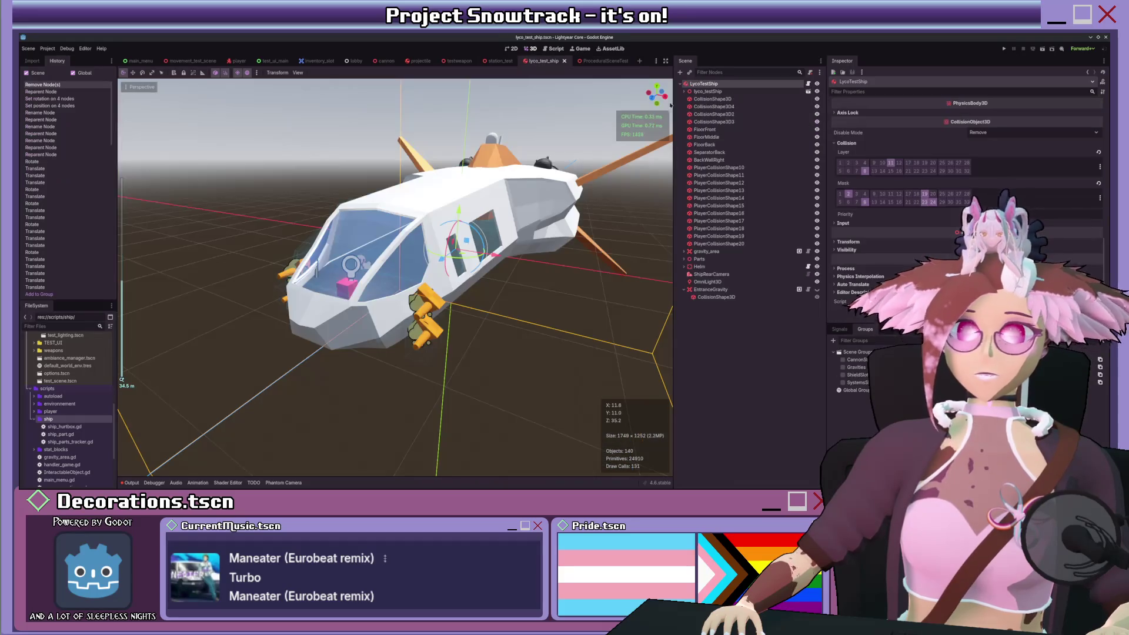
{"action": "left_click", "coordinate": [817, 290]}
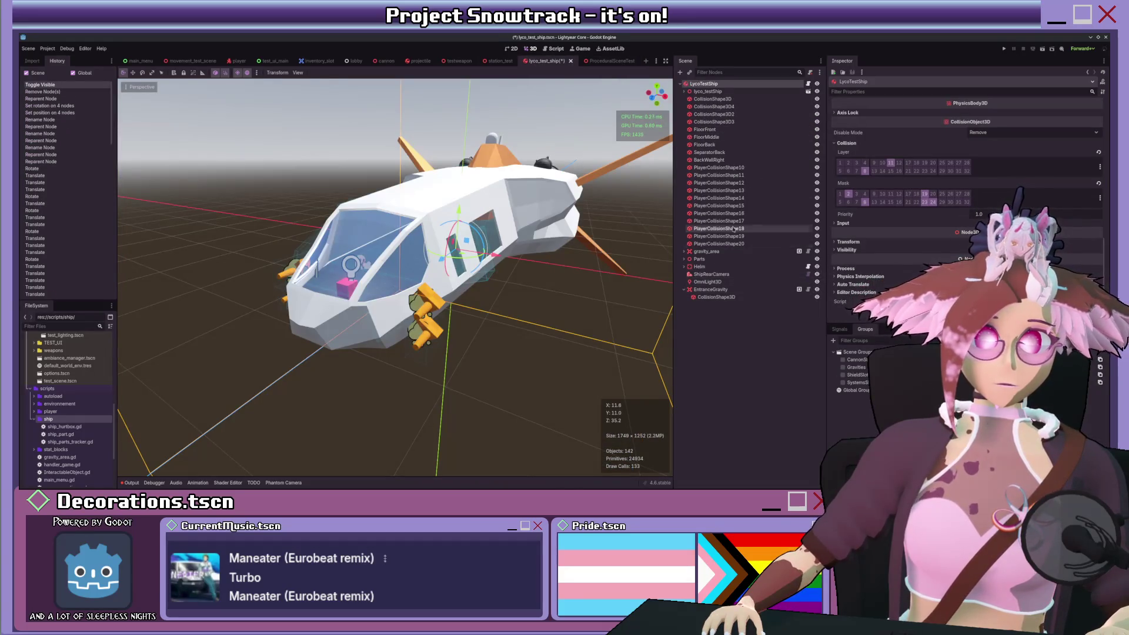
{"action": "left_click", "coordinate": [686, 260]}
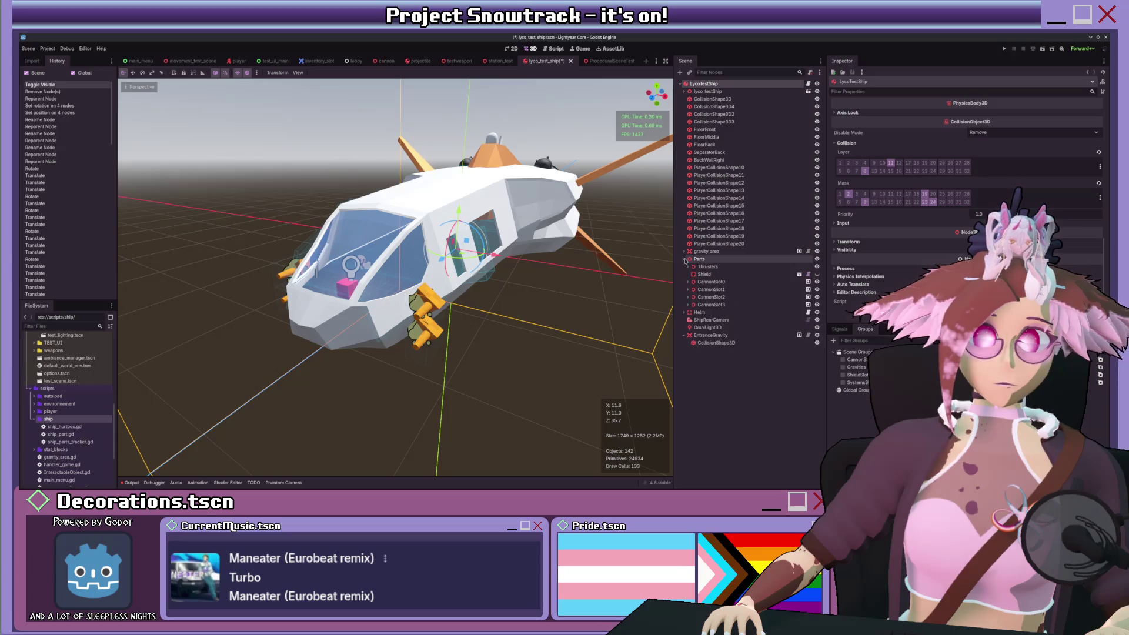
{"action": "key", "text": "ctrl+Tab"}
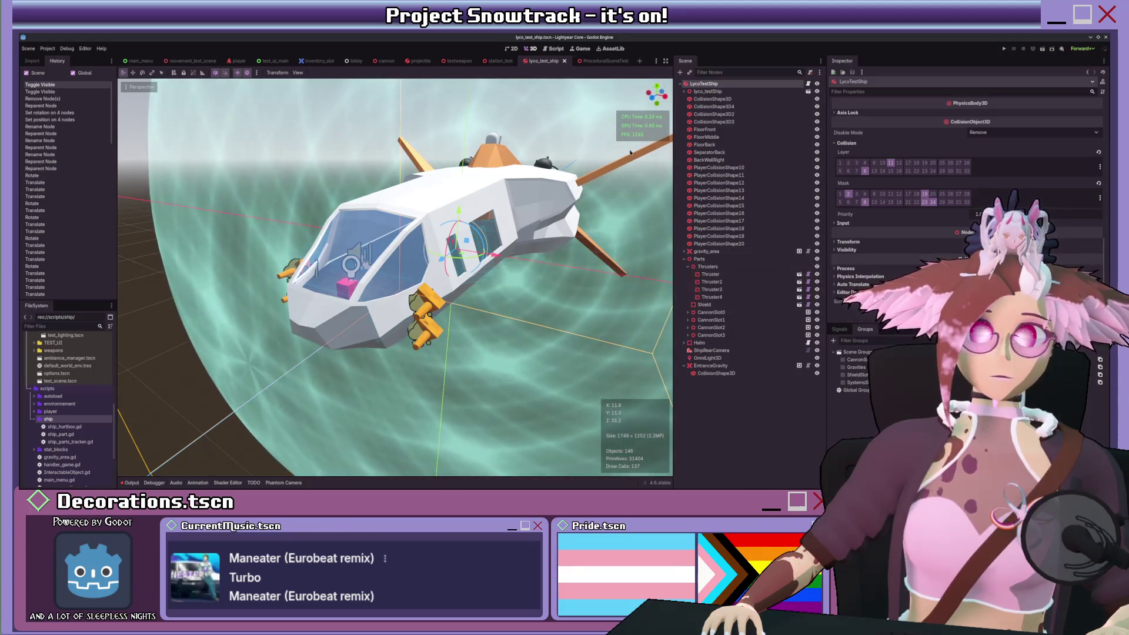
{"action": "scroll", "coordinate": [518, 203], "scroll_direction": "down", "scroll_amount": 3}
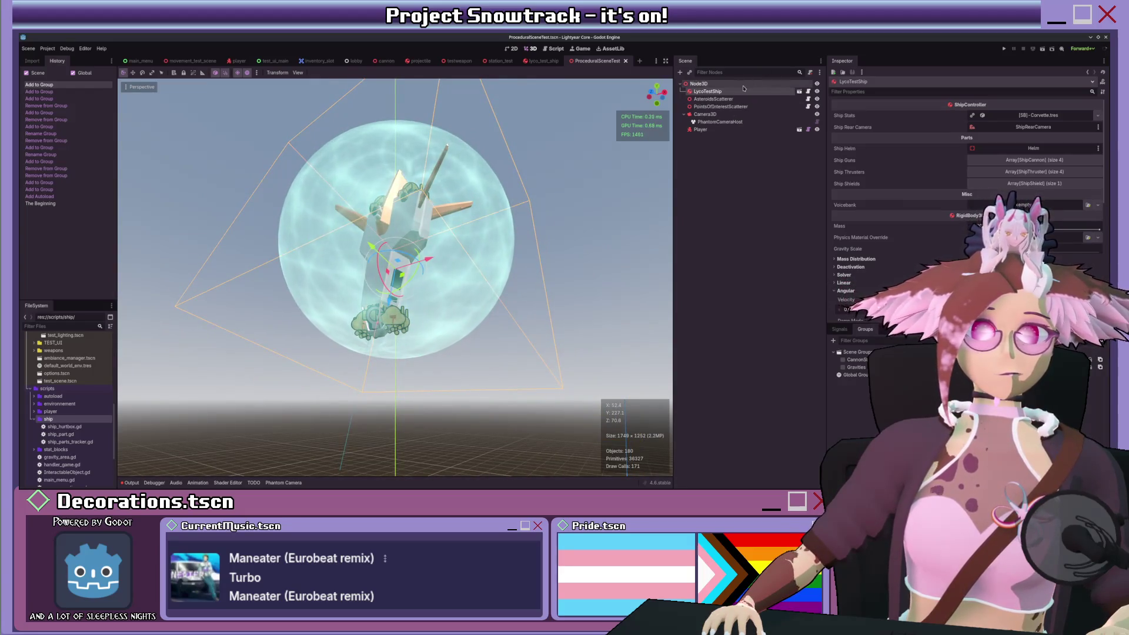
{"action": "left_click", "coordinate": [761, 85]}
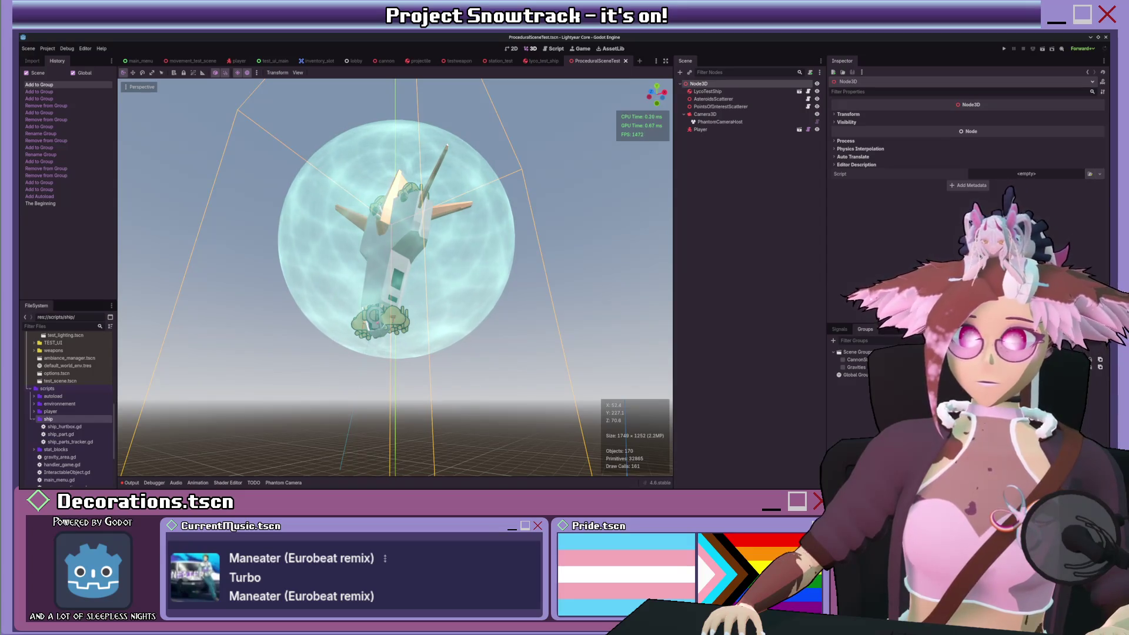
Attach a new script to the Node3D root and add a blank line under extends
{"action": "key", "text": "Return"}
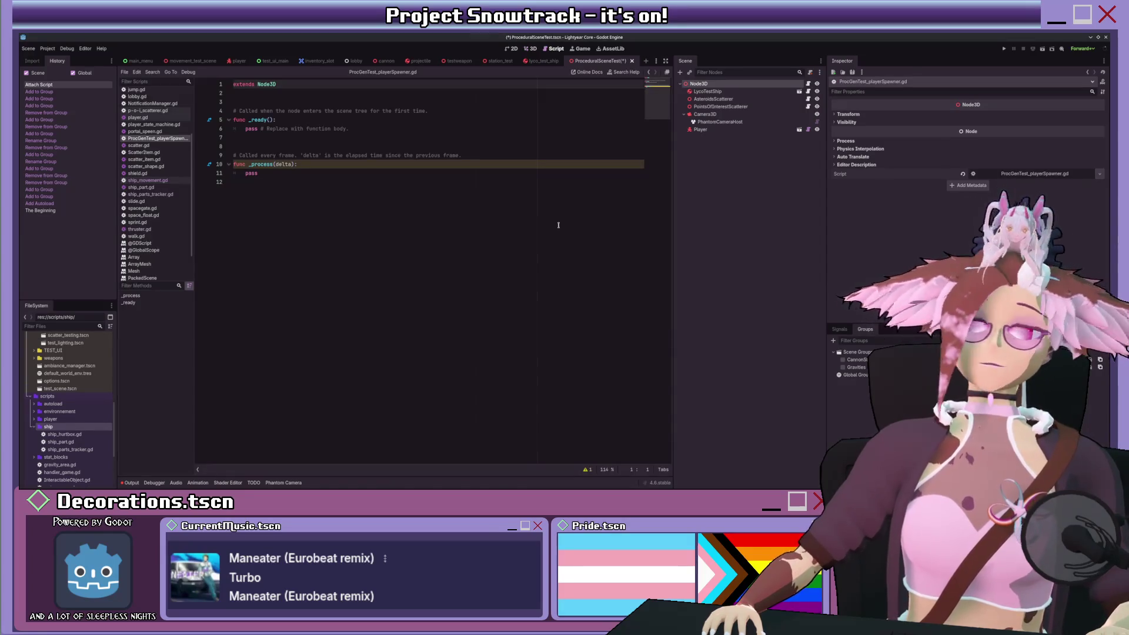
{"action": "key", "text": "Down"}
{"action": "key", "text": "Down"}
{"action": "key", "text": "Down"}
{"action": "key", "text": "Down"}
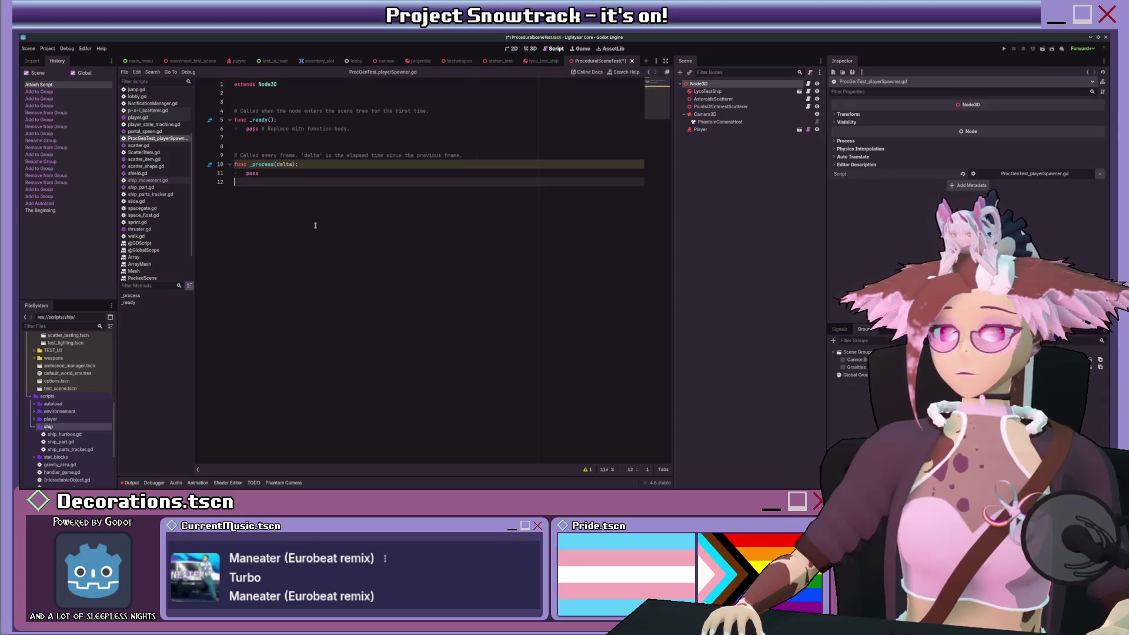
{"action": "key", "text": "Return"}
{"action": "key", "text": "Return"}
{"action": "key", "text": "Up"}
{"action": "key", "text": "Up"}
{"action": "key", "text": "Up"}
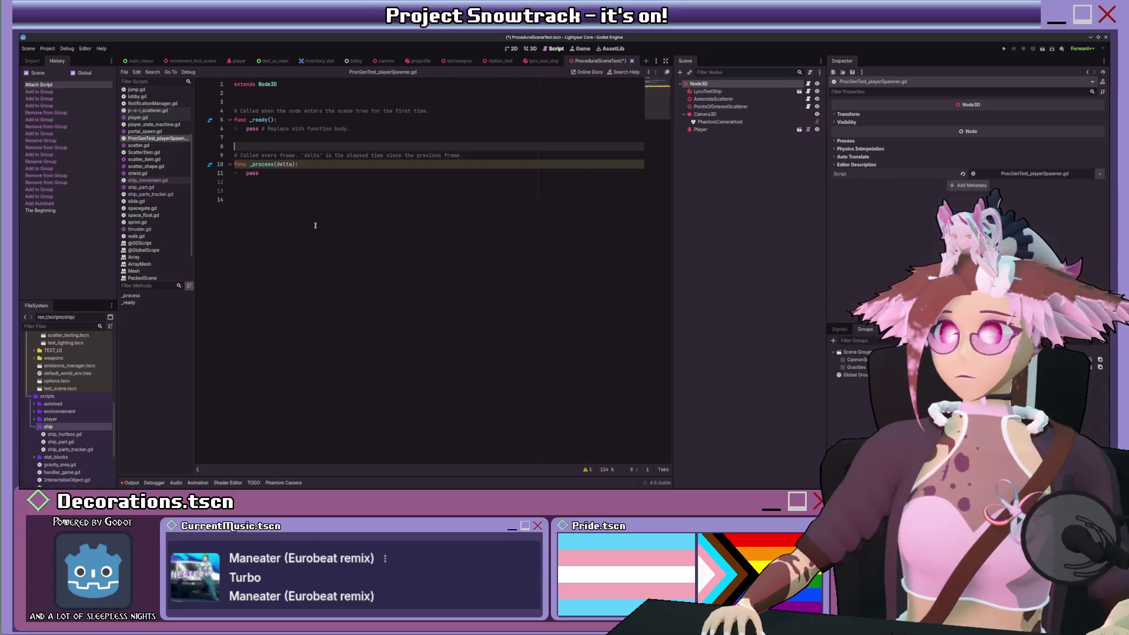
{"action": "key", "text": "Return"}
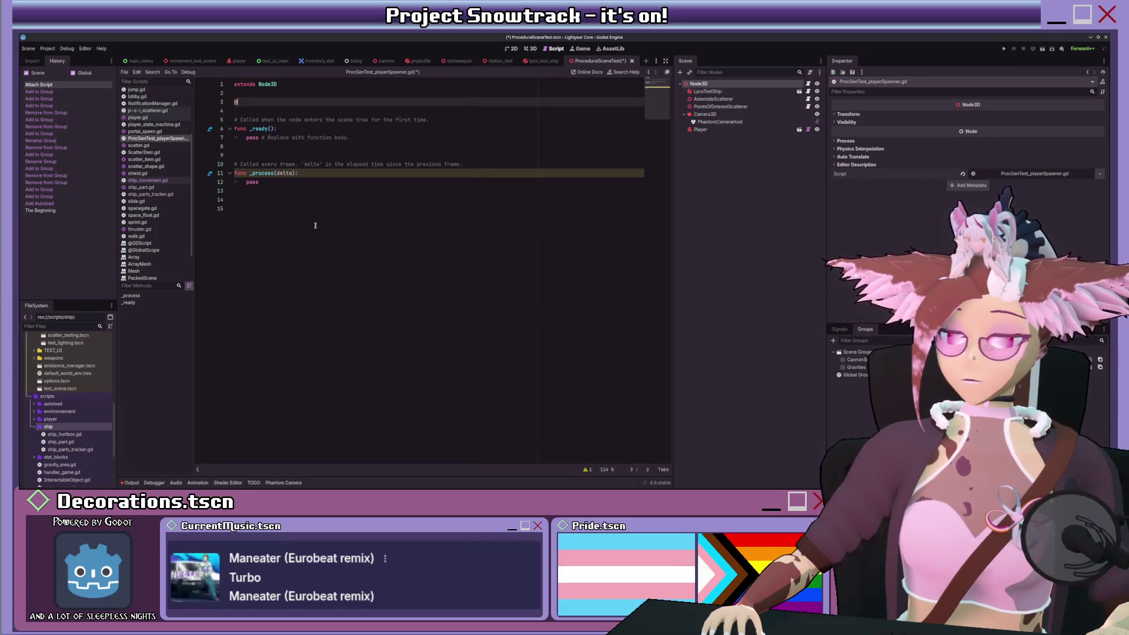
{"action": "type", "text": "Expor"}
{"action": "key", "text": "ctrl+BackSpace"}
{"action": "type", "text": "export "}
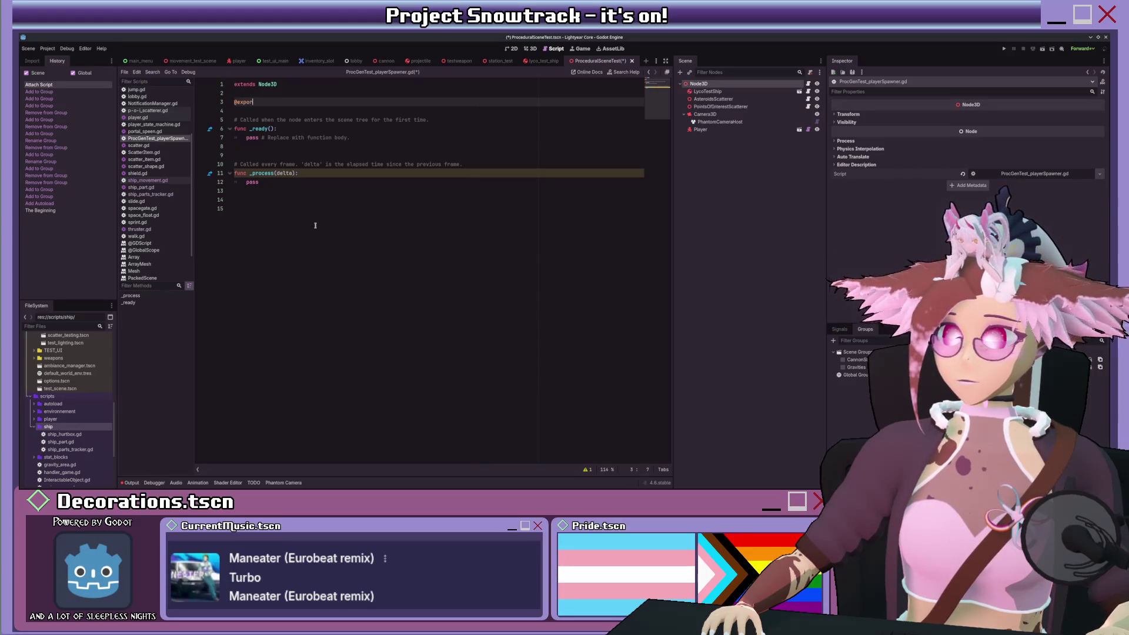
{"action": "type", "text": "var Player"}
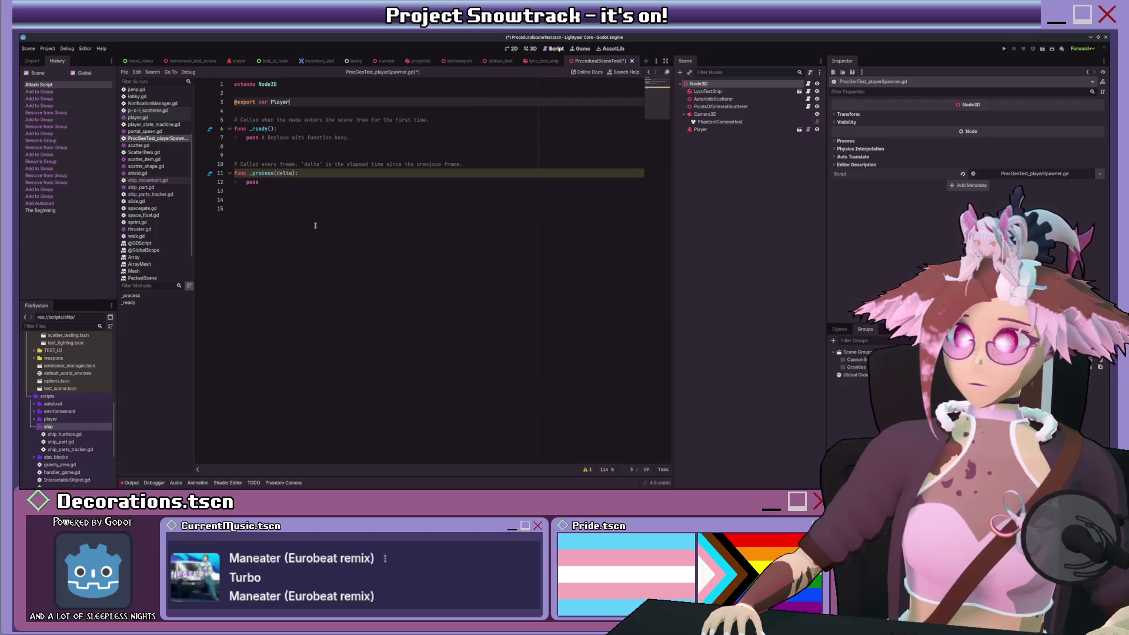
{"action": "key", "text": "ctrl+BackSpace"}
{"action": "type", "text": "pla"}
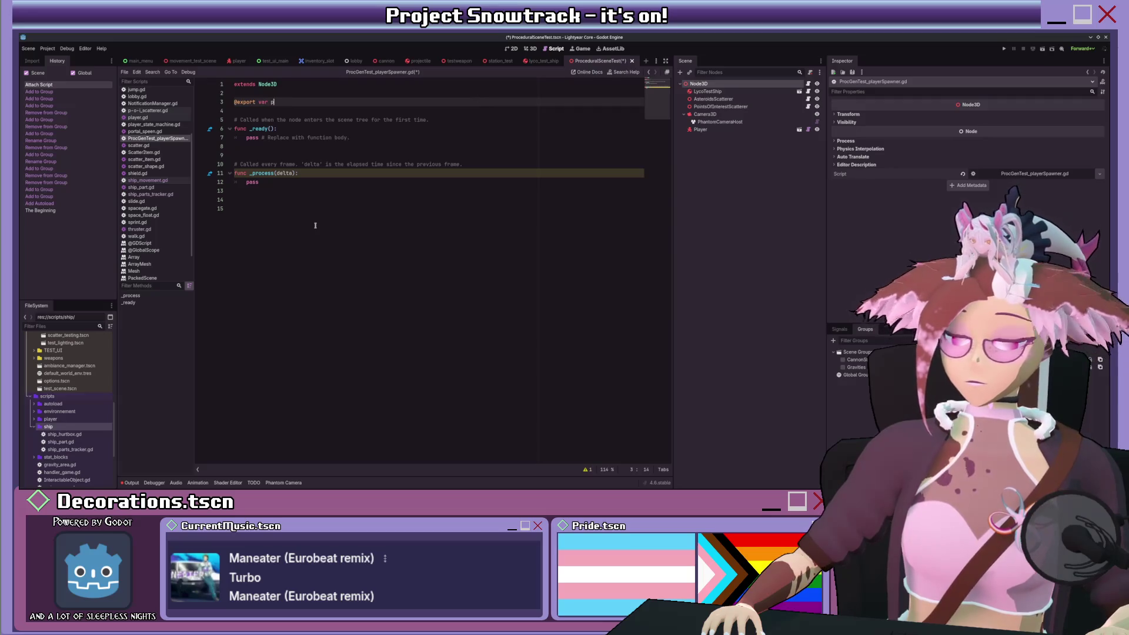
{"action": "type", "text": "yer_scene"}
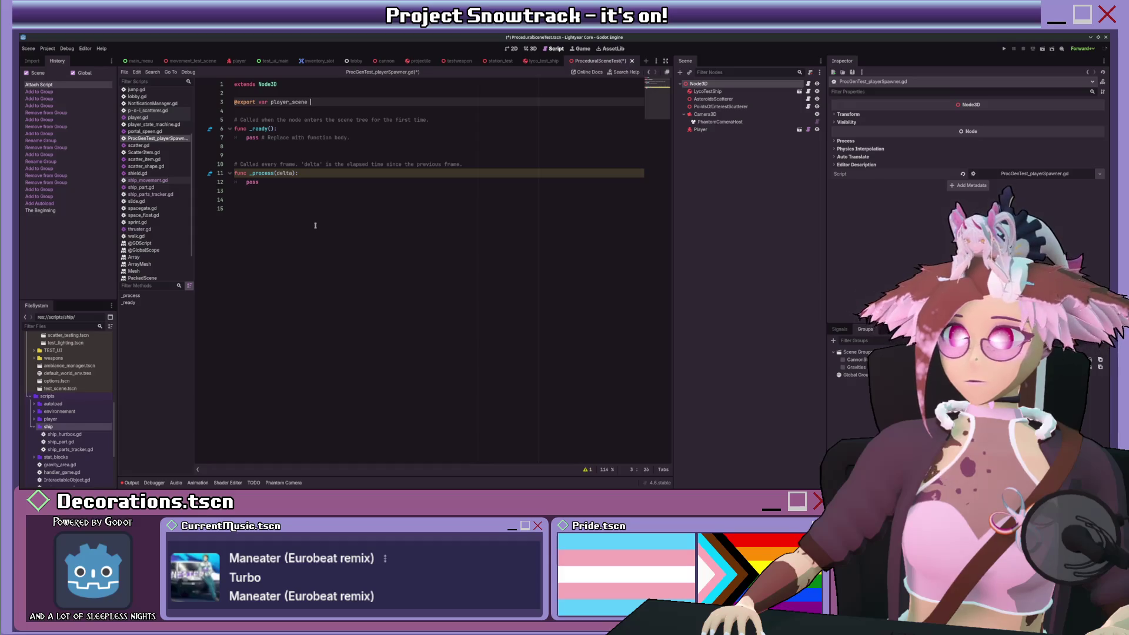
{"action": "key", "text": "BackSpace"}
{"action": "key", "text": "BackSpace"}
{"action": "key", "text": "BackSpace"}
{"action": "type", "text": "Packed"}
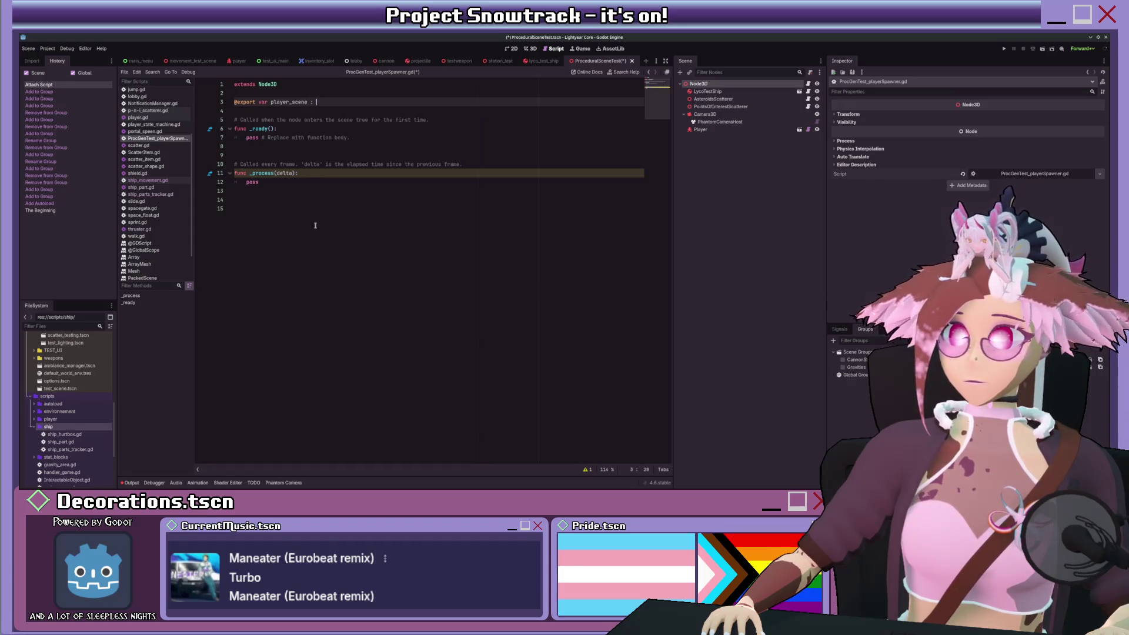
{"action": "type", "text": "Scene"}
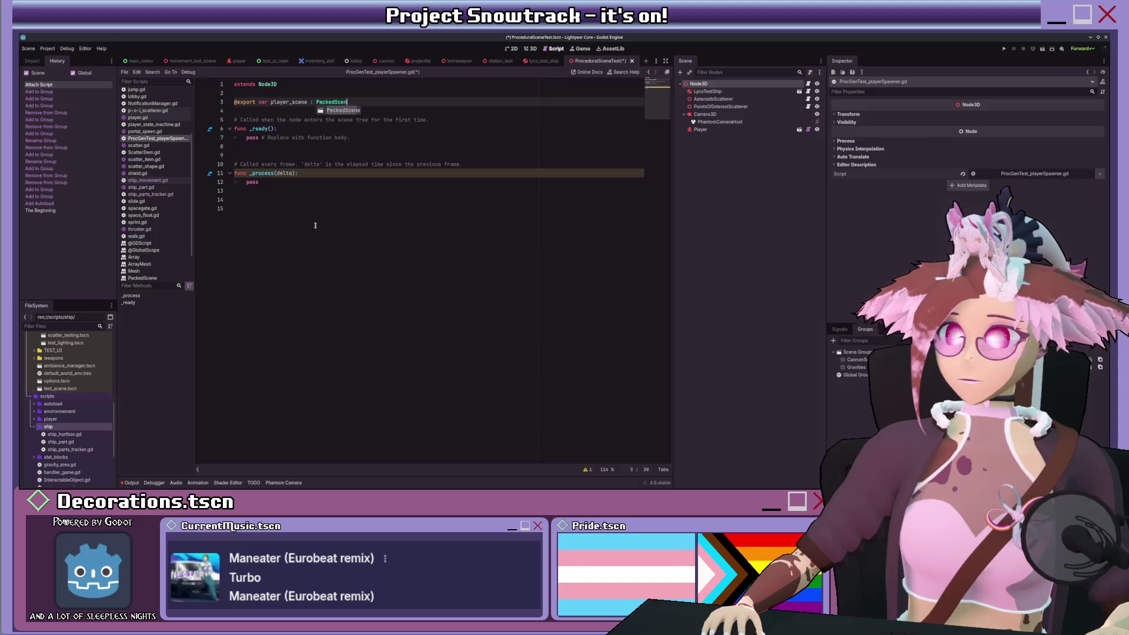
{"action": "key", "text": "Return"}
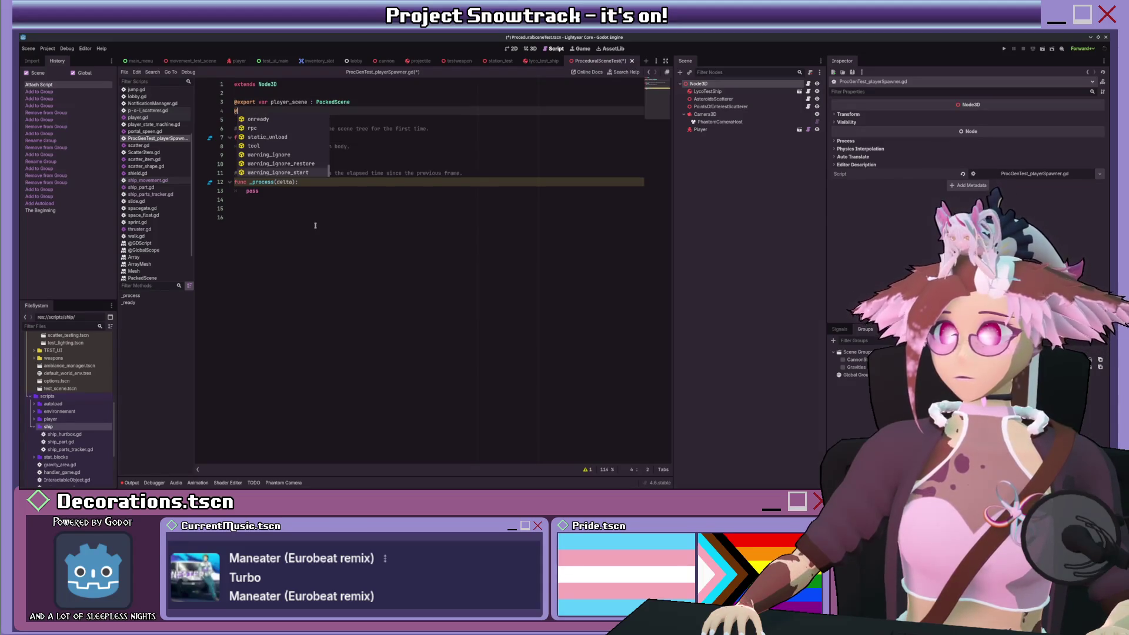
{"action": "key", "text": "Return"}
{"action": "type", "text": "var "}
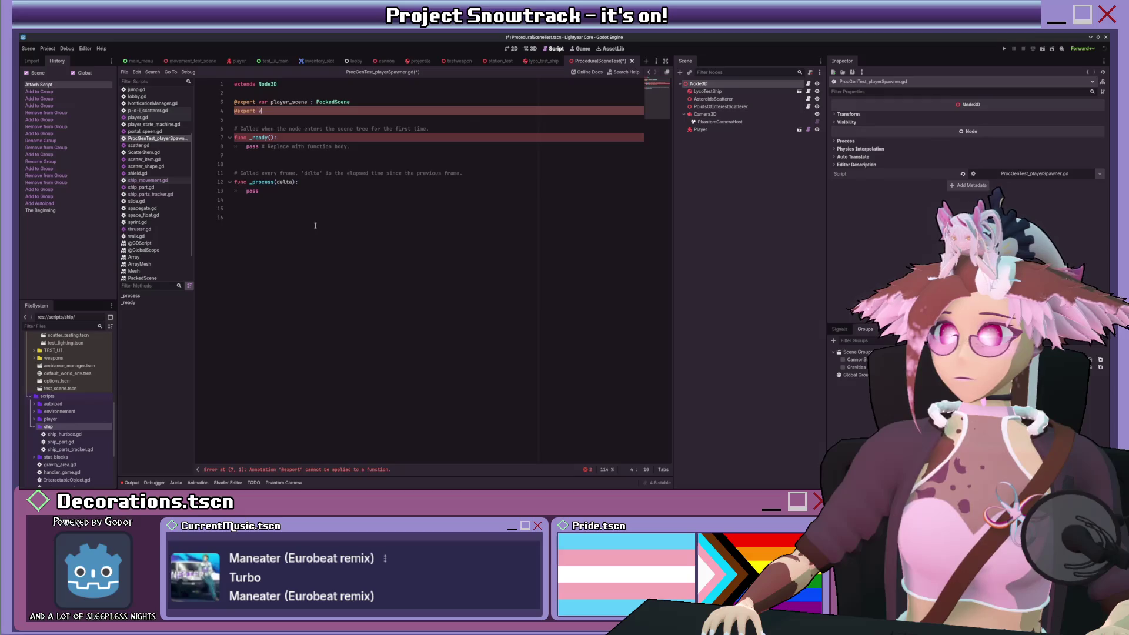
{"action": "type", "text": "ship_s"}
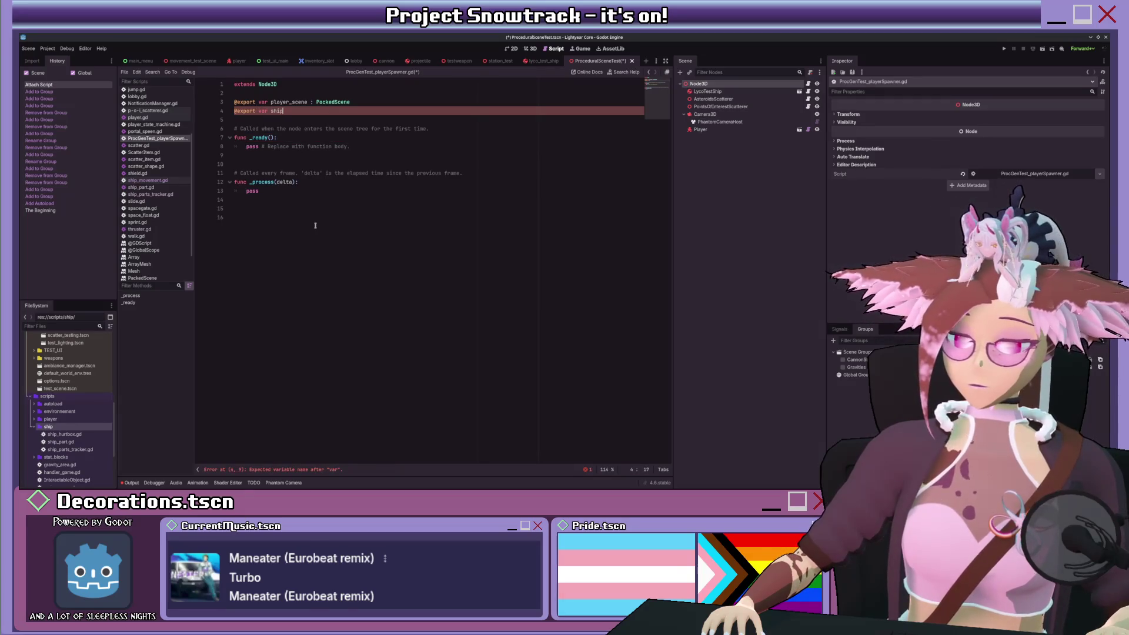
{"action": "type", "text": "cene"}
Rename both to default_player_scene and default_ship_scene, type the ship one PackedScene, and begin a comment
{"action": "key", "text": "Up"}
{"action": "key", "text": "ctrl+Left"}
{"action": "type", "text": "defau"}
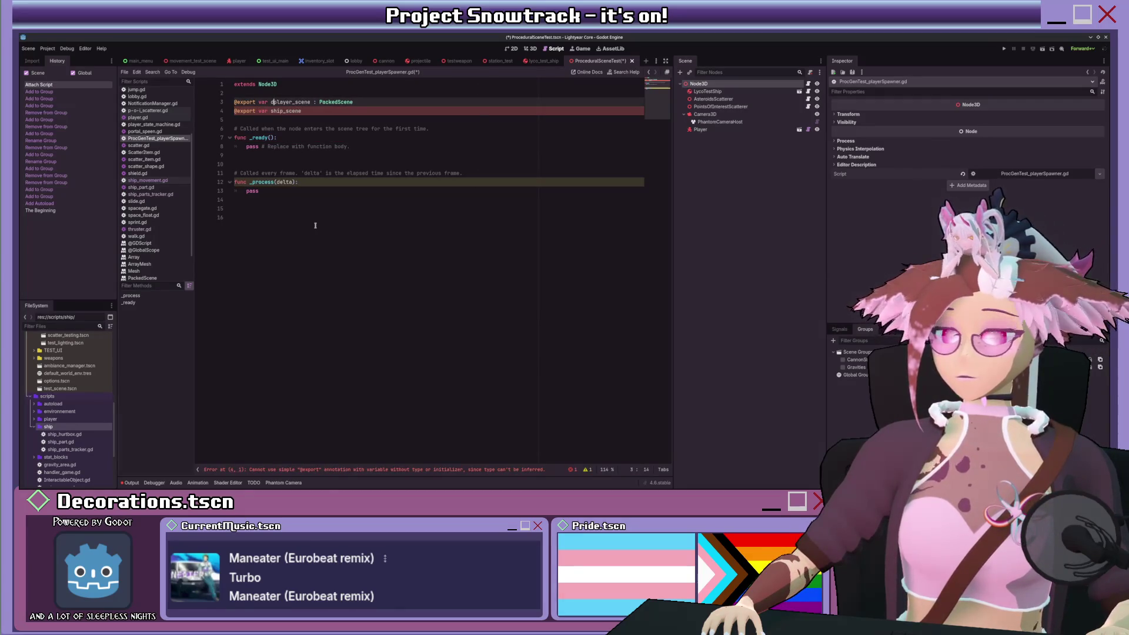
{"action": "type", "text": "lt_"}
{"action": "key", "text": "Down"}
{"action": "key", "text": "ctrl+Left"}
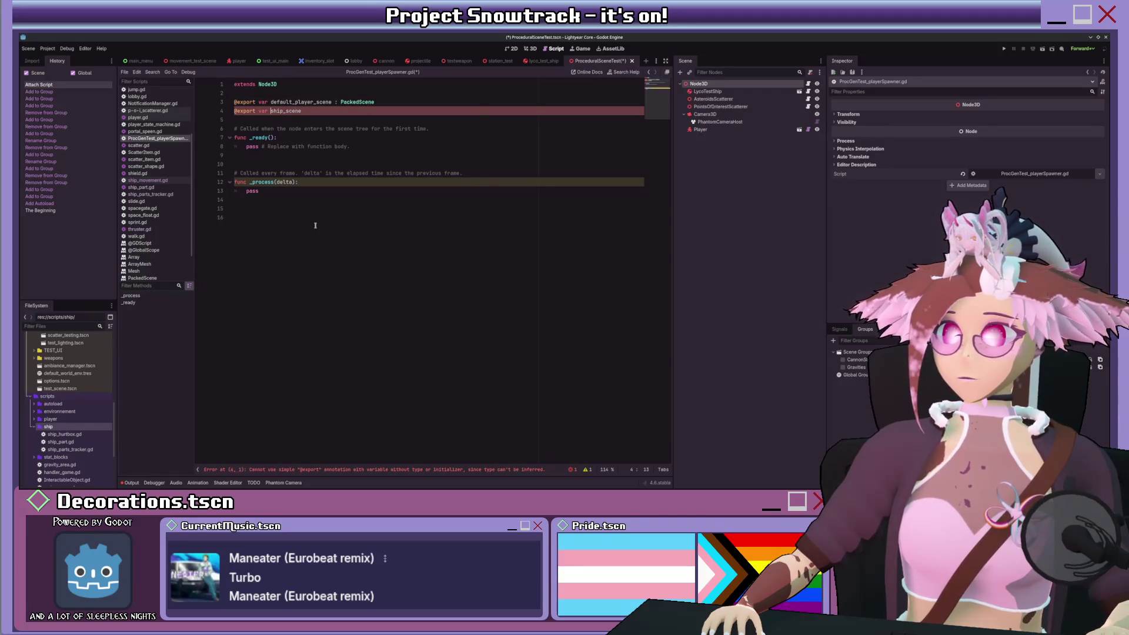
{"action": "type", "text": "default_"}
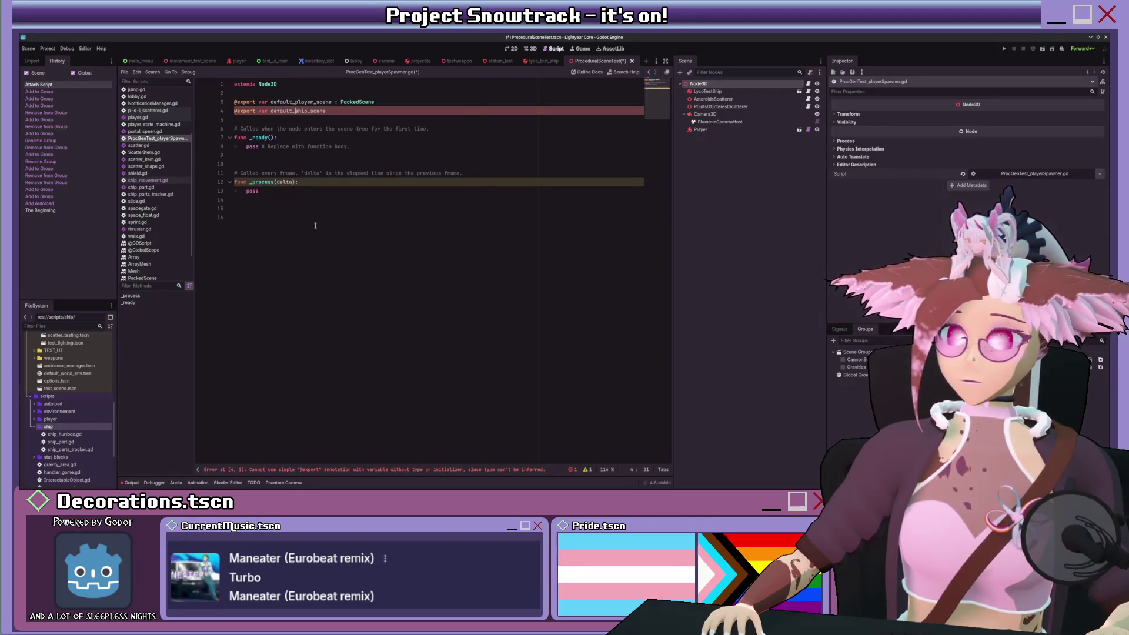
{"action": "key", "text": "End"}
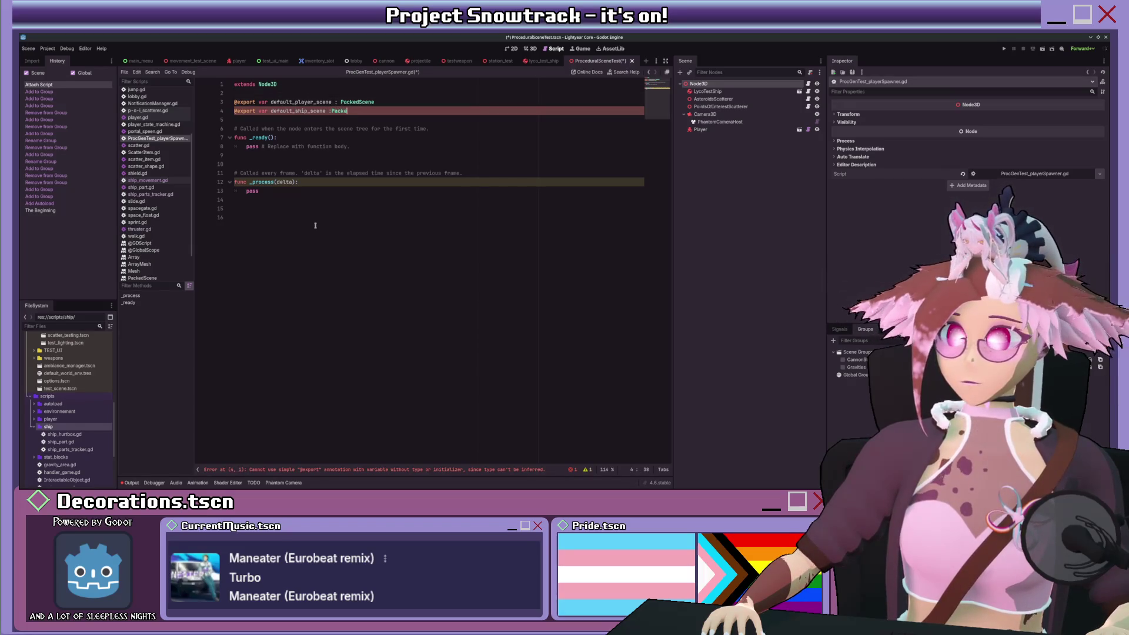
{"action": "type", "text": "dSc"}
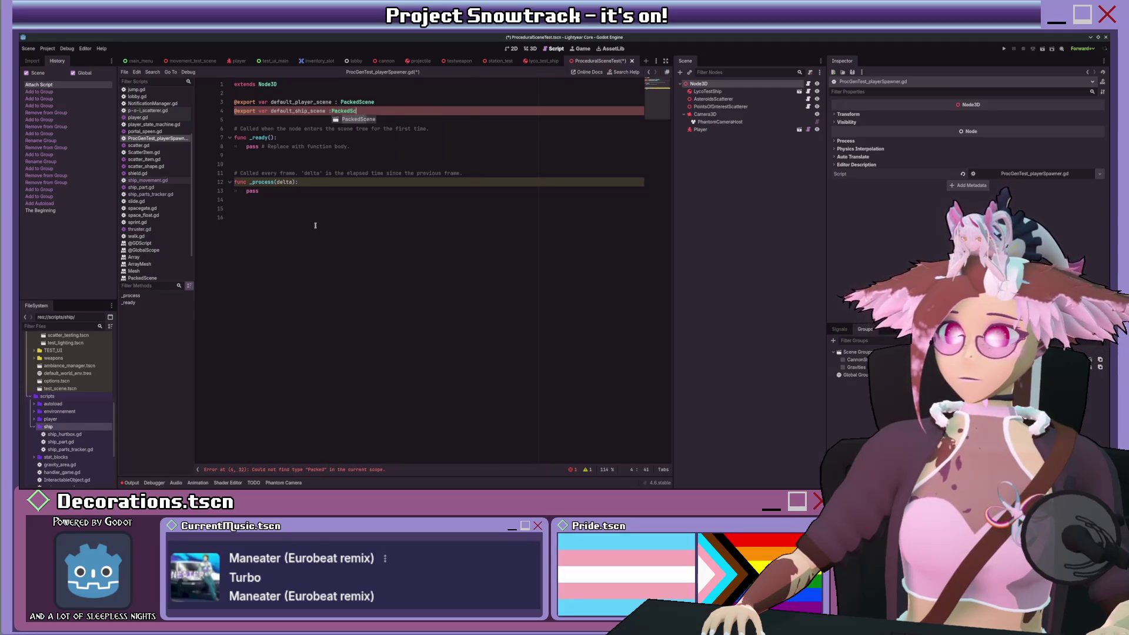
{"action": "key", "text": "Return"}
{"action": "key", "text": "Up"}
{"action": "key", "text": "Up"}
{"action": "key", "text": "Return"}
{"action": "type", "text": "# "}
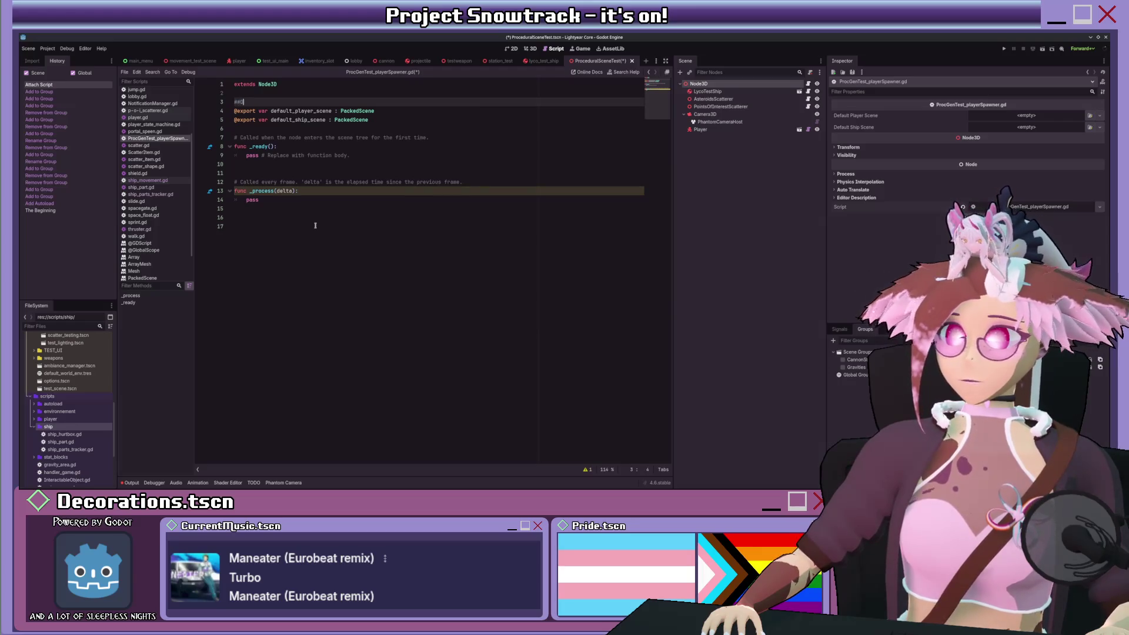
{"action": "type", "text": "Default p"}
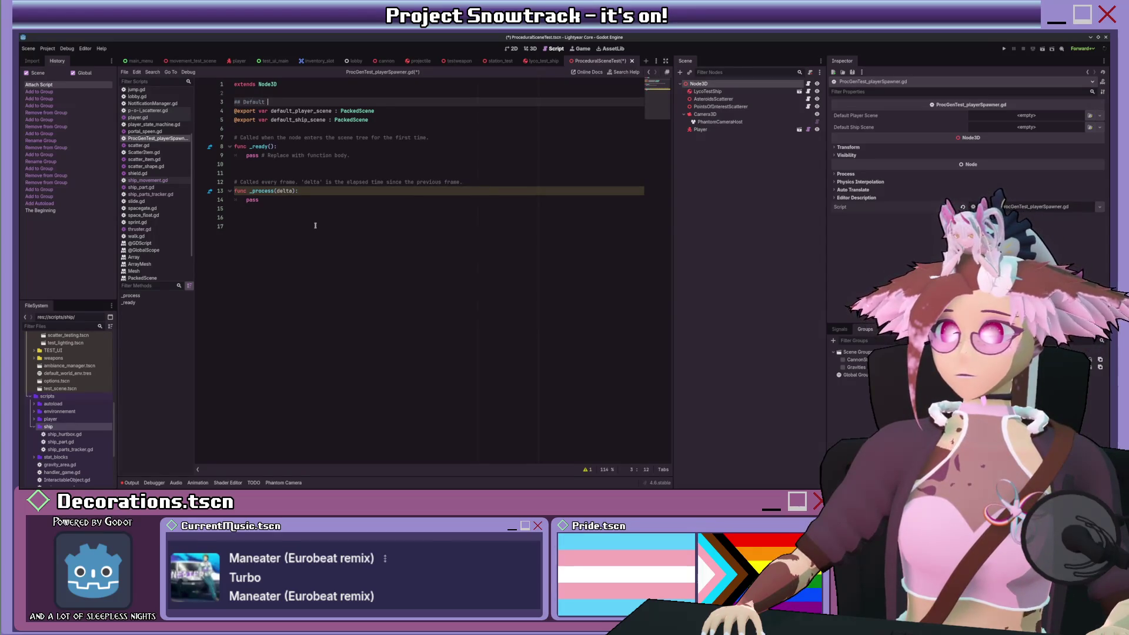
{"action": "type", "text": "layer scene used w"}
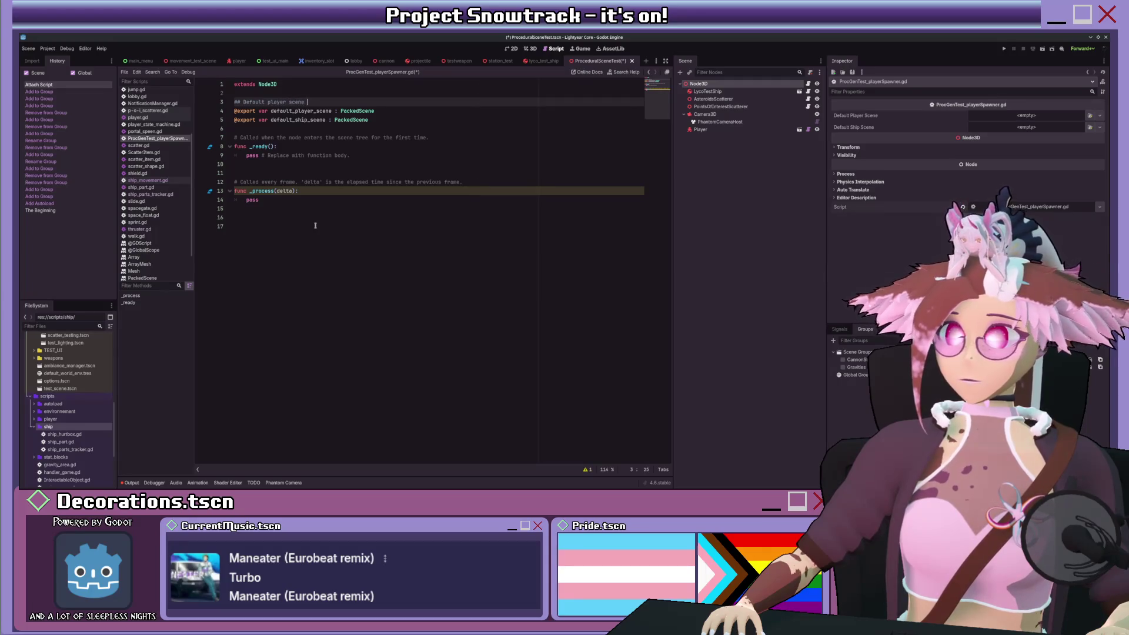
{"action": "type", "text": "hen no "}
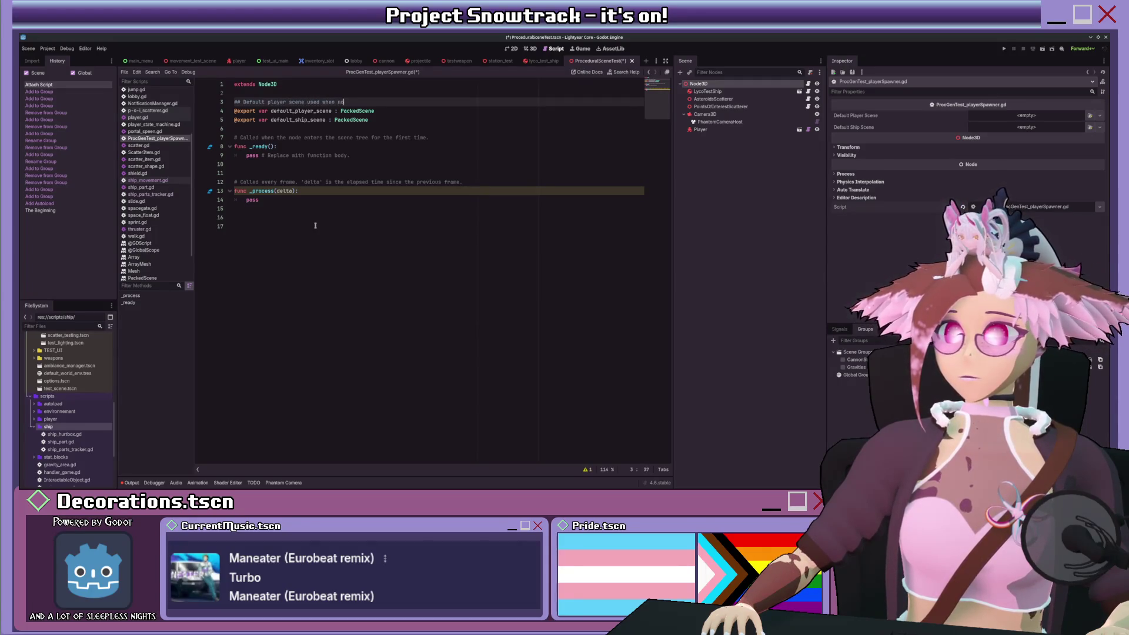
{"action": "type", "text": "player scene is"}
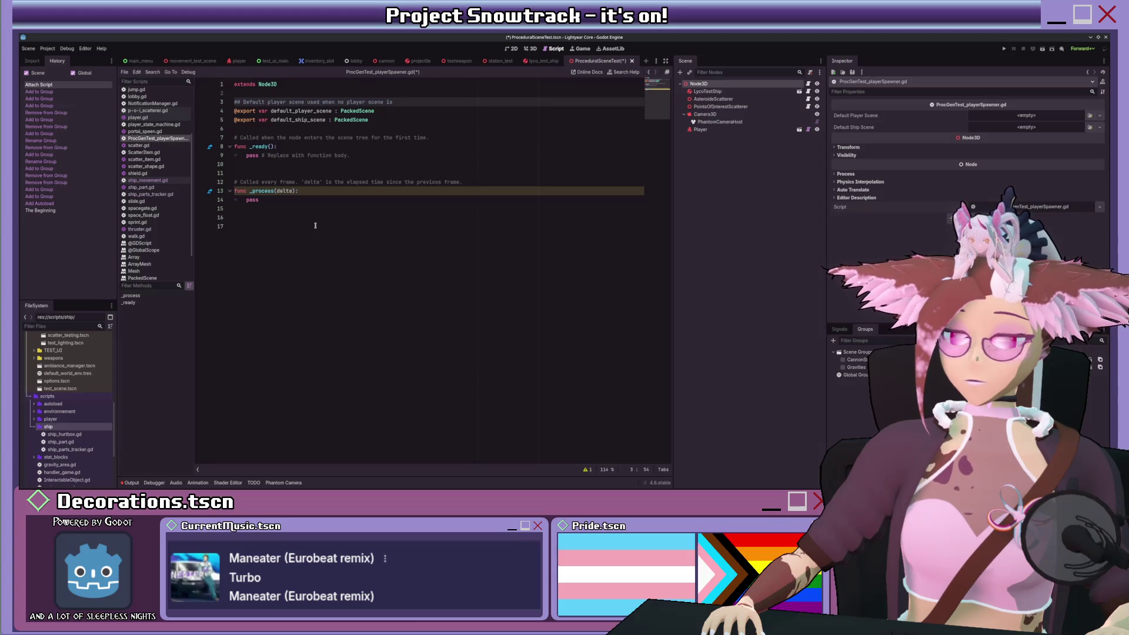
Finish the player comment 'Default scene used when no player scene is specified at startup' and copy it
{"action": "type", "text": "ecified a"}
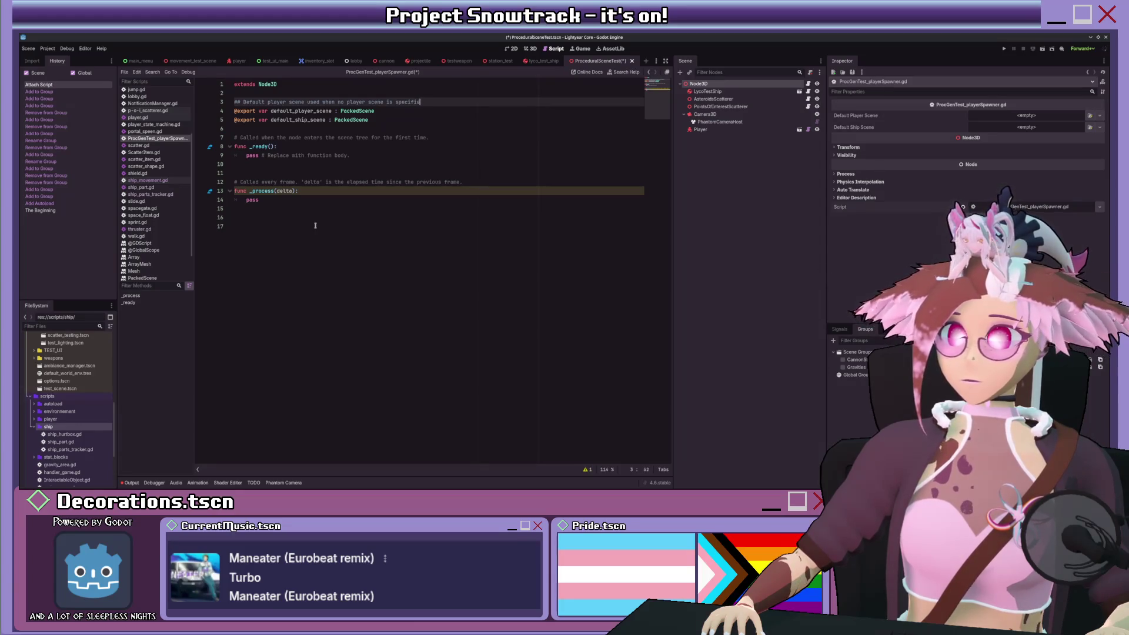
{"action": "type", "text": "t startup"}
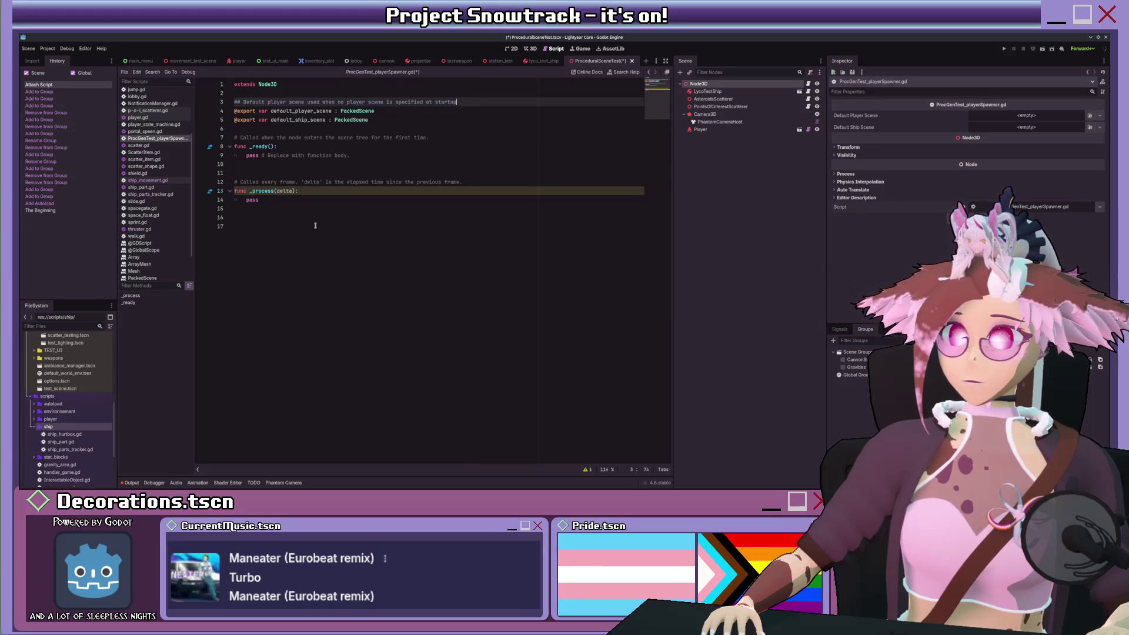
{"action": "key", "text": "ctrl+shift+Left"}
{"action": "key", "text": "ctrl+shift+Left"}
{"action": "key", "text": "ctrl+shift+Left"}
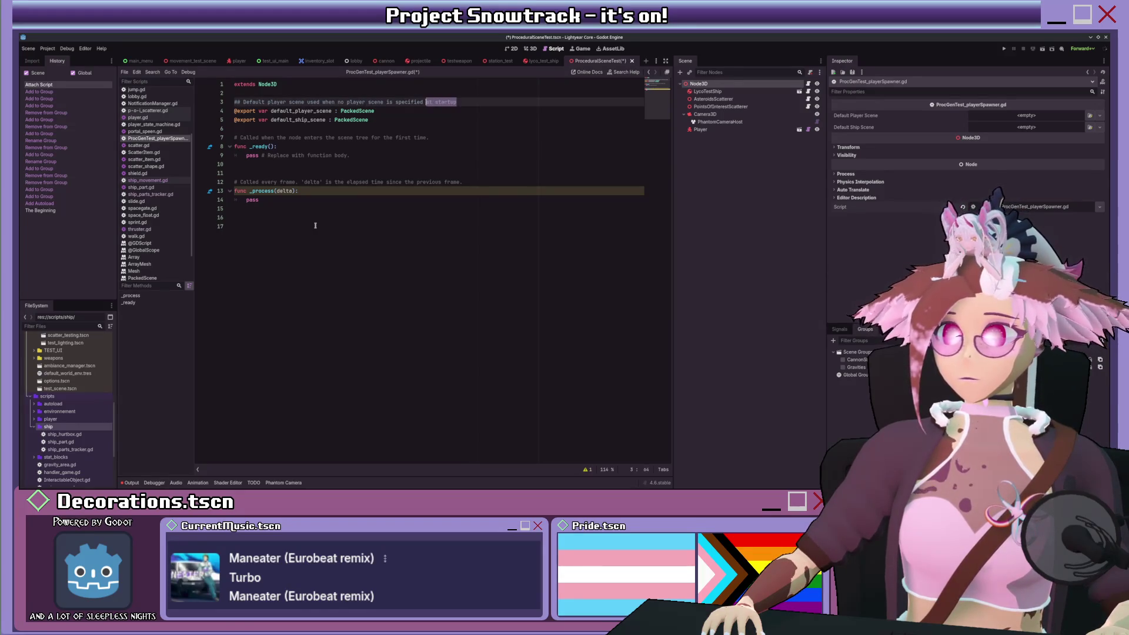
{"action": "key", "text": "ctrl+shift+Left"}
{"action": "key", "text": "Left"}
{"action": "key", "text": "ctrl+BackSpace"}
{"action": "key", "text": "ctrl+shift+Left"}
{"action": "key", "text": "ctrl+shift+Left"}
{"action": "key", "text": "ctrl+shift+Left"}
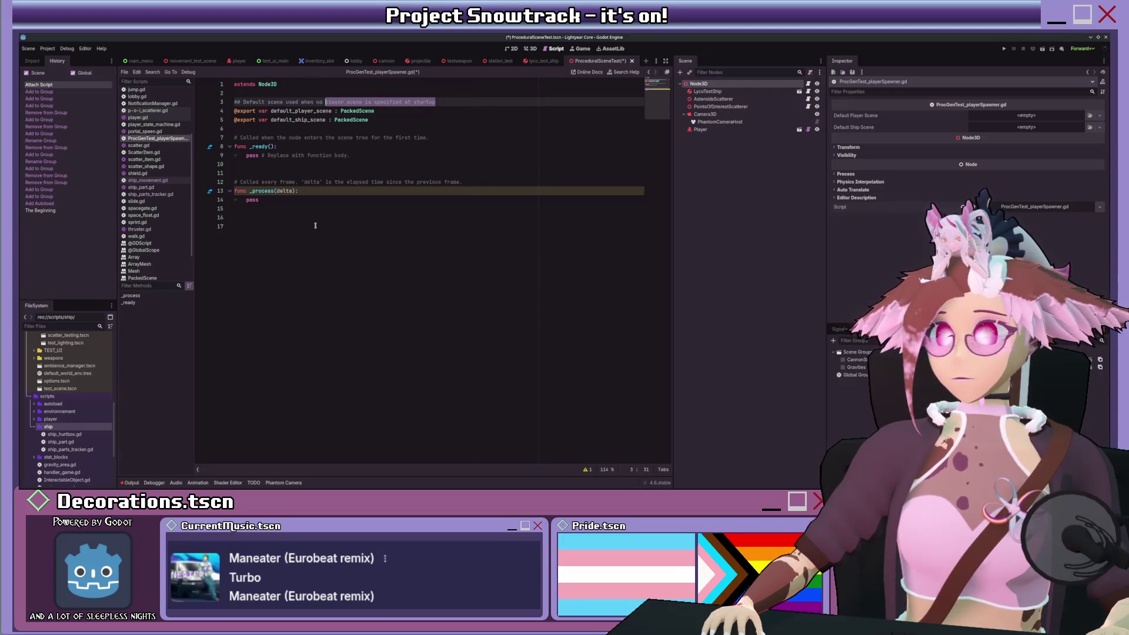
{"action": "key", "text": "ctrl+c"}
Paste the comment above the ship export, changing 'player' to 'ship'
{"action": "key", "text": "Down"}
{"action": "key", "text": "End"}
{"action": "key", "text": "Return"}
{"action": "key", "text": "ctrl+v"}
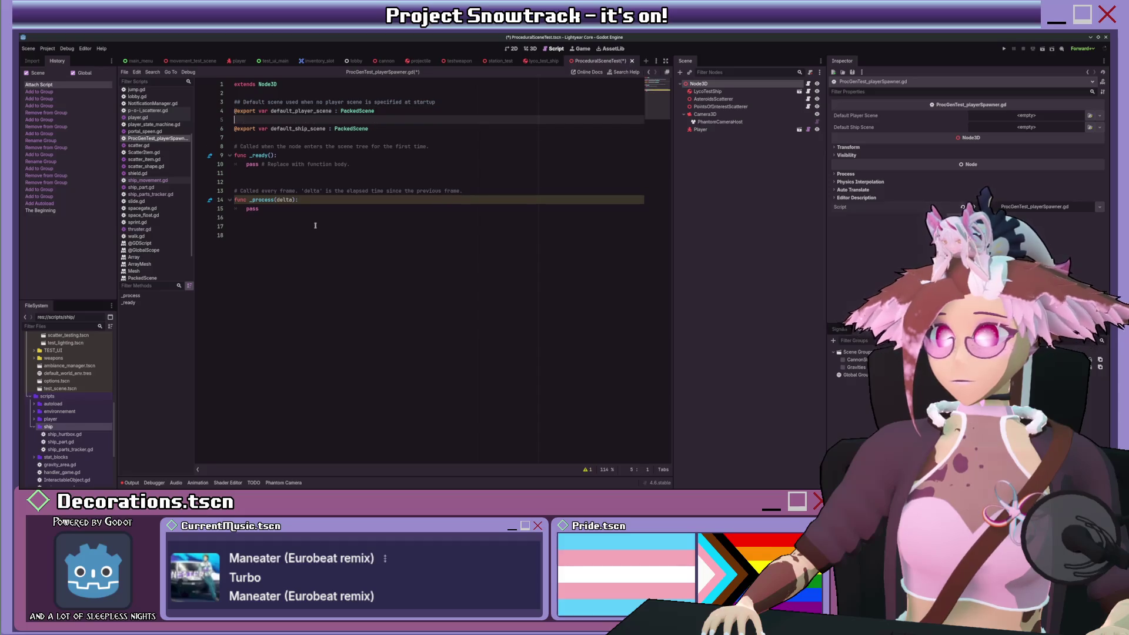
{"action": "key", "text": "ctrl+BackSpace"}
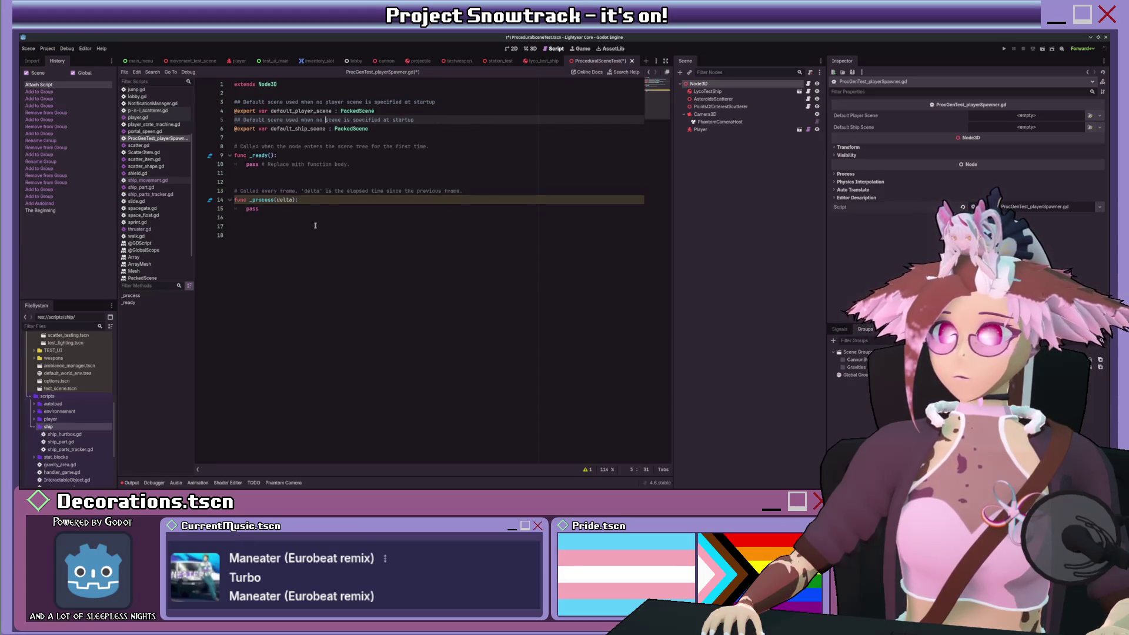
{"action": "type", "text": "ship"}
{"action": "key", "text": "Return"}
{"action": "key", "text": "BackSpace"}
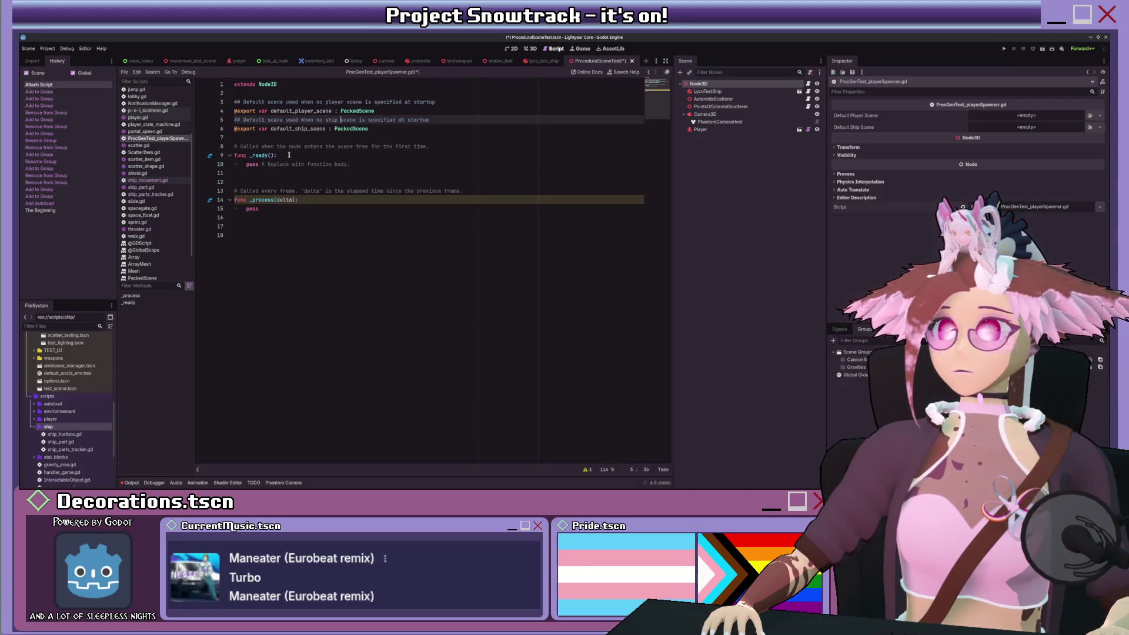
{"action": "left_click", "coordinate": [290, 137]}
{"action": "key", "text": "Return"}
{"action": "key", "text": "Return"}
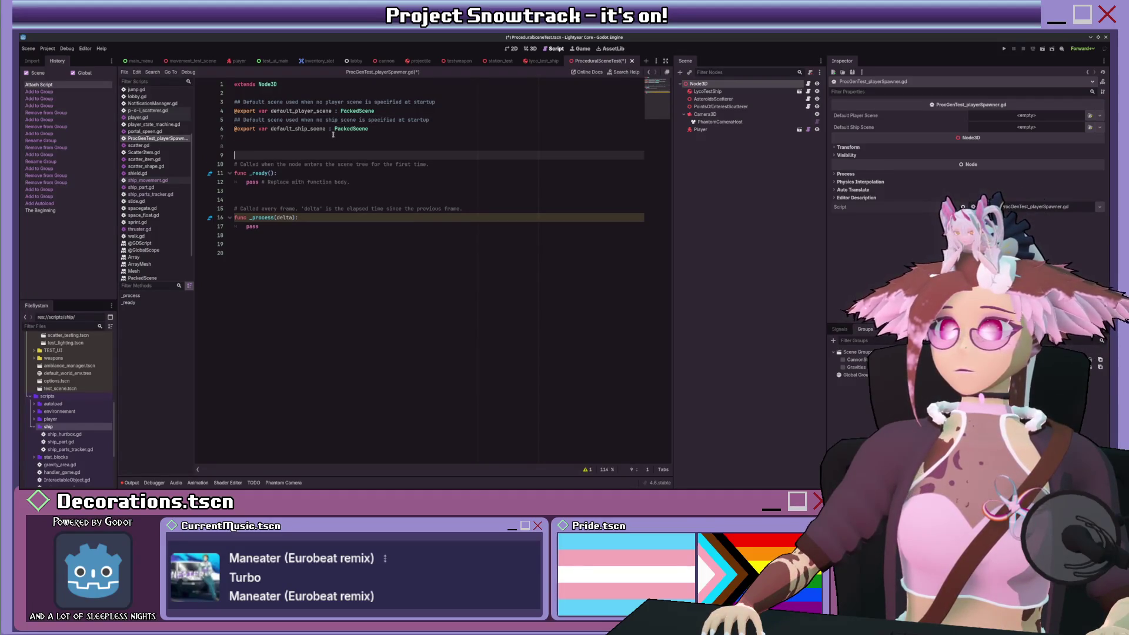
Declare var current_ship_scene on the blank line below the exported scene variables
{"action": "left_click", "coordinate": [289, 136]}
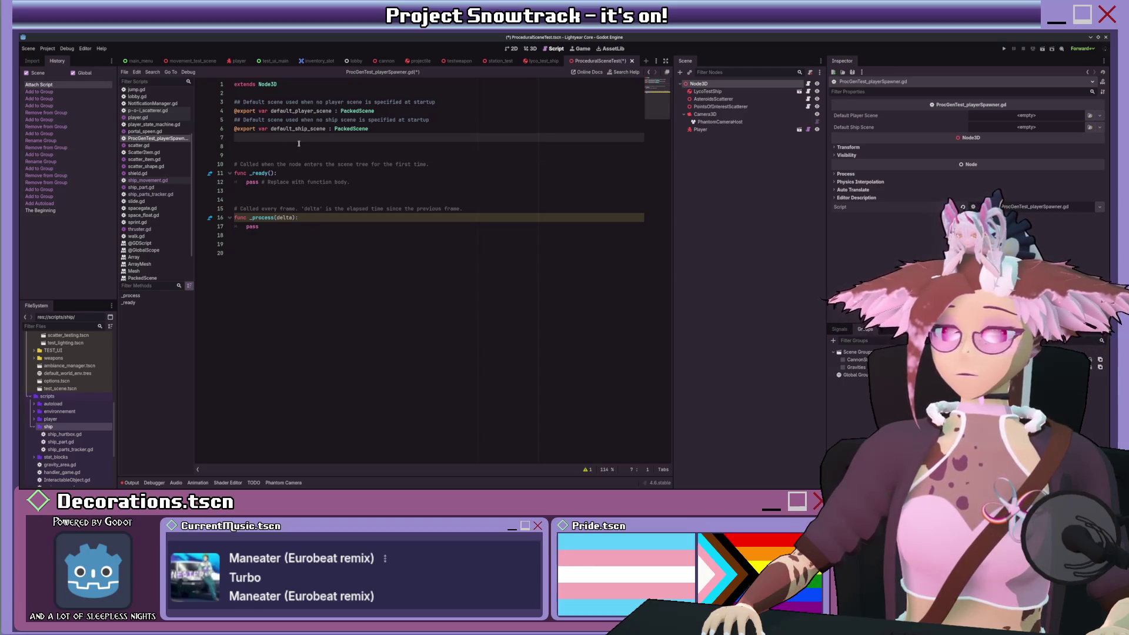
{"action": "key", "text": "Return"}
{"action": "type", "text": "v"}
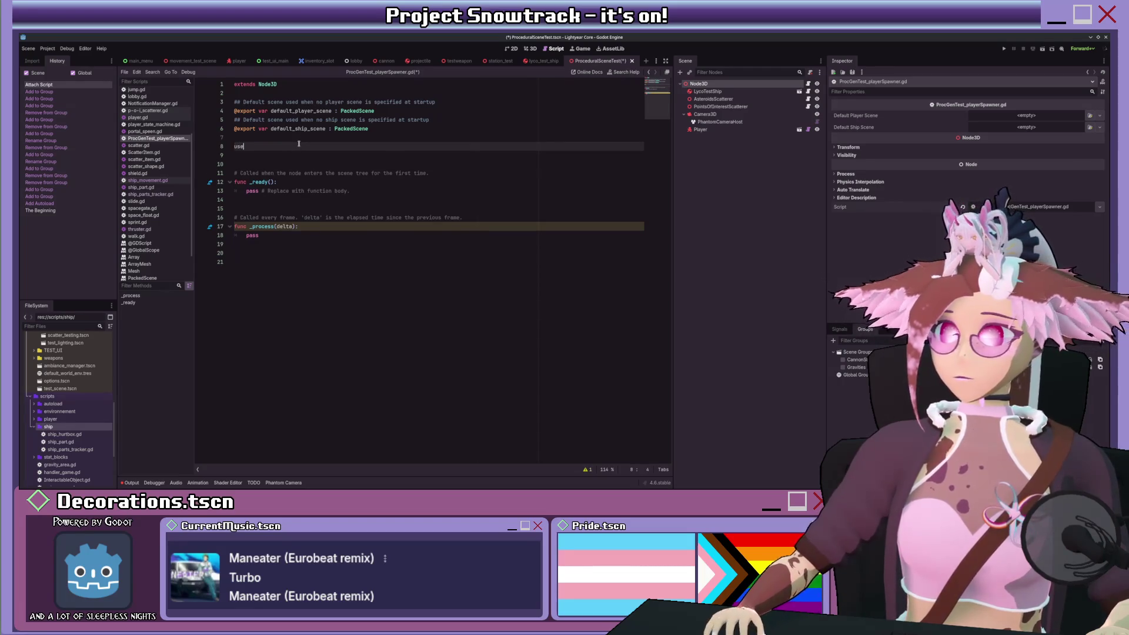
{"action": "type", "text": "ar"}
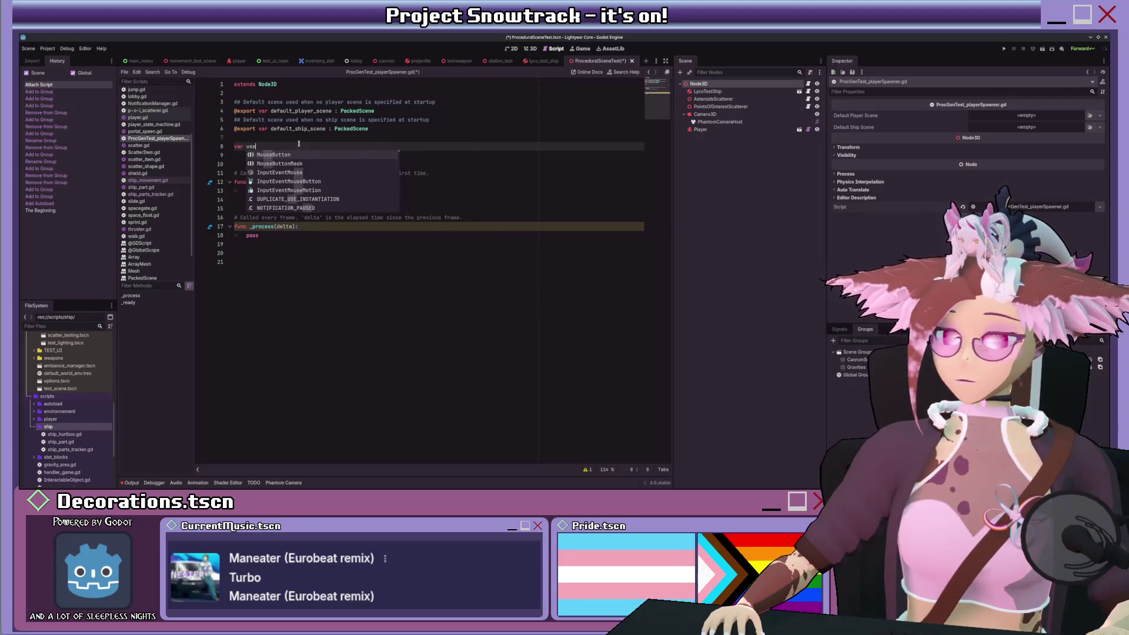
{"action": "key", "text": "BackSpace"}
{"action": "key", "text": "BackSpace"}
{"action": "key", "text": "BackSpace"}
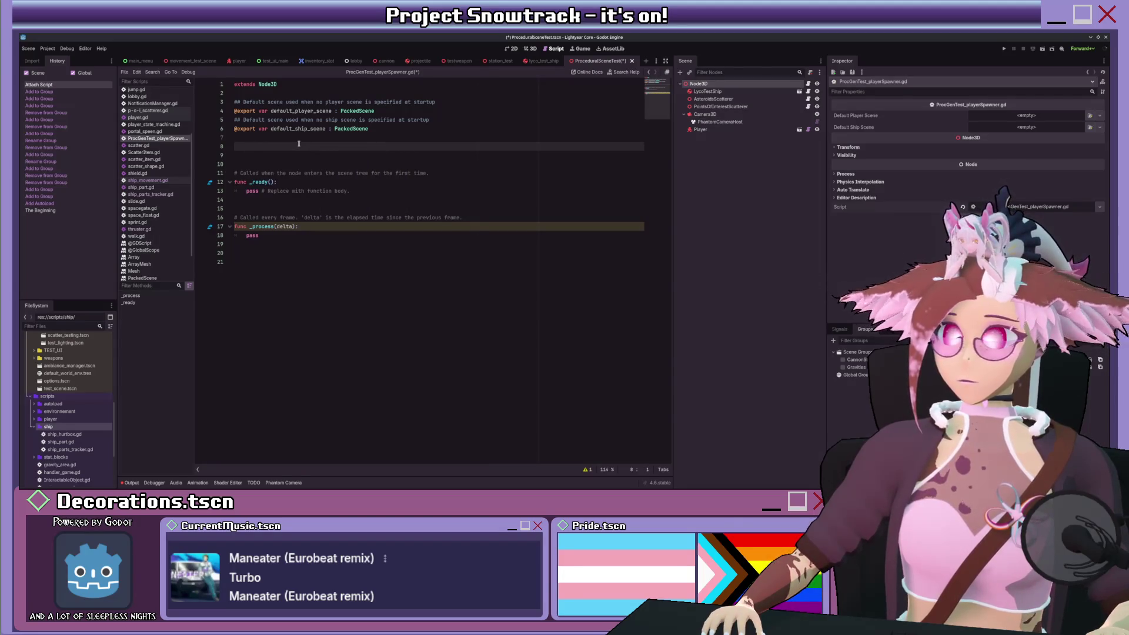
{"action": "type", "text": "var"}
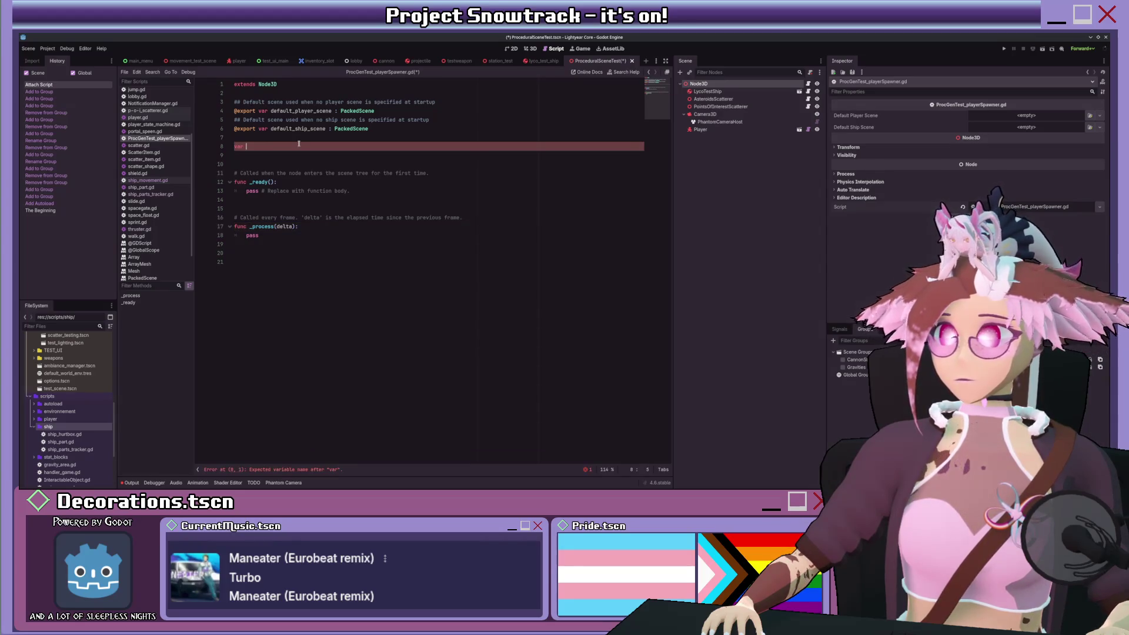
{"action": "type", "text": " current_ship"}
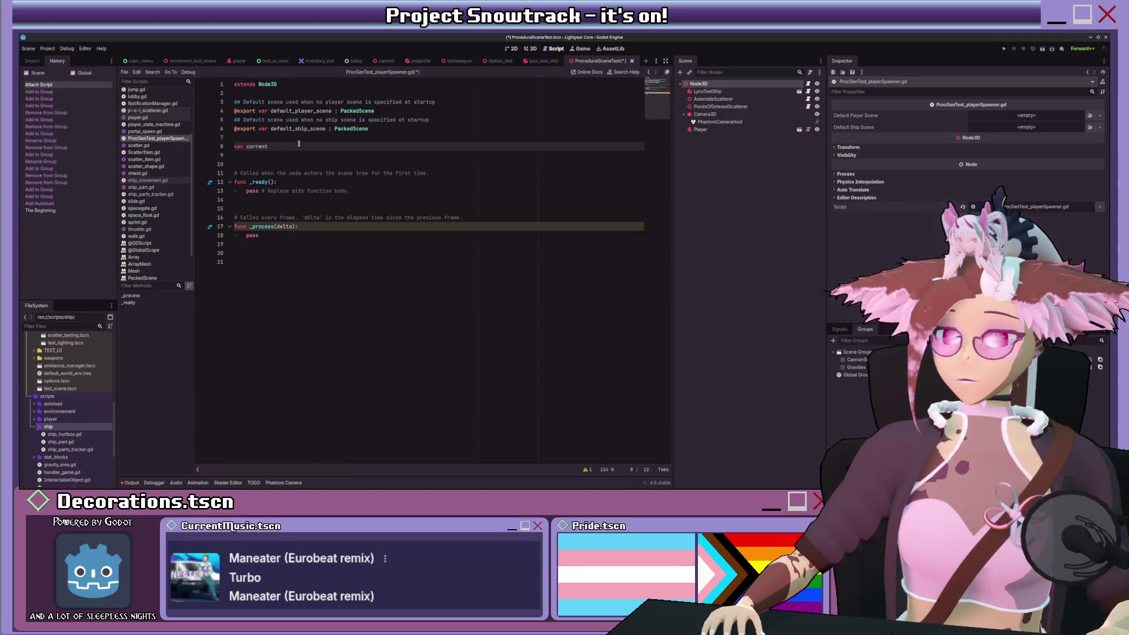
{"action": "type", "text": "_s"}
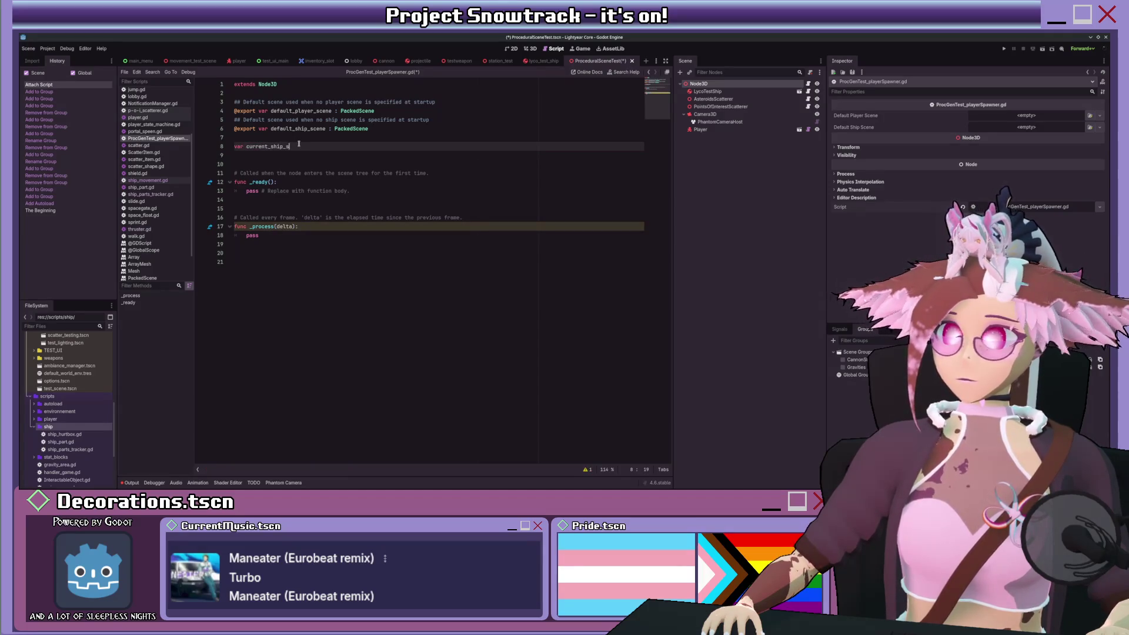
{"action": "type", "text": "cene :"}
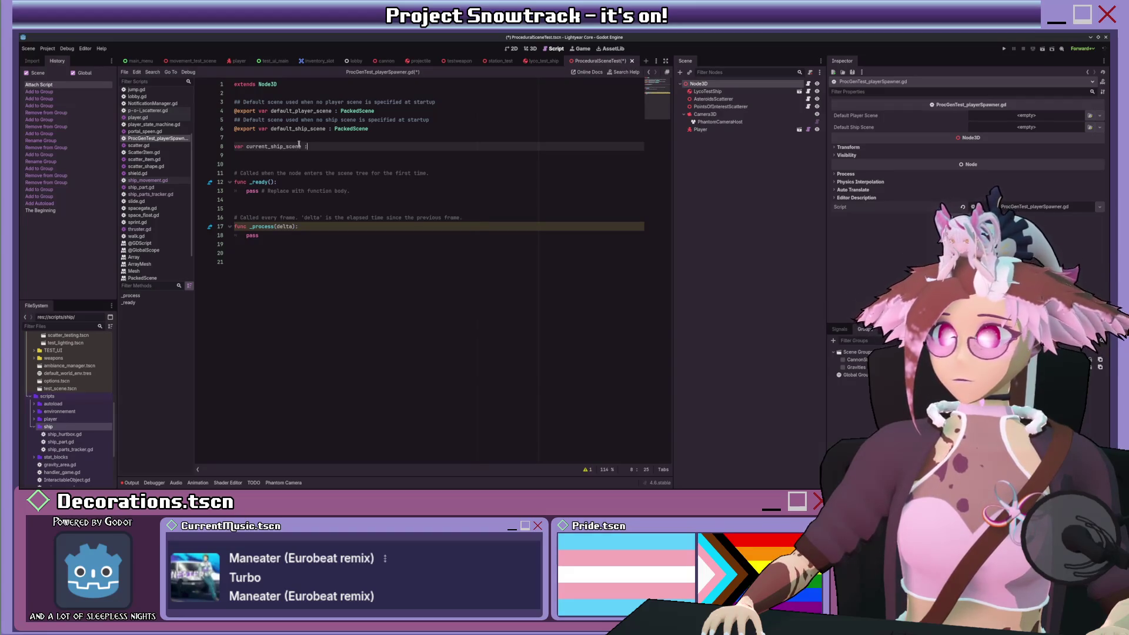
Add a current_player_scene declaration on a new line above current_ship_scene
{"action": "key", "text": "ctrl+shift+Return"}
{"action": "key", "text": "BackSpace"}
{"action": "key", "text": "BackSpace"}
{"action": "type", "text": "var current_palyerc"}
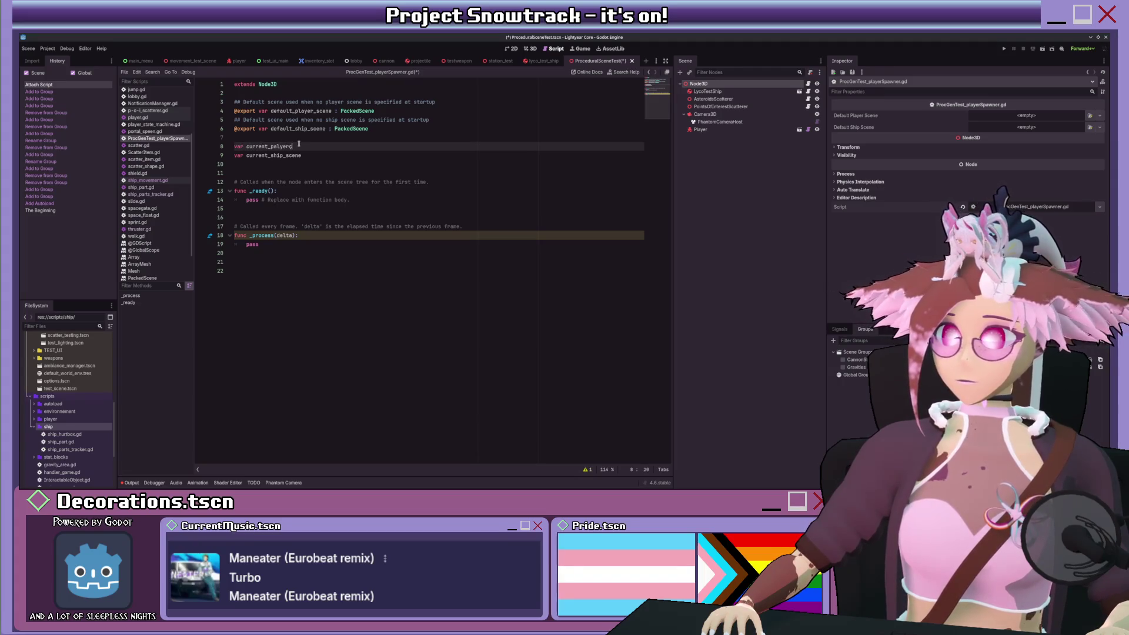
{"action": "key", "text": "ctrl+BackSpace"}
{"action": "type", "text": "current_p"}
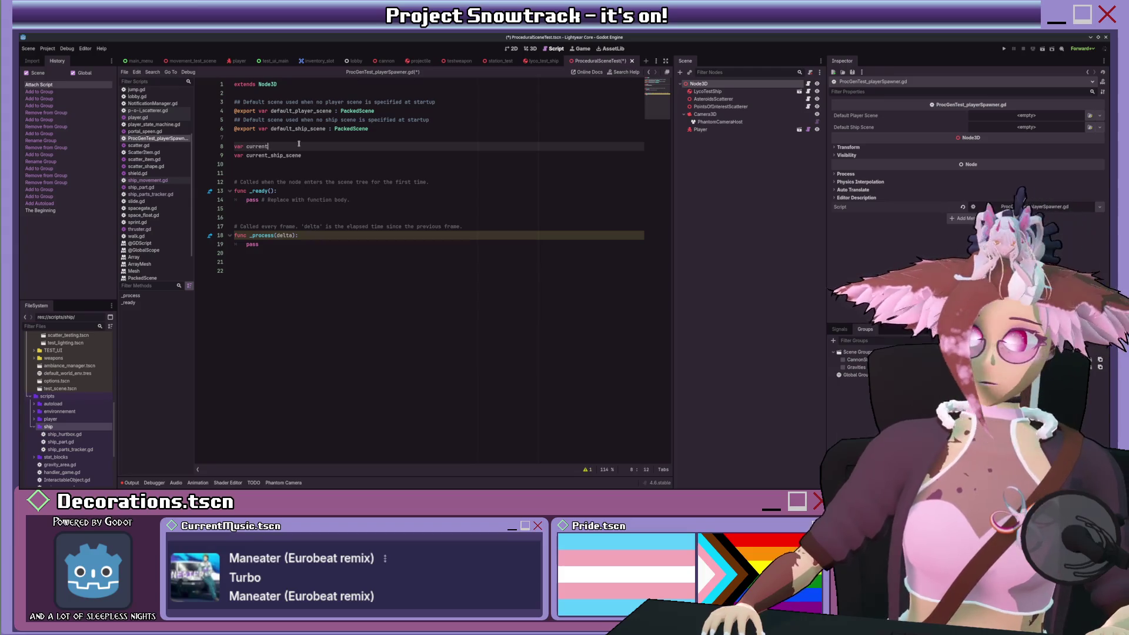
{"action": "type", "text": "layer_scene"}
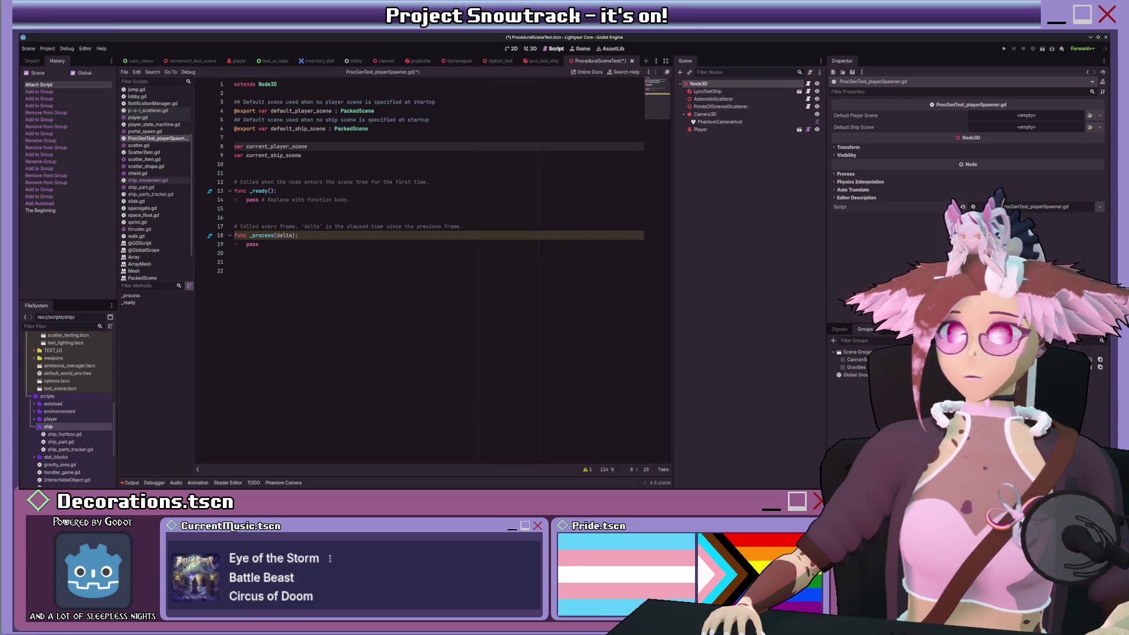
Select the _ready and _process function stubs below the current scene variables
{"action": "left_click", "coordinate": [306, 244]}
{"action": "left_click", "coordinate": [310, 262]}
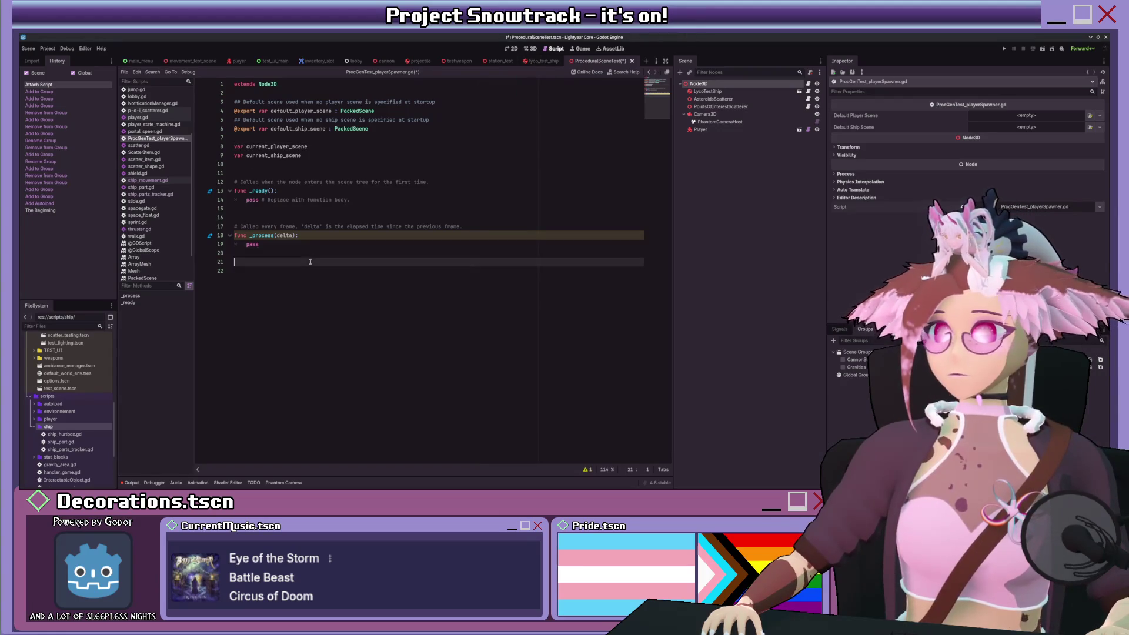
{"action": "mouse_move", "coordinate": [298, 235]}
{"action": "left_mouse_down"}
{"action": "mouse_move", "coordinate": [258, 177]}
{"action": "mouse_move", "coordinate": [246, 213]}
{"action": "left_mouse_up"}
{"action": "left_click", "coordinate": [246, 213]}
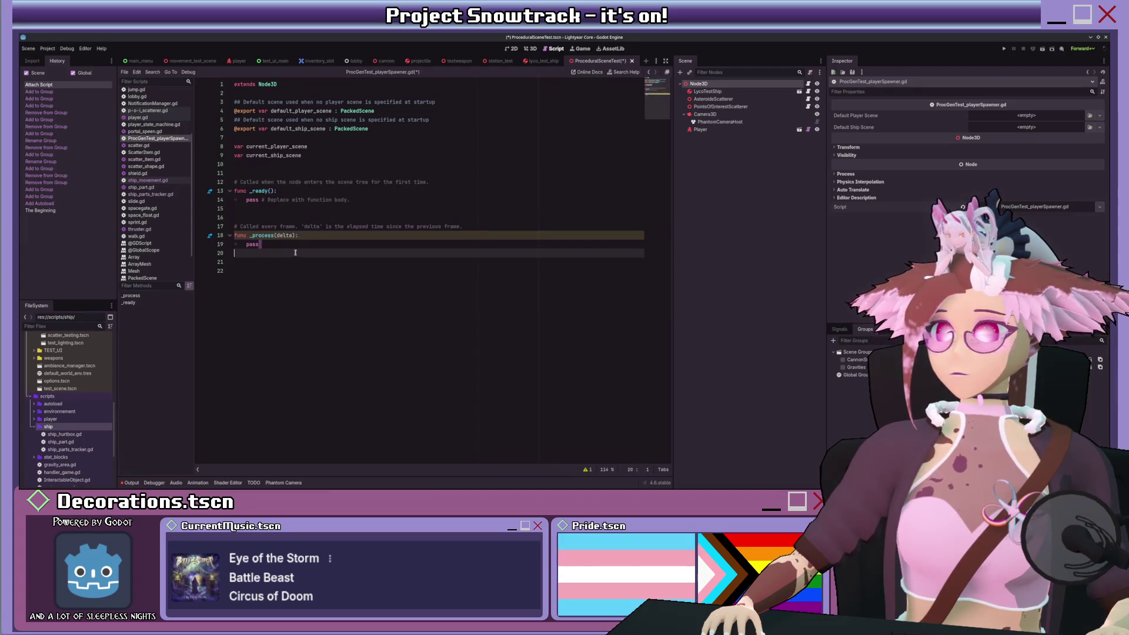
{"action": "mouse_move", "coordinate": [295, 246]}
{"action": "left_mouse_down"}
{"action": "mouse_move", "coordinate": [259, 236]}
{"action": "mouse_move", "coordinate": [226, 184]}
{"action": "left_mouse_up"}
Remove the pass placeholder from _ready and begin an if statement
{"action": "left_click_drag", "start_coordinate": [351, 200], "coordinate": [244, 199]}
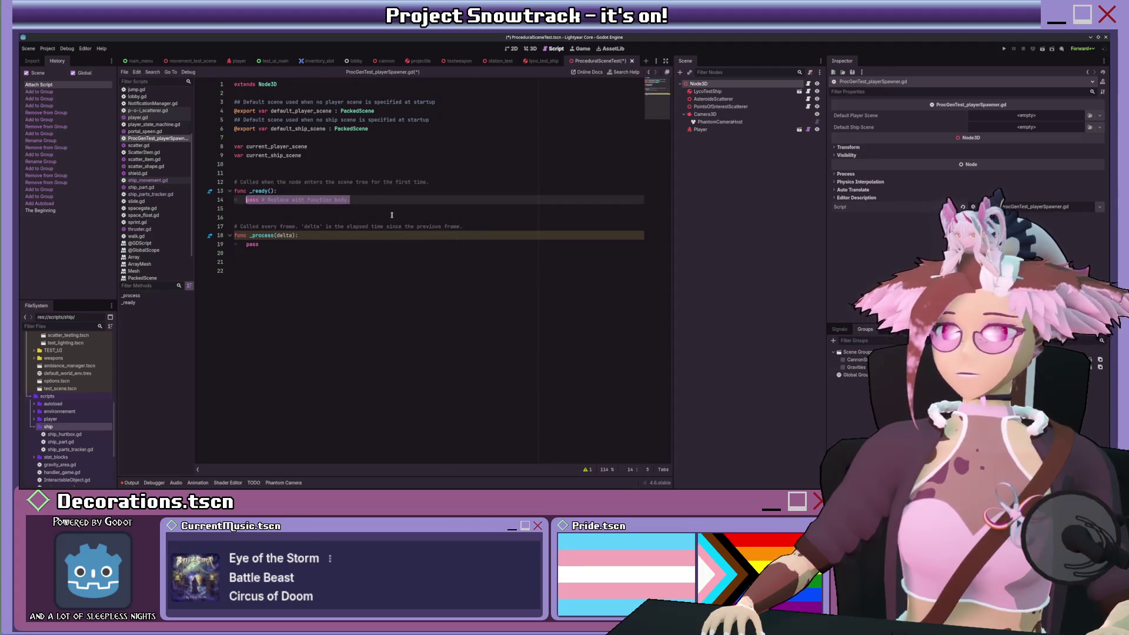
{"action": "key", "text": "BackSpace"}
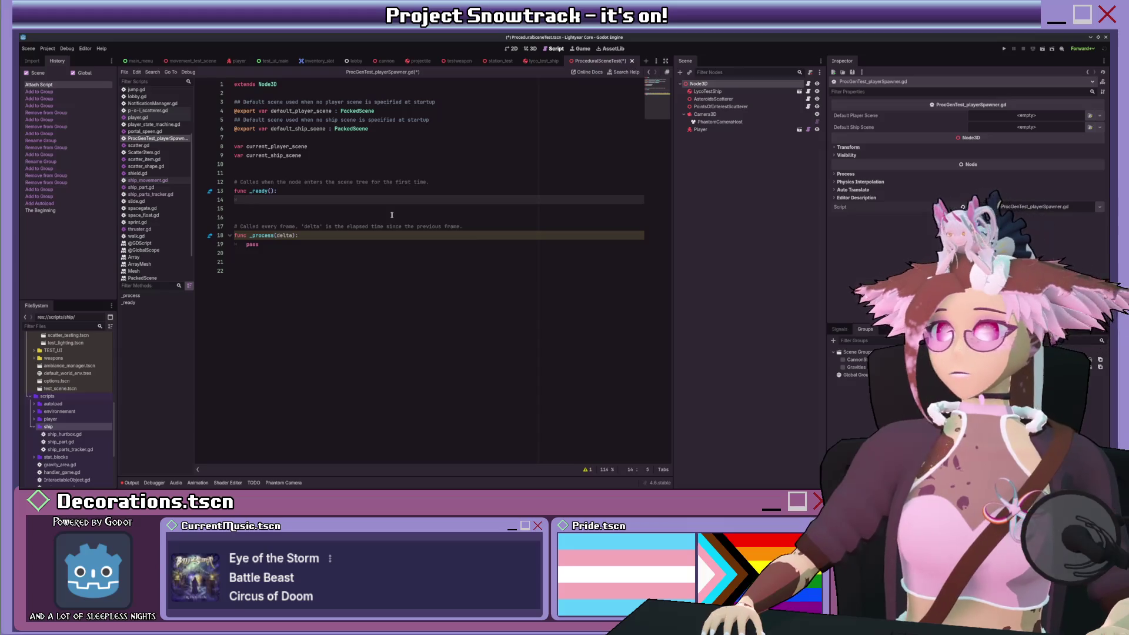
{"action": "type", "text": "if"}
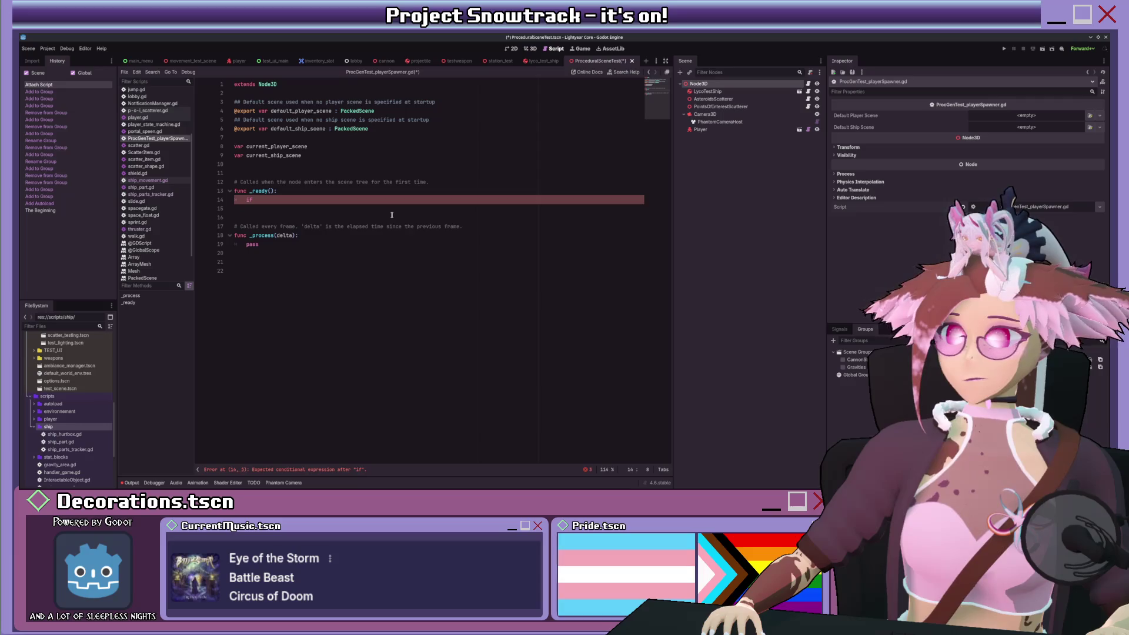
Rename the variables to override_player_scene and override_ship_scene
{"action": "left_click_drag", "start_coordinate": [268, 146], "coordinate": [247, 143]}
{"action": "type", "text": "override"}
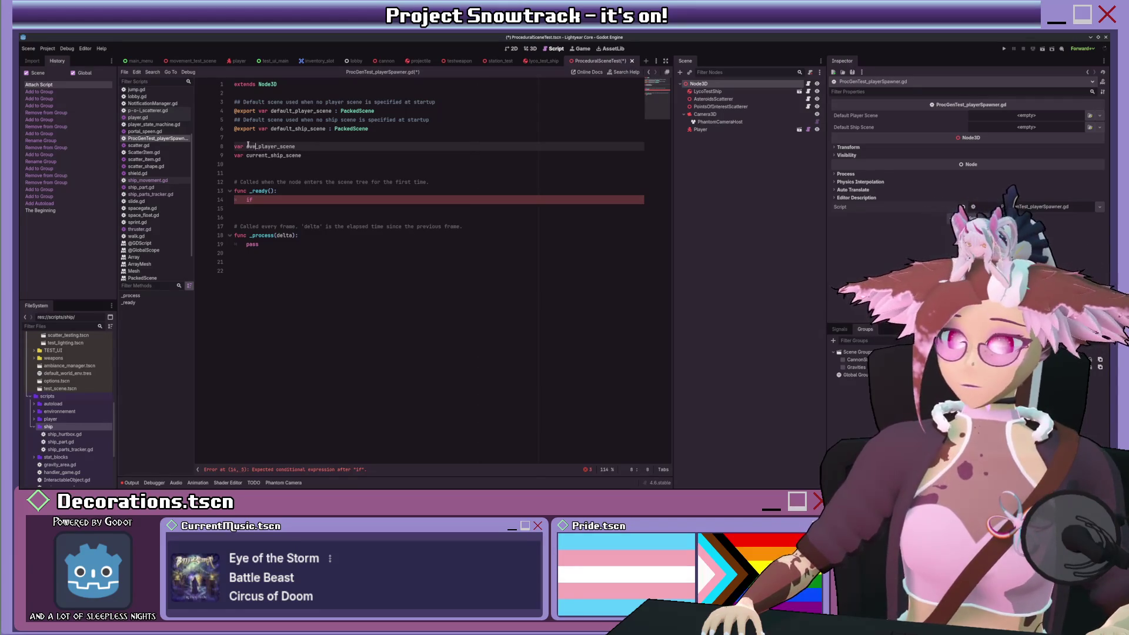
{"action": "key", "text": "Down"}
{"action": "key", "text": "ctrl+BackSpace"}
{"action": "type", "text": "override"}
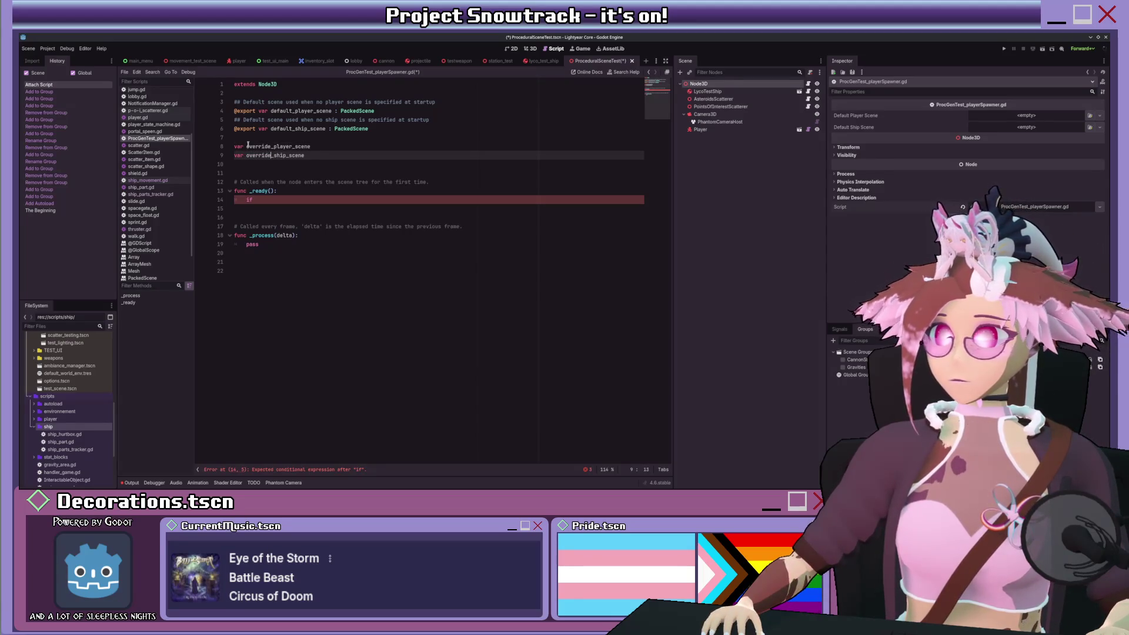
Write an override_player_scene != null check and default both override variables to null
{"action": "left_click", "coordinate": [280, 200]}
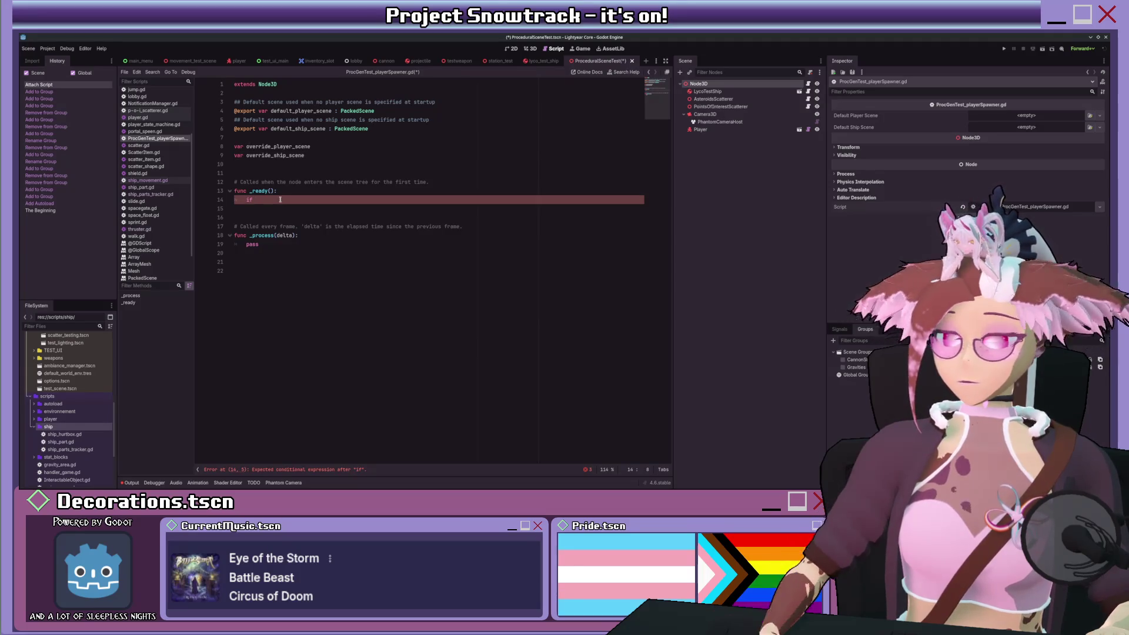
{"action": "type", "text": "override_player_scene"}
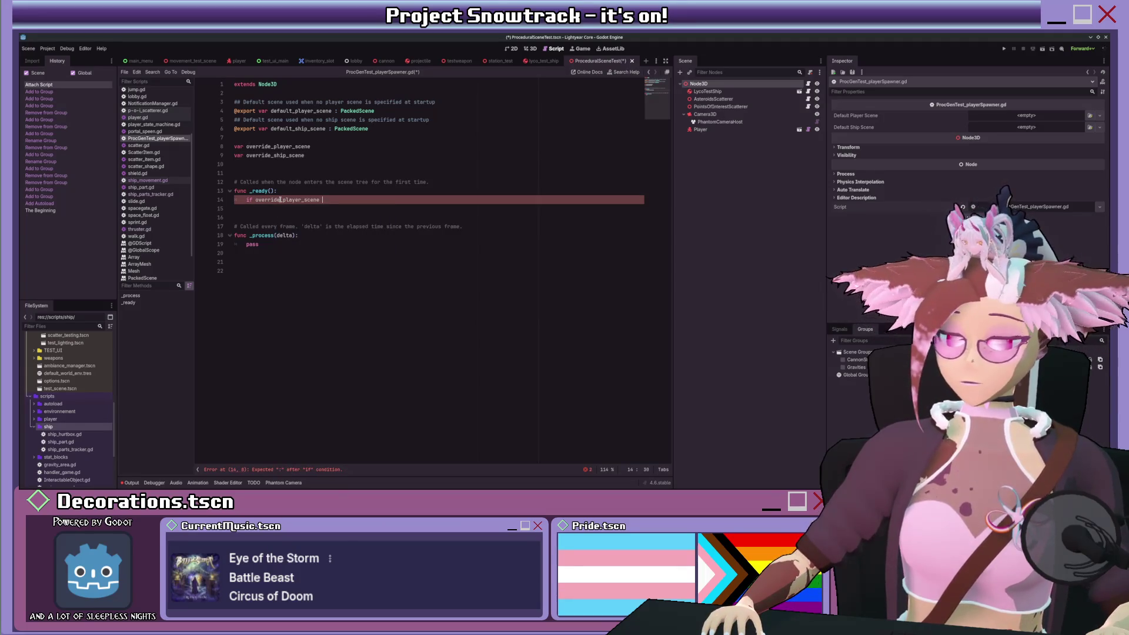
{"action": "type", "text": " != null"}
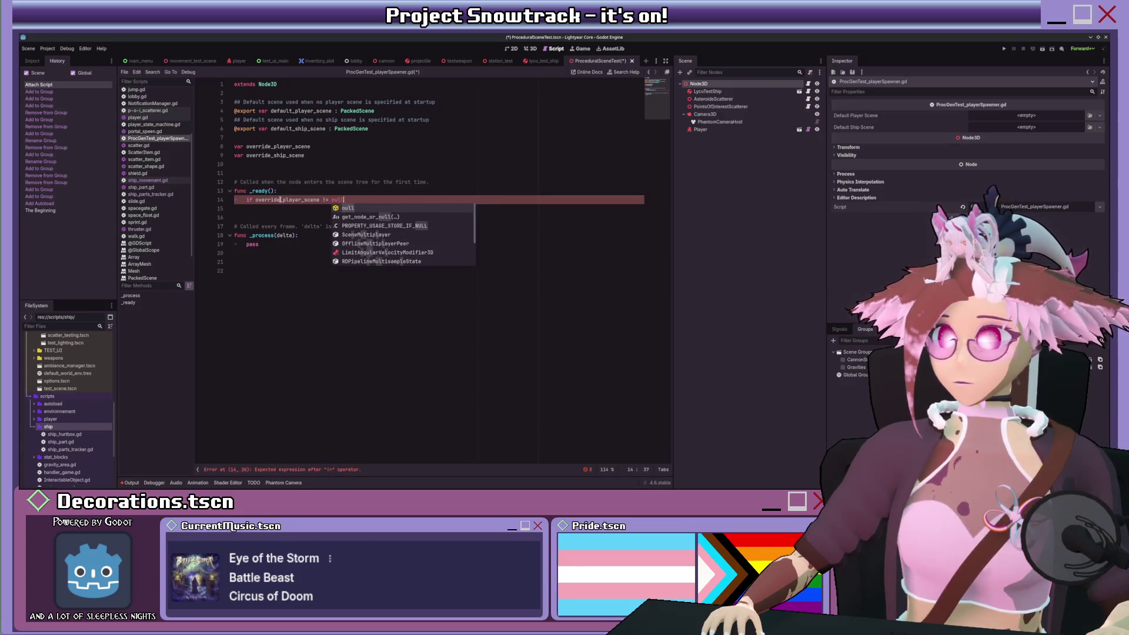
{"action": "key", "text": "Up"}
{"action": "key", "text": "Up"}
{"action": "key", "text": "Up"}
{"action": "type", "text": ":"}
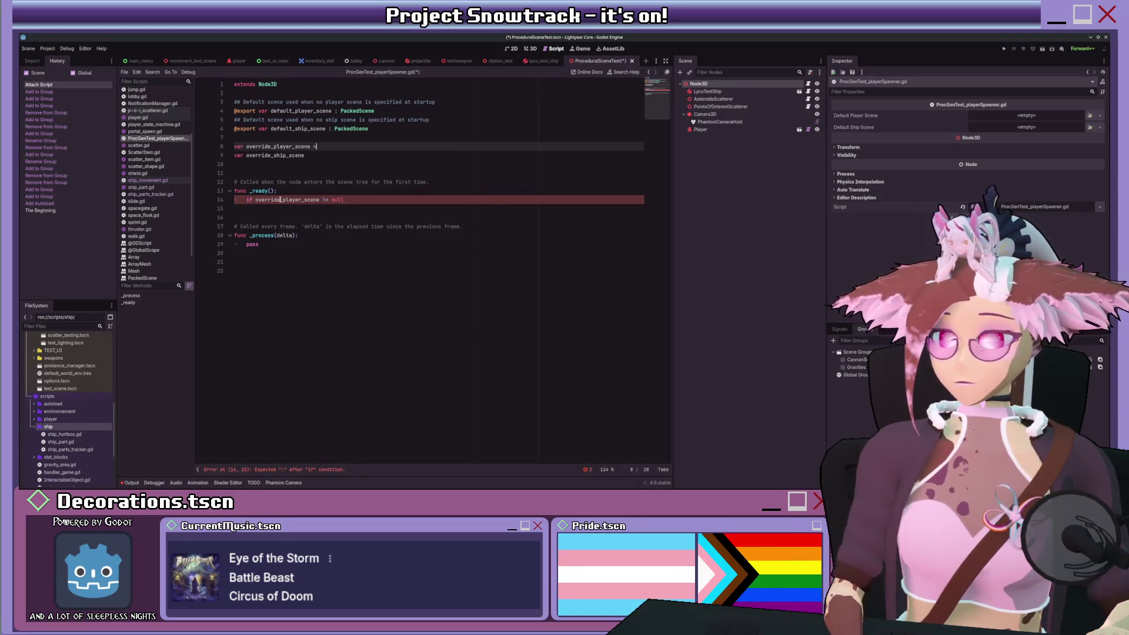
{"action": "key", "text": "BackSpace"}
{"action": "key", "text": "BackSpace"}
{"action": "key", "text": "BackSpace"}
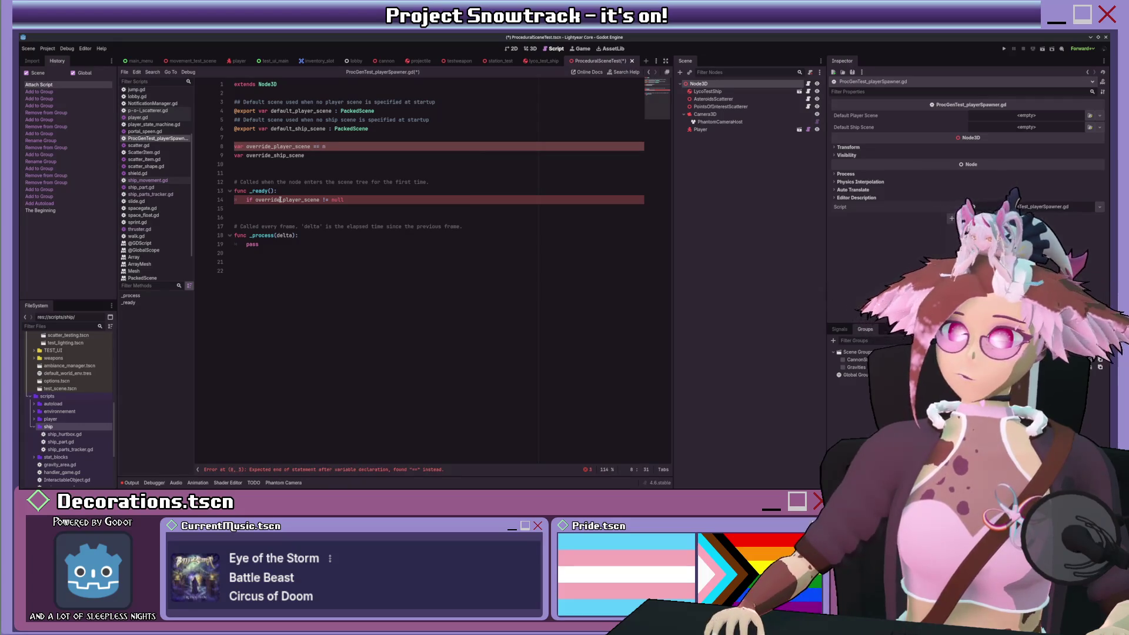
{"action": "type", "text": "ll"}
{"action": "key", "text": "Down"}
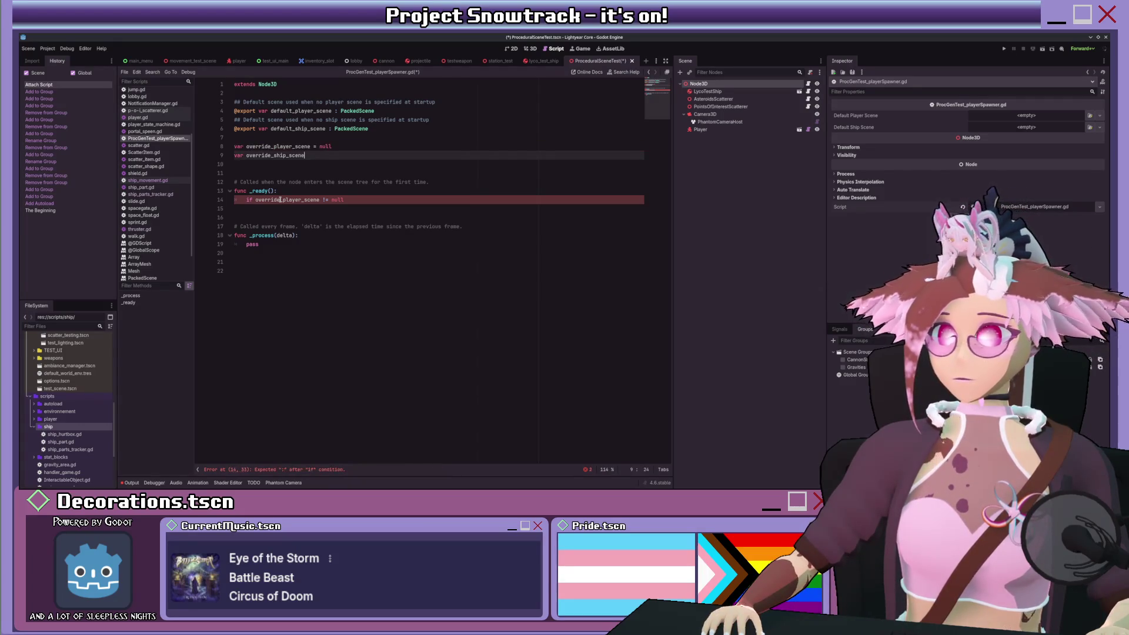
{"action": "type", "text": "null"}
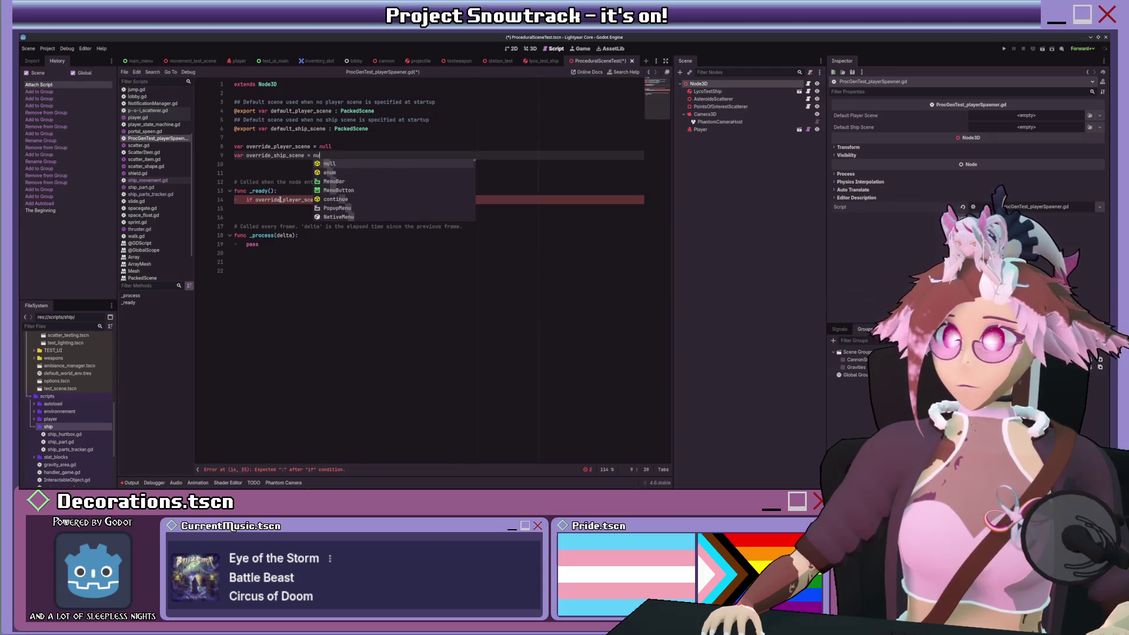
Replace the unfinished if statement in _ready with a spawn_ship() call
{"action": "left_click", "coordinate": [365, 202]}
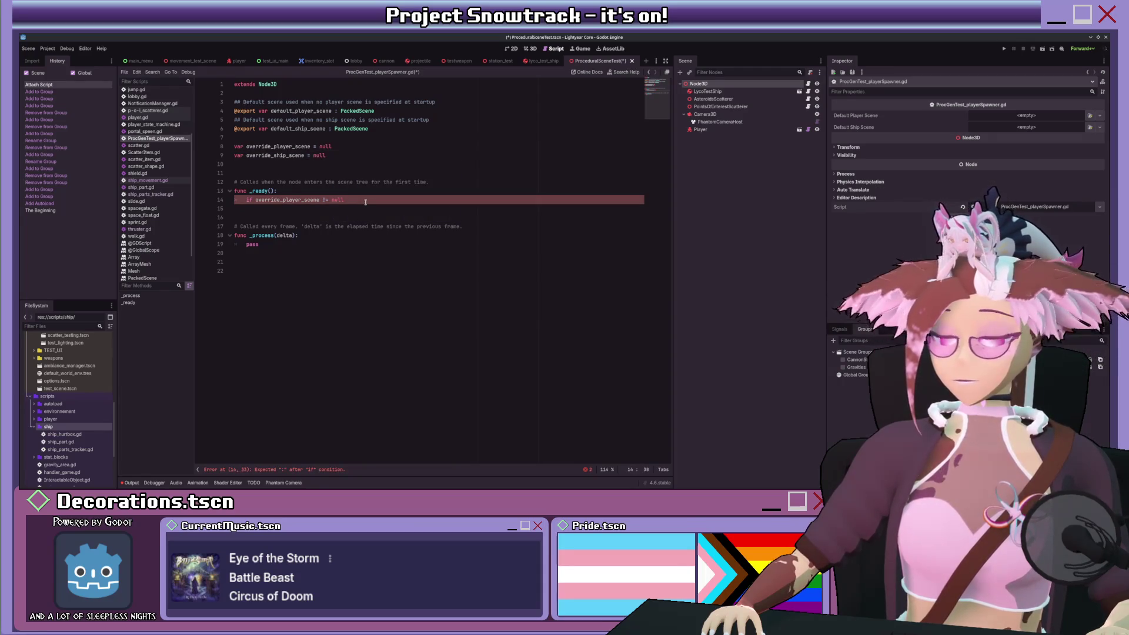
{"action": "key", "text": "Return"}
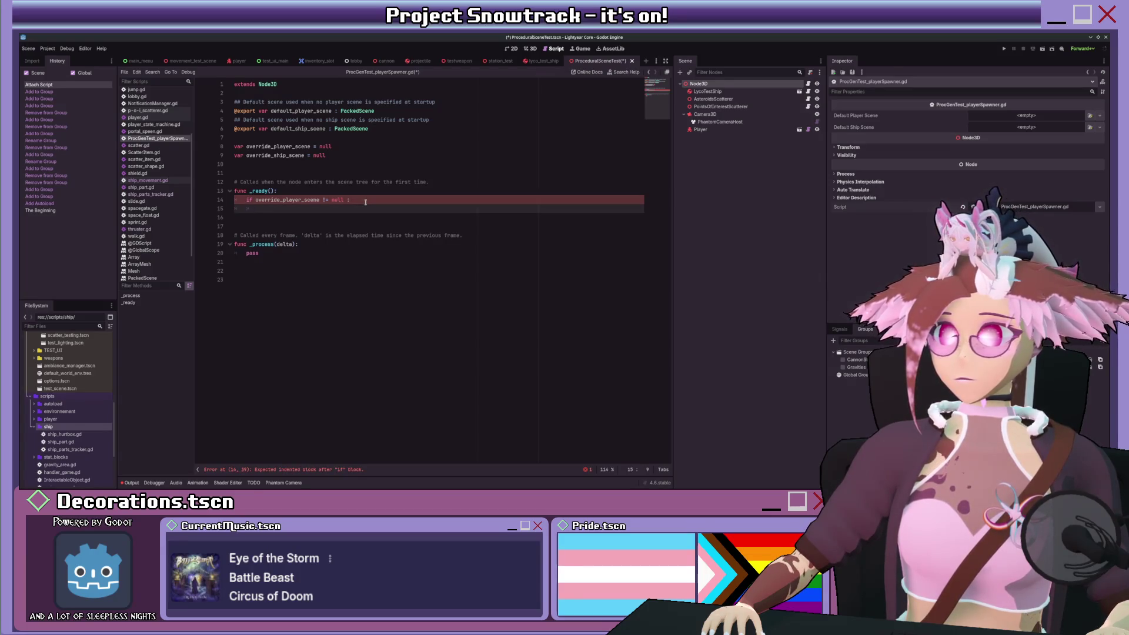
{"action": "key", "text": "BackSpace"}
{"action": "key", "text": "ctrl+BackSpace"}
{"action": "key", "text": "ctrl+BackSpace"}
{"action": "key", "text": "ctrl+BackSpace"}
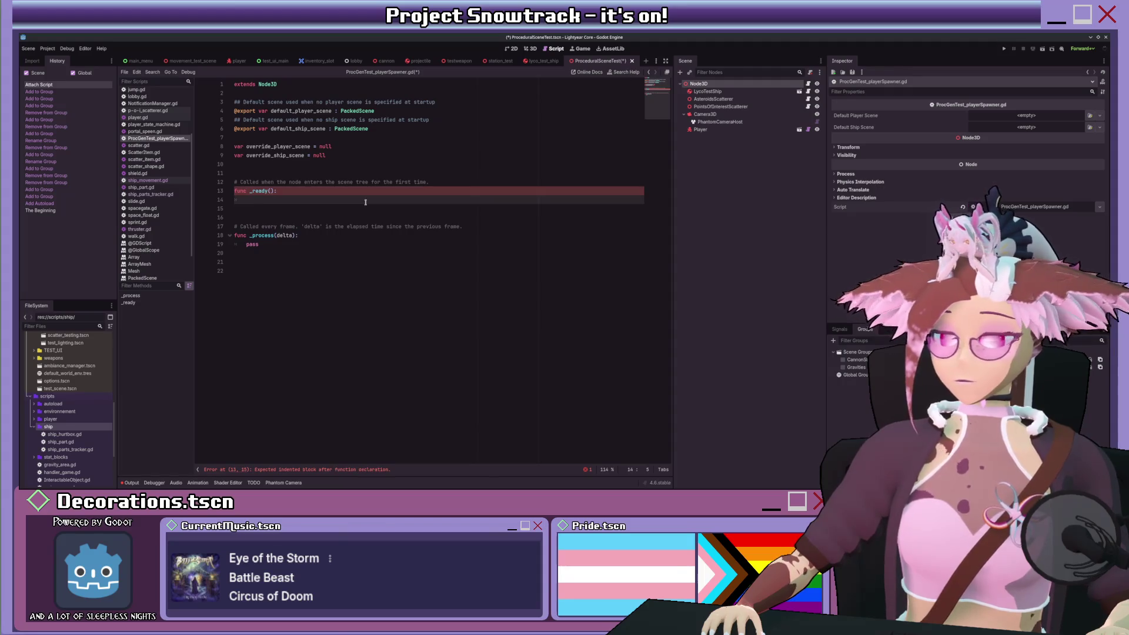
{"action": "type", "text": "spawn"}
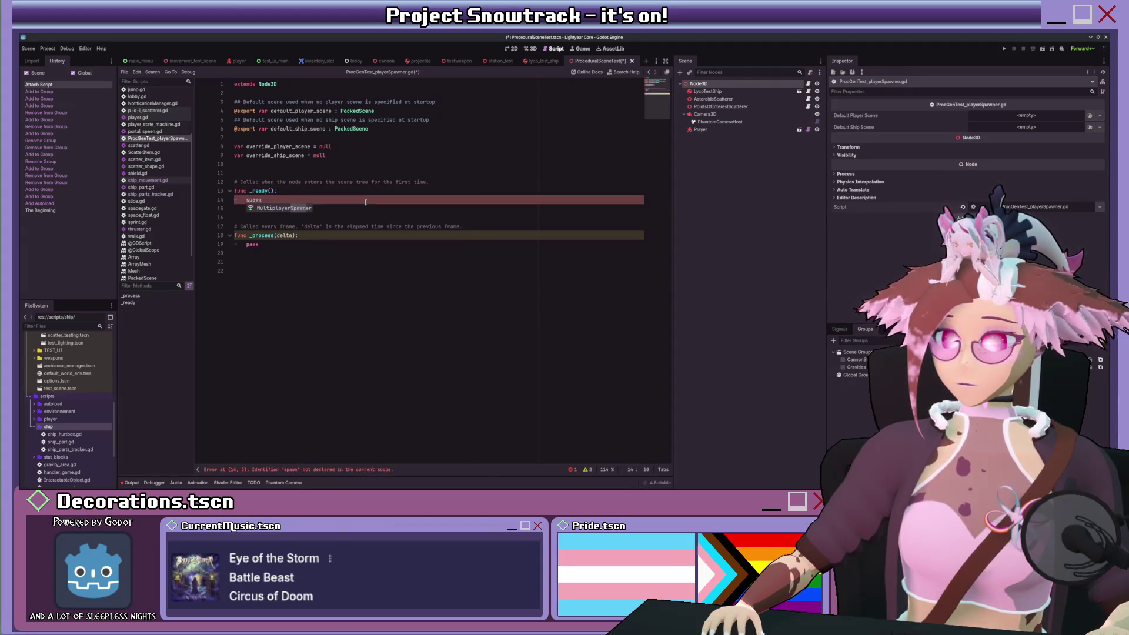
{"action": "type", "text": "_ship"}
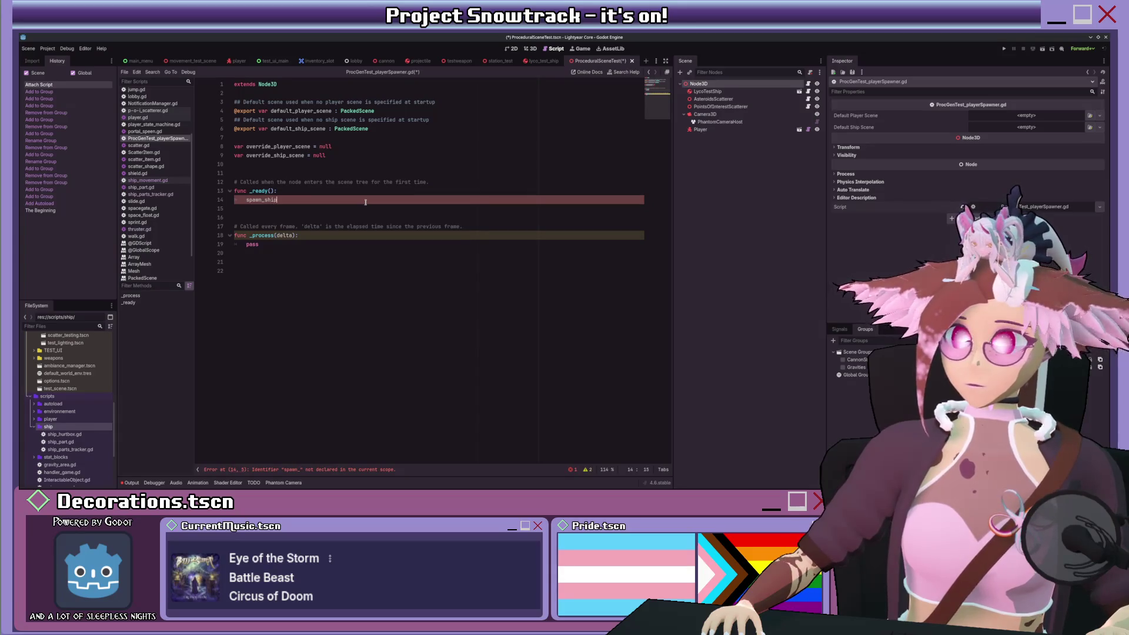
{"action": "type", "text": "()"}
Add spawn_player() under spawn_ship() in _ready and begin a spawn_ship function header
{"action": "key", "text": "Return"}
{"action": "type", "text": "spa"}
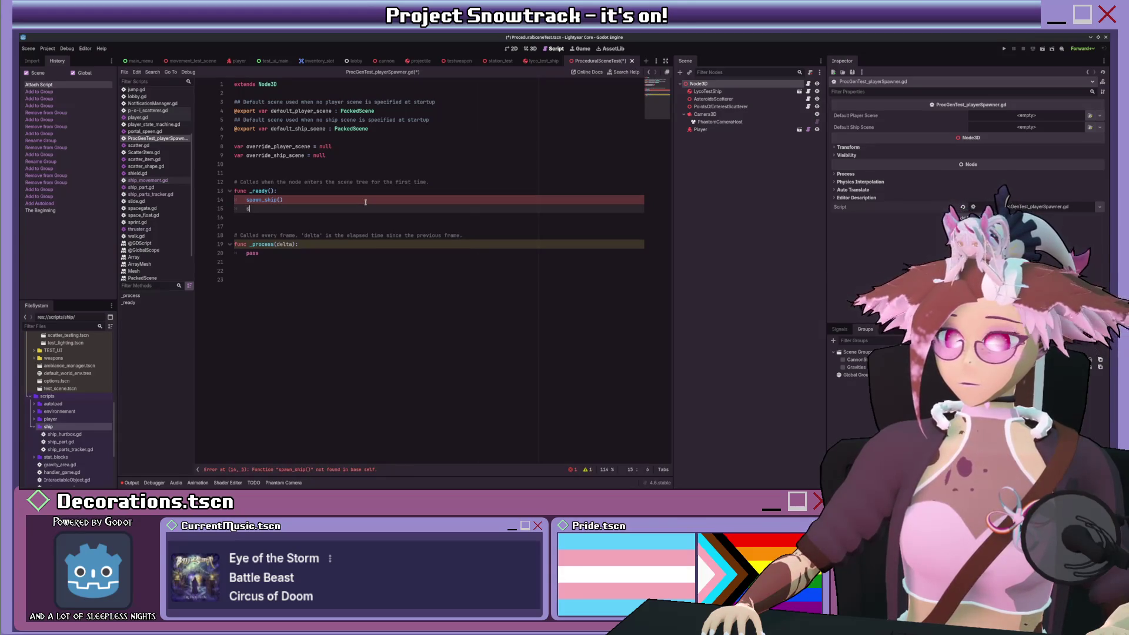
{"action": "type", "text": "wn_player"}
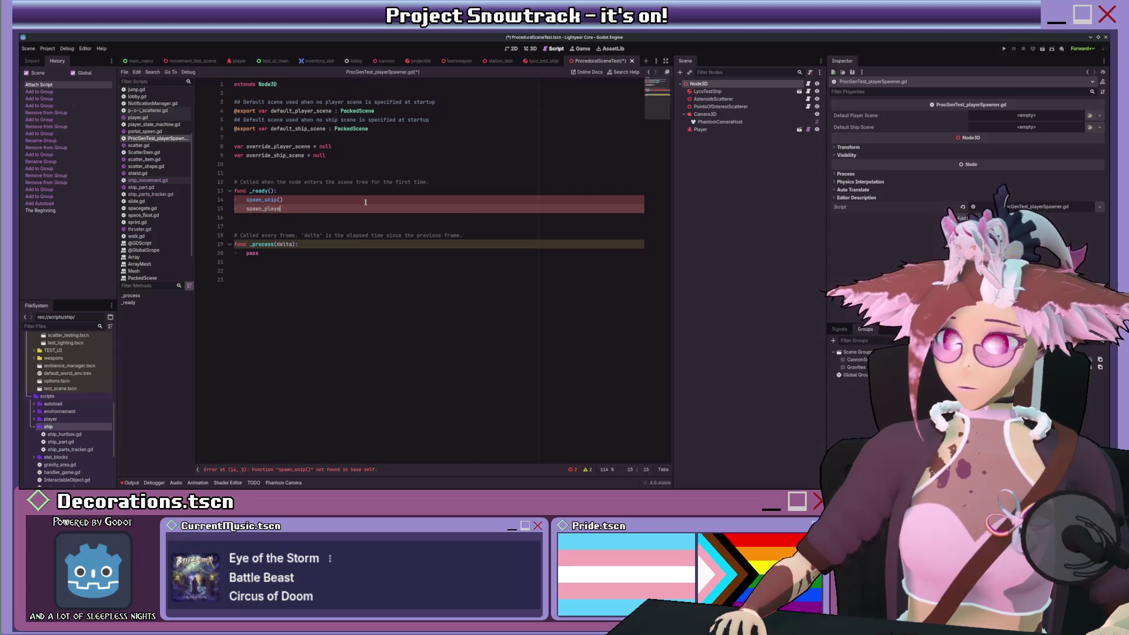
{"action": "type", "text": "()"}
{"action": "key", "text": "Up"}
{"action": "key", "text": "Up"}
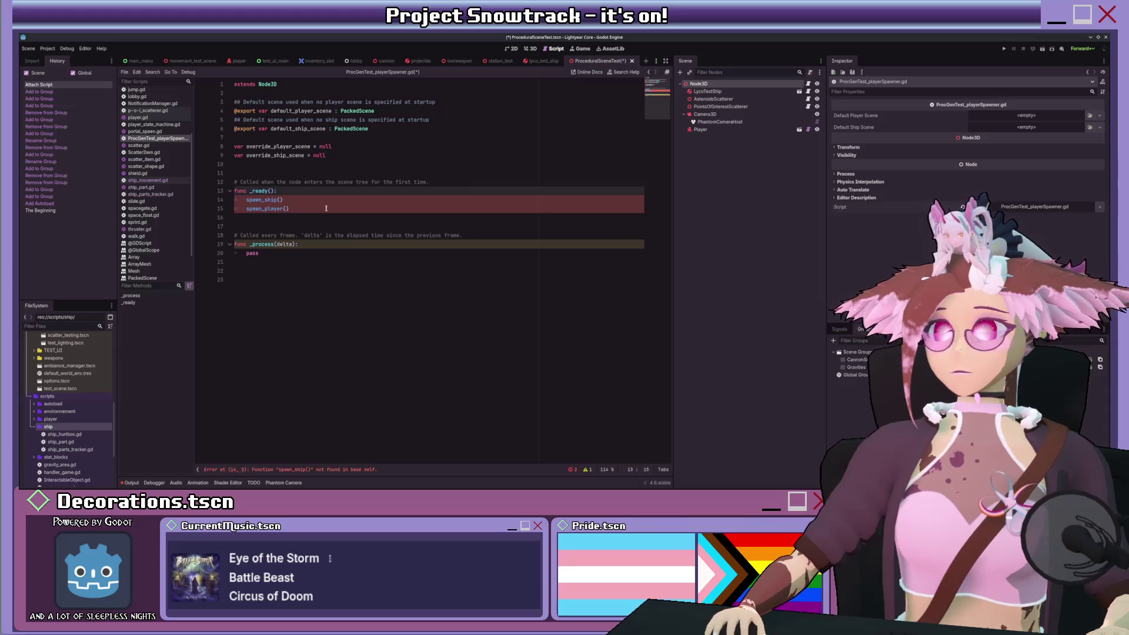
{"action": "left_click", "coordinate": [278, 278]}
{"action": "type", "text": "func"}
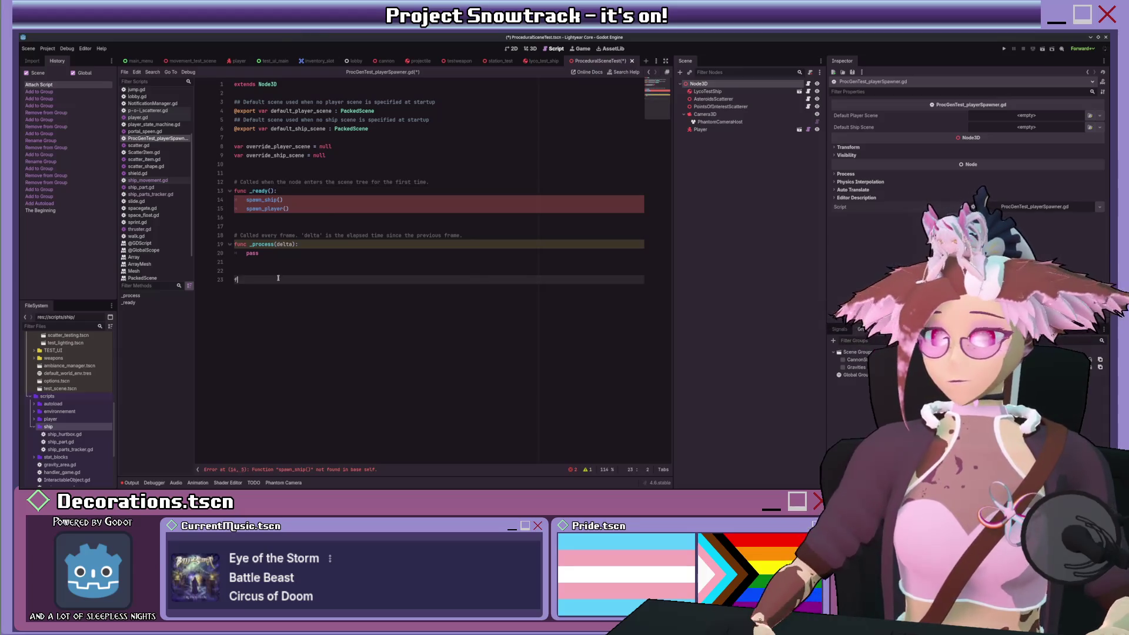
{"action": "type", "text": " spawn"}
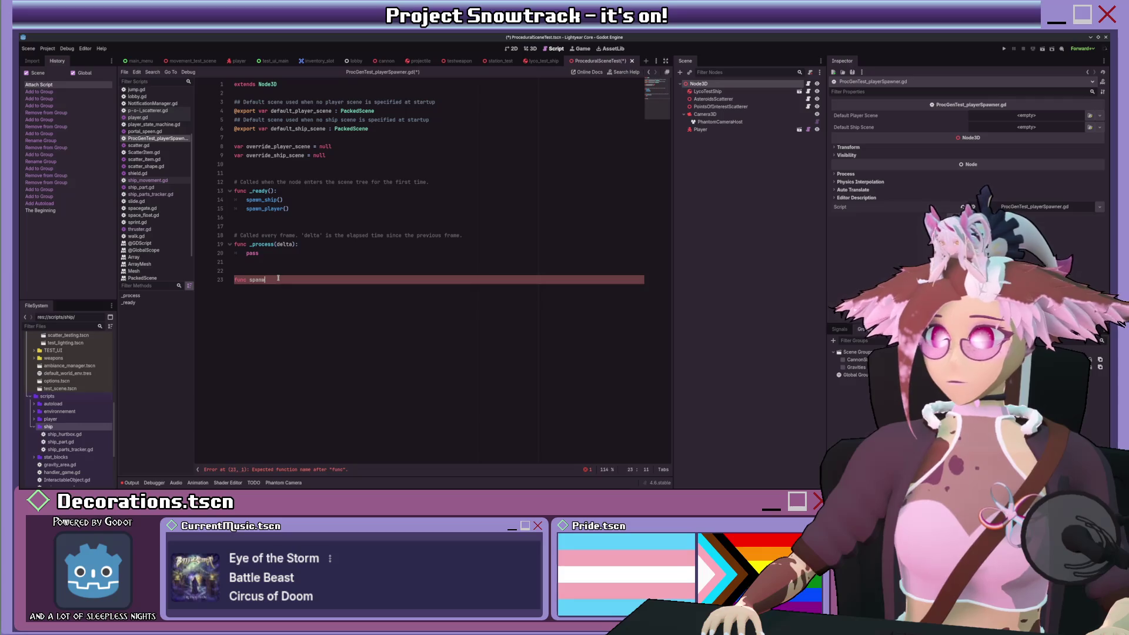
{"action": "type", "text": "n_s"}
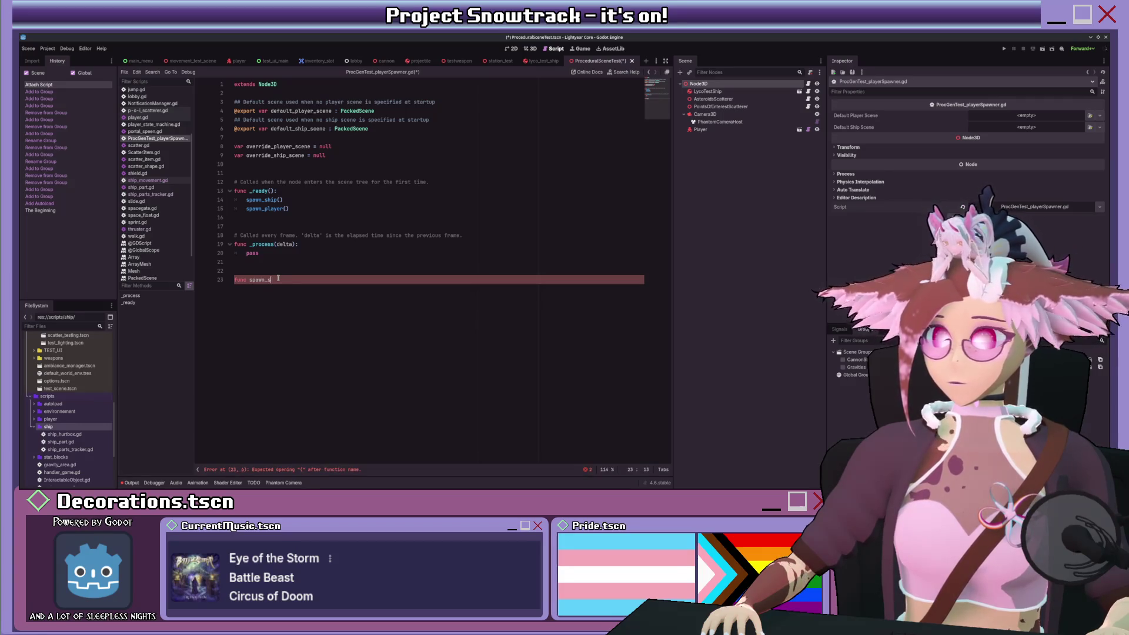
{"action": "type", "text": "hip() :"}
Start spawn_ship's body with an if override_ship_scene: condition
{"action": "key", "text": "Return"}
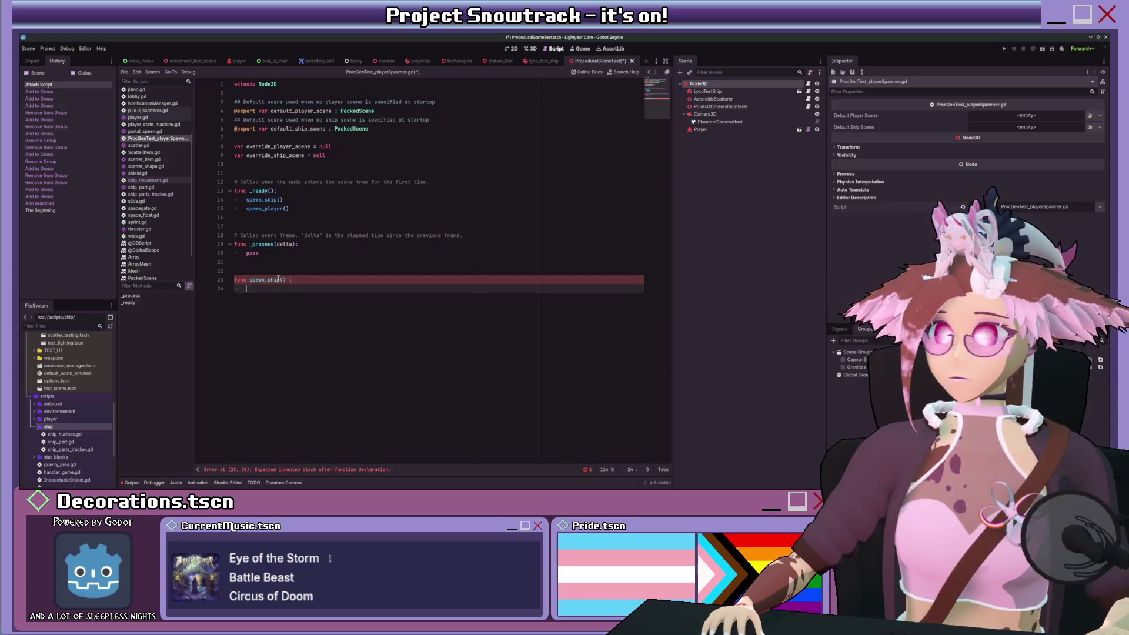
{"action": "type", "text": "v"}
{"action": "key", "text": "Return"}
{"action": "key", "text": "ctrl+BackSpace"}
{"action": "type", "text": "ove"}
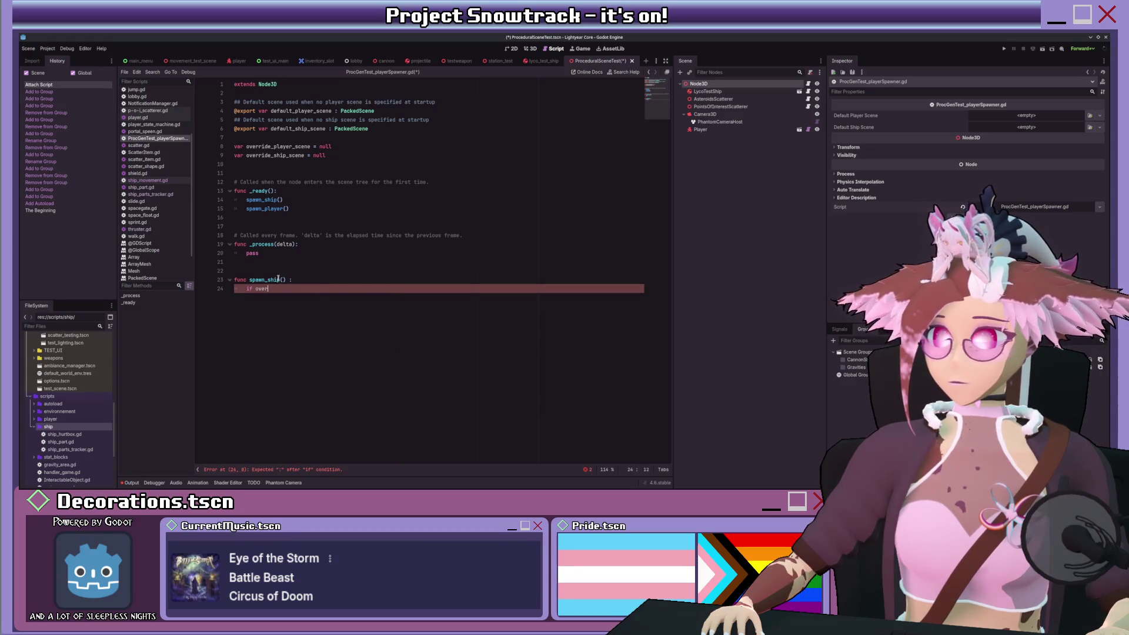
{"action": "key", "text": "Down"}
{"action": "key", "text": "Return"}
{"action": "type", "text": ":"}
{"action": "key", "text": "Return"}
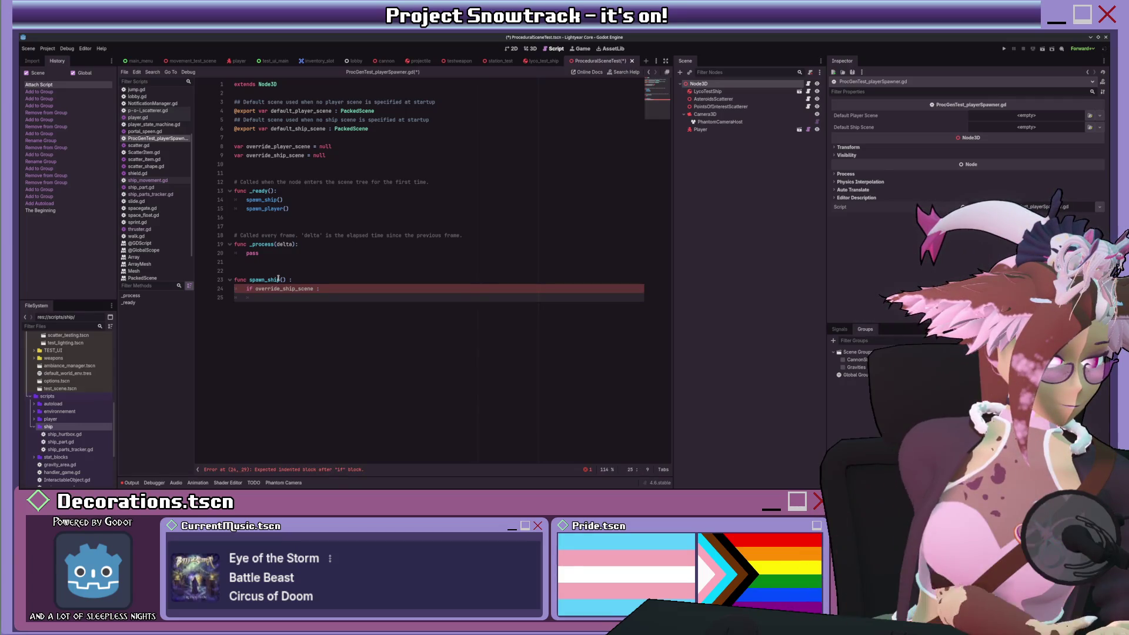
Declare var instance at the top of spawn_ship, above the if block
{"action": "key", "text": "Up"}
{"action": "key", "text": "Up"}
{"action": "key", "text": "End"}
{"action": "key", "text": "Return"}
{"action": "type", "text": "var insta"}
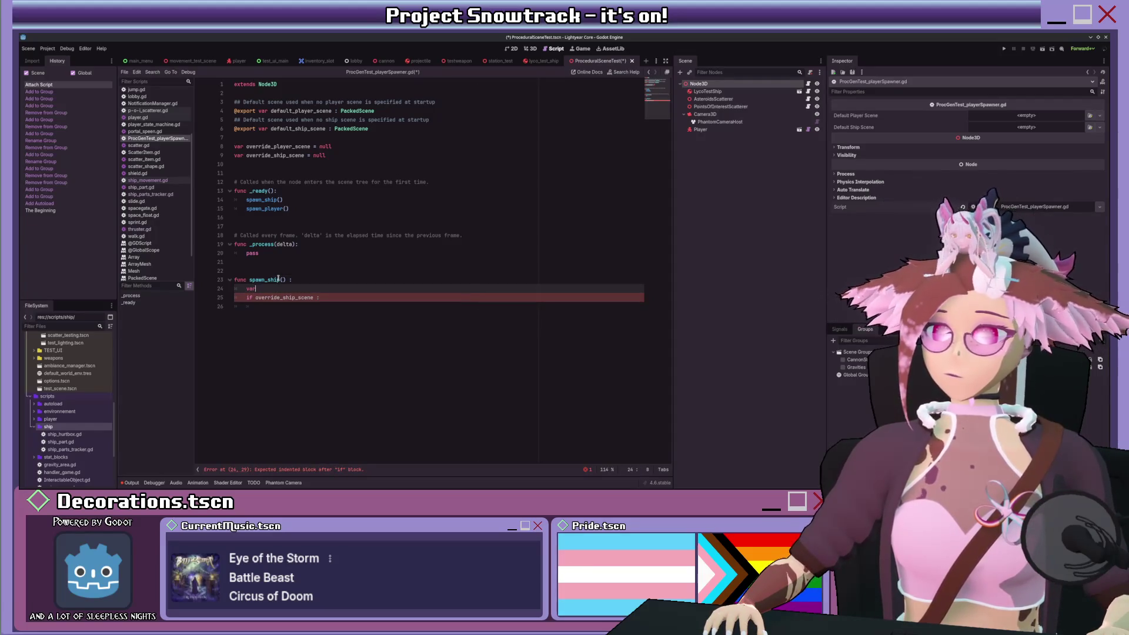
{"action": "type", "text": "ncee"}
{"action": "key", "text": "Down"}
{"action": "key", "text": "End"}
{"action": "key", "text": "Return"}
Inside the if, assign instance = override_ship_scene.instantiate()
{"action": "type", "text": "instance = override_player_scene"}
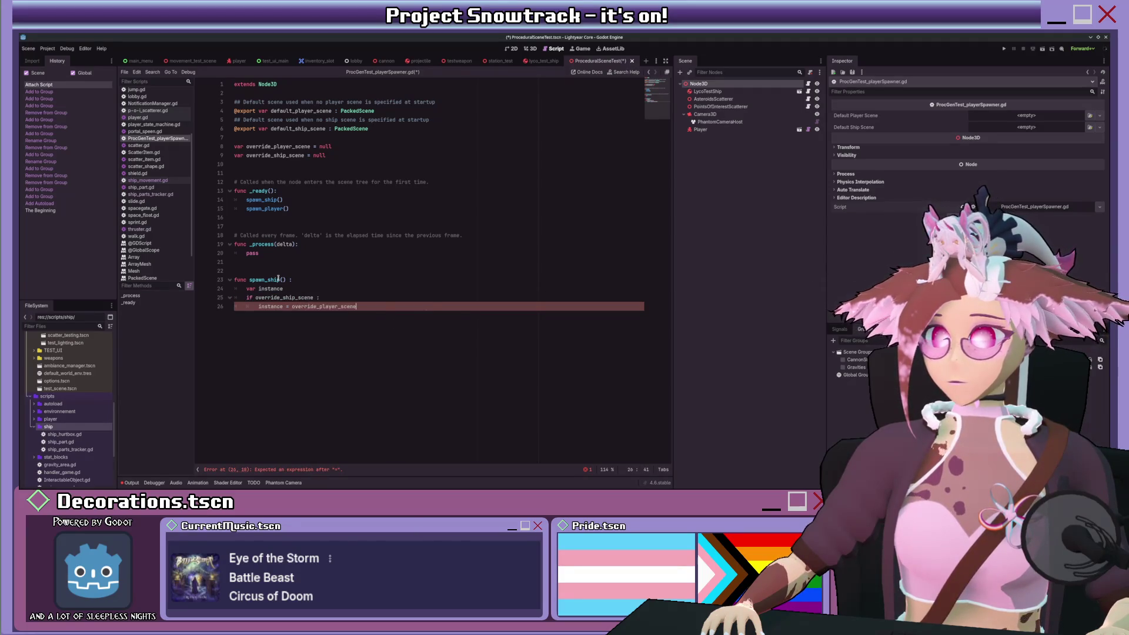
{"action": "key", "text": "BackSpace"}
{"action": "key", "text": "BackSpace"}
{"action": "key", "text": "BackSpace"}
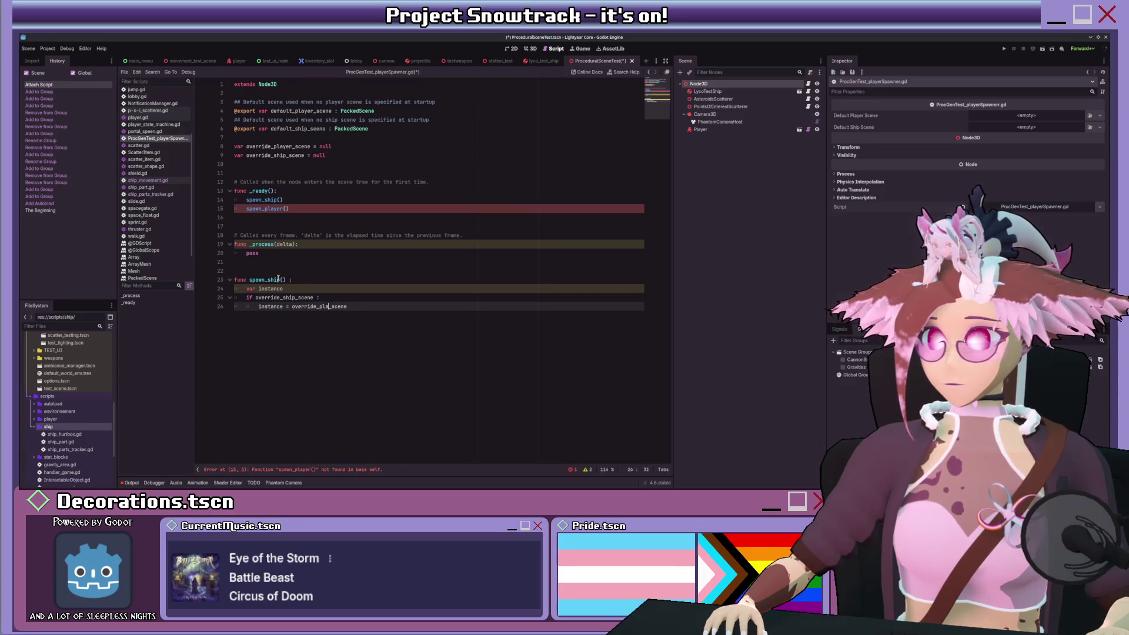
{"action": "type", "text": "s"}
{"action": "key", "text": "Return"}
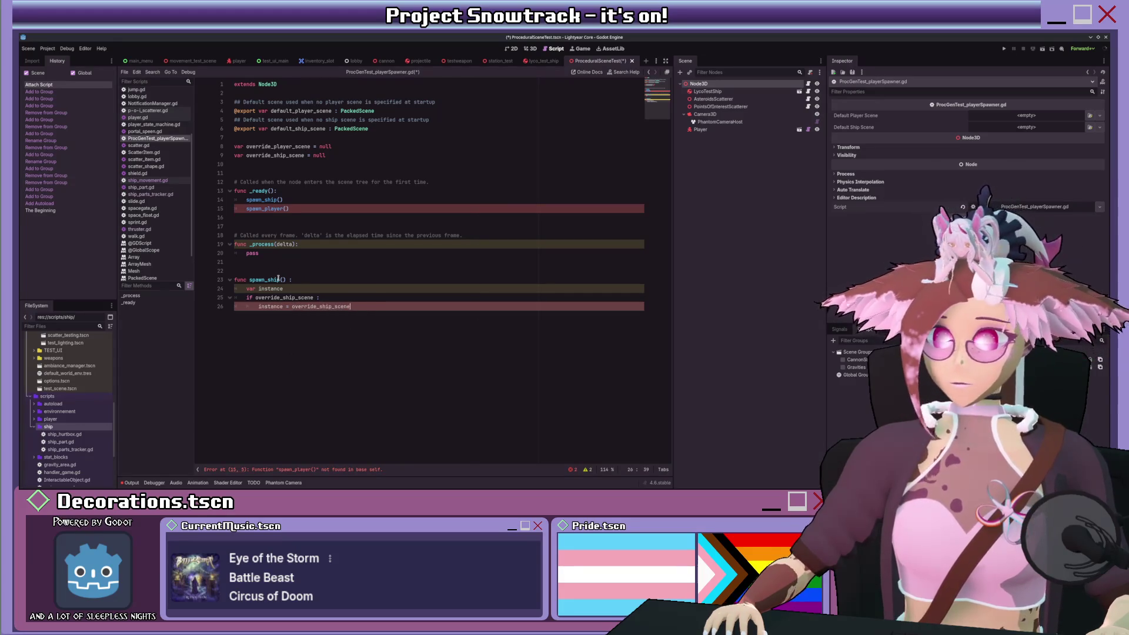
{"action": "type", "text": ".instancian"}
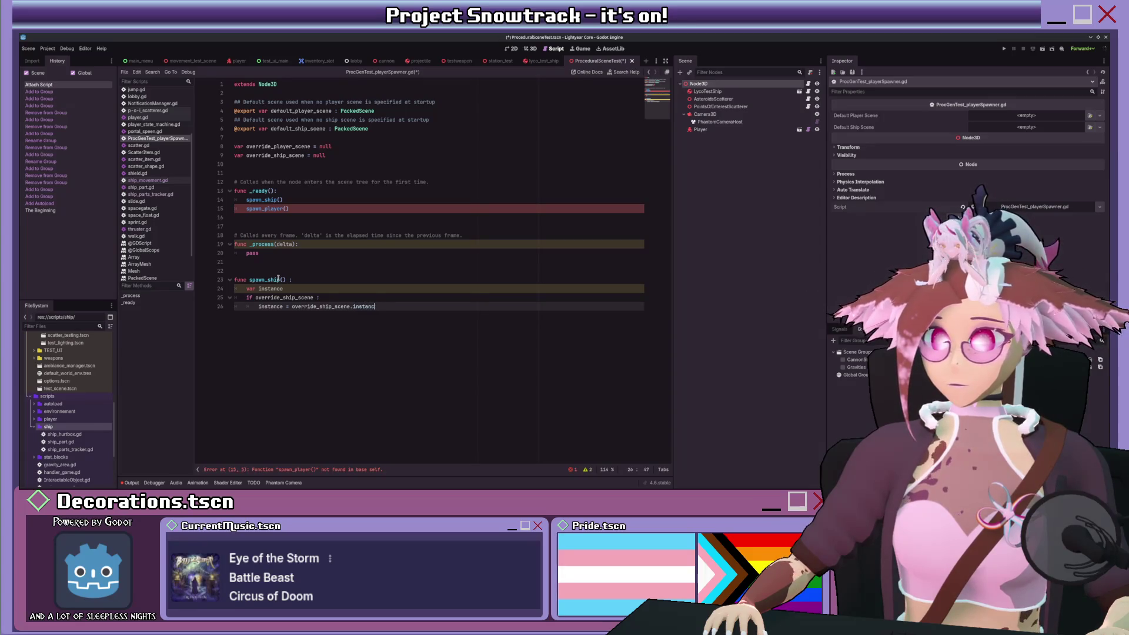
{"action": "type", "text": "t"}
{"action": "type", "text": "("}
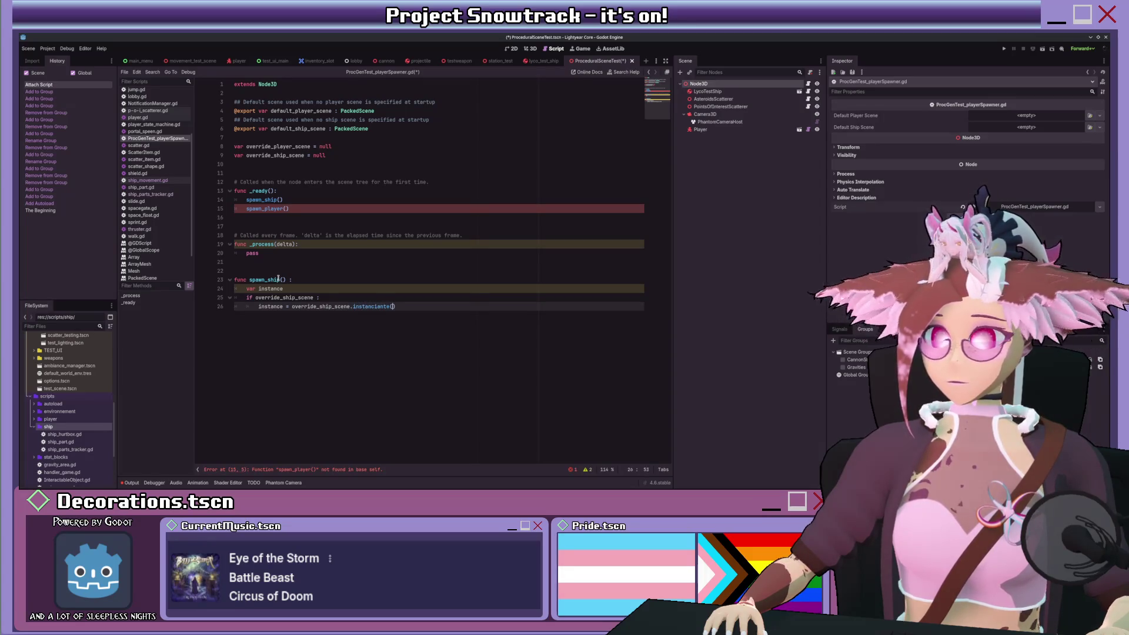
Call add_child(instance) after the if block and select the PointsOfInterestScatterer node
{"action": "key", "text": "Return"}
{"action": "key", "text": "BackSpace"}
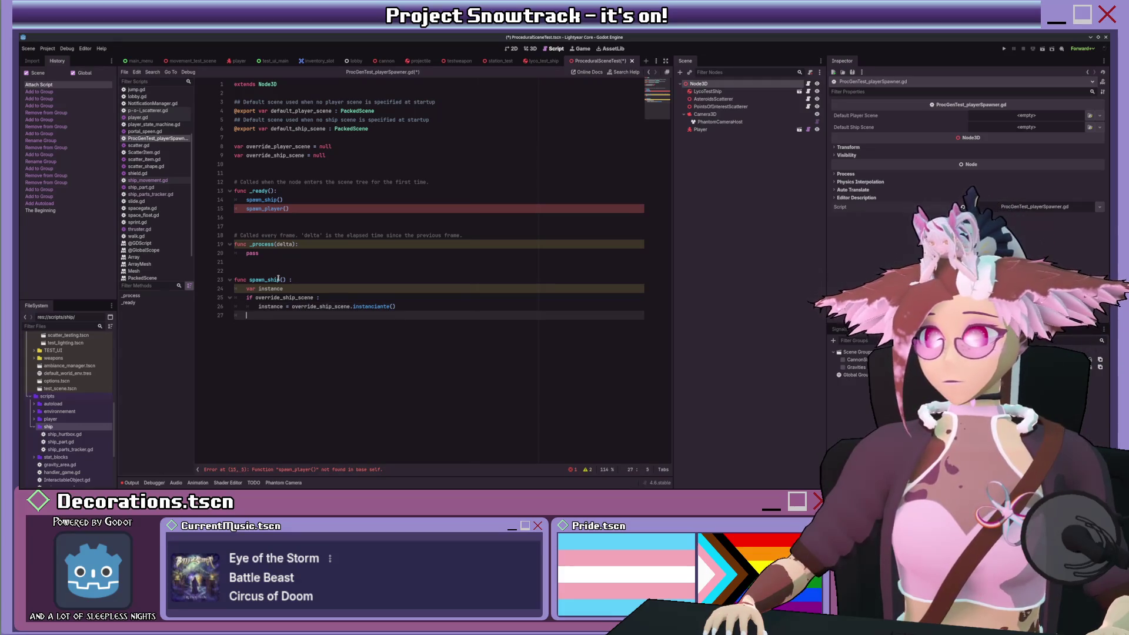
{"action": "type", "text": "add"}
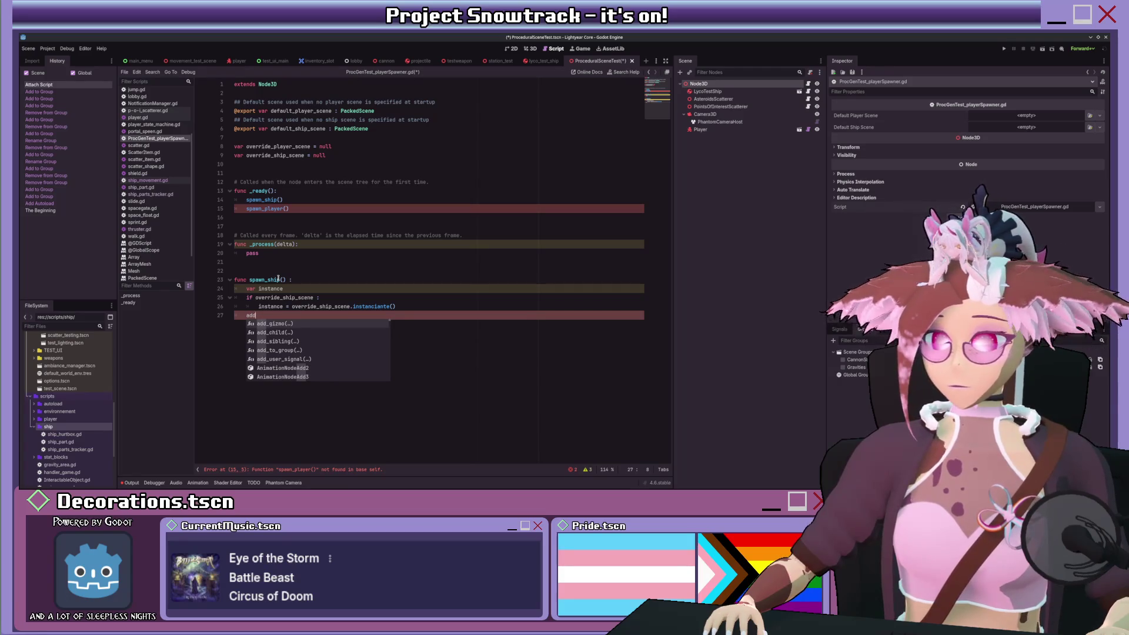
{"action": "type", "text": "_ch"}
{"action": "key", "text": "Return"}
{"action": "type", "text": "nstance"}
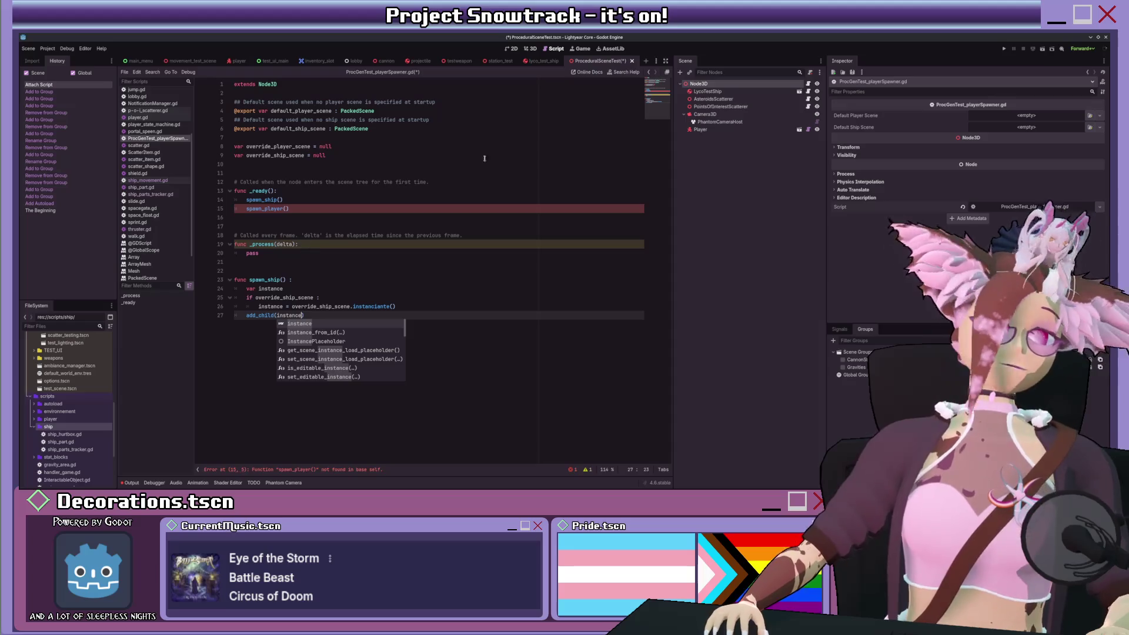
{"action": "left_click", "coordinate": [724, 107]}
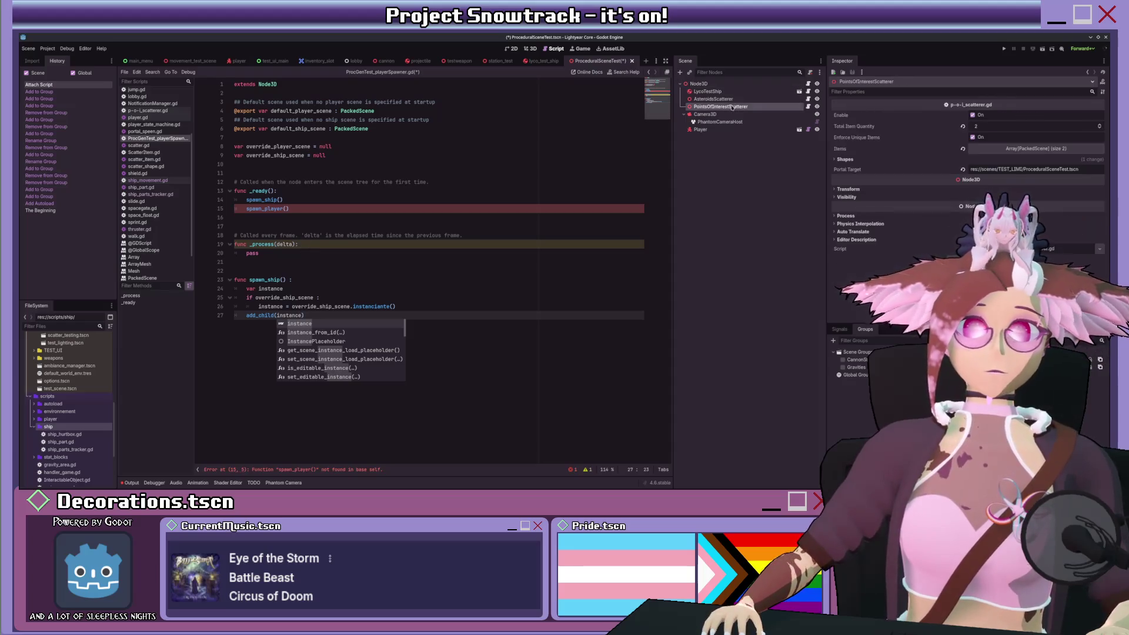
{"action": "left_click", "coordinate": [808, 106]}
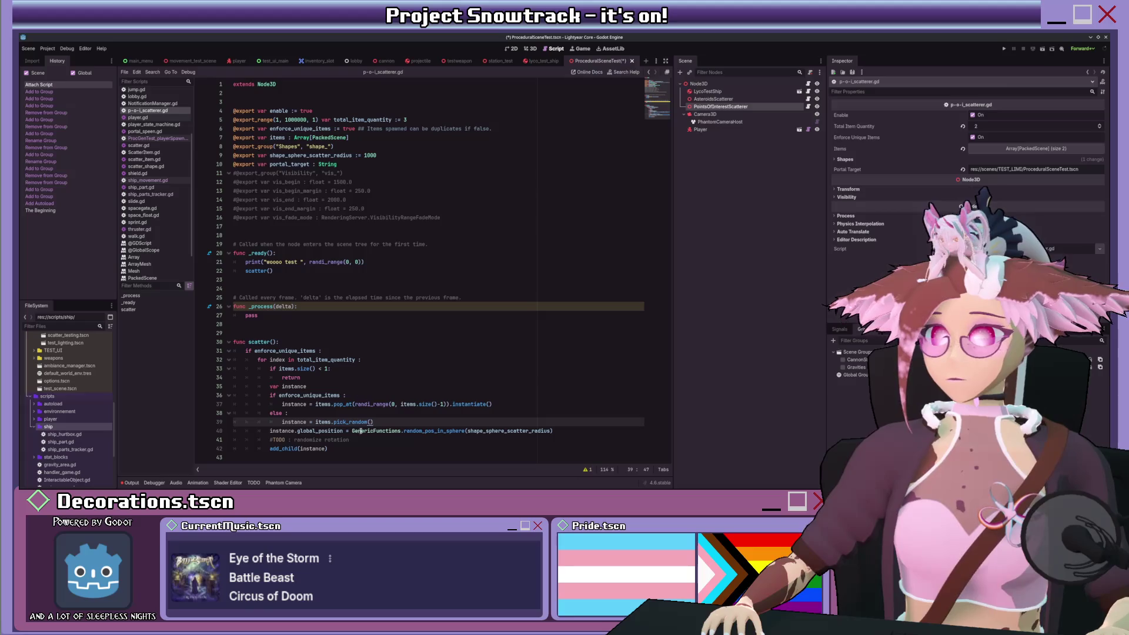
{"action": "left_click_drag", "start_coordinate": [353, 431], "coordinate": [563, 432]}
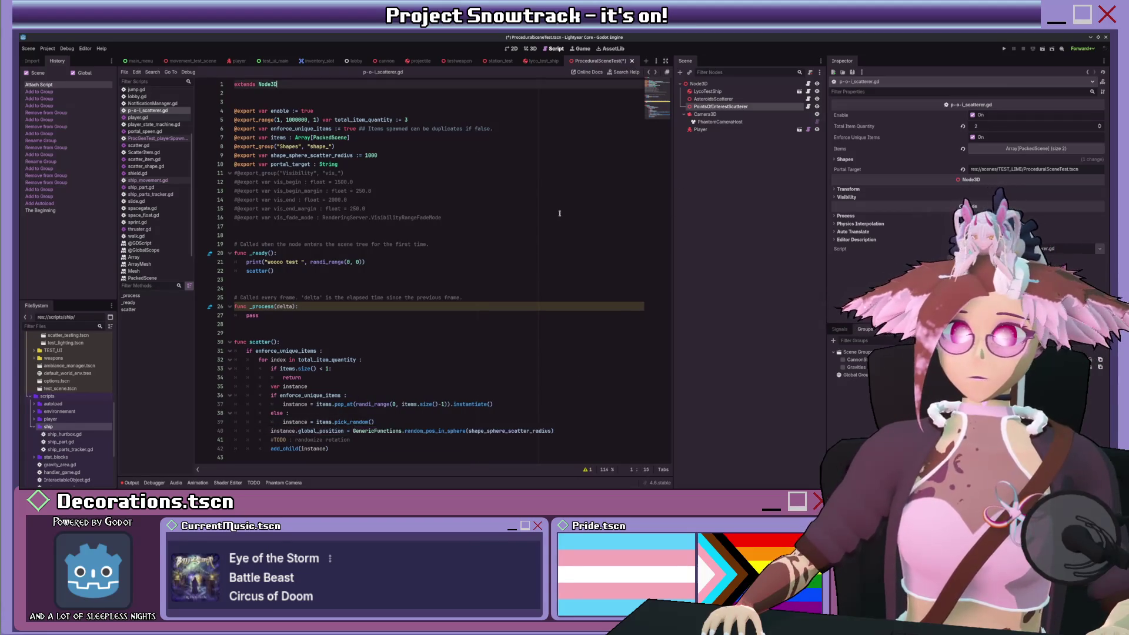
{"action": "key", "text": "alt+Left"}
{"action": "left_click", "coordinate": [406, 129]}
{"action": "key", "text": "Return"}
{"action": "key", "text": "alt+Up"}
{"action": "key", "text": "alt+Up"}
{"action": "key", "text": "alt+Up"}
{"action": "type", "text": "@export var"}
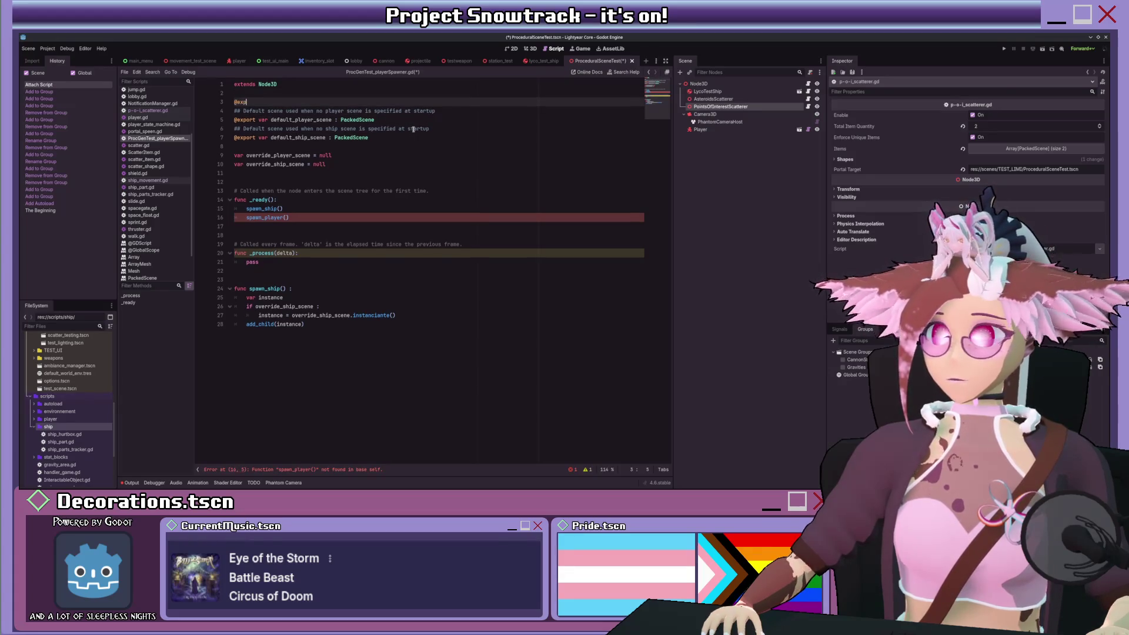